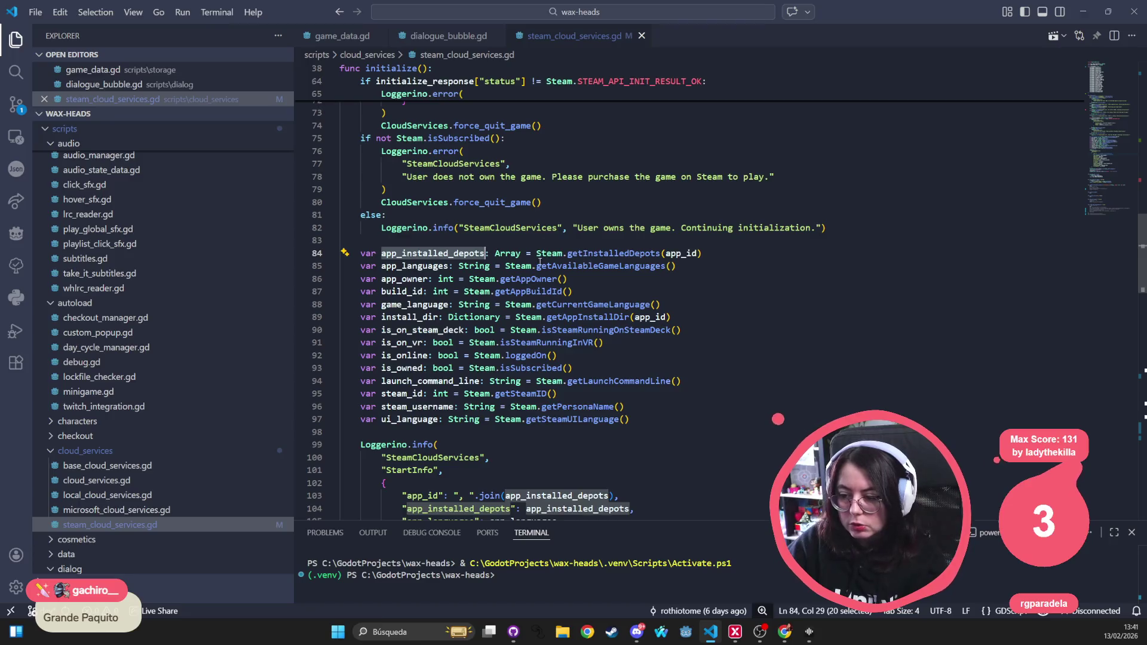
# Step: Select the Steam variable names from app_languages through launch_command_line in the script
pyautogui.doubleClick(404, 267)
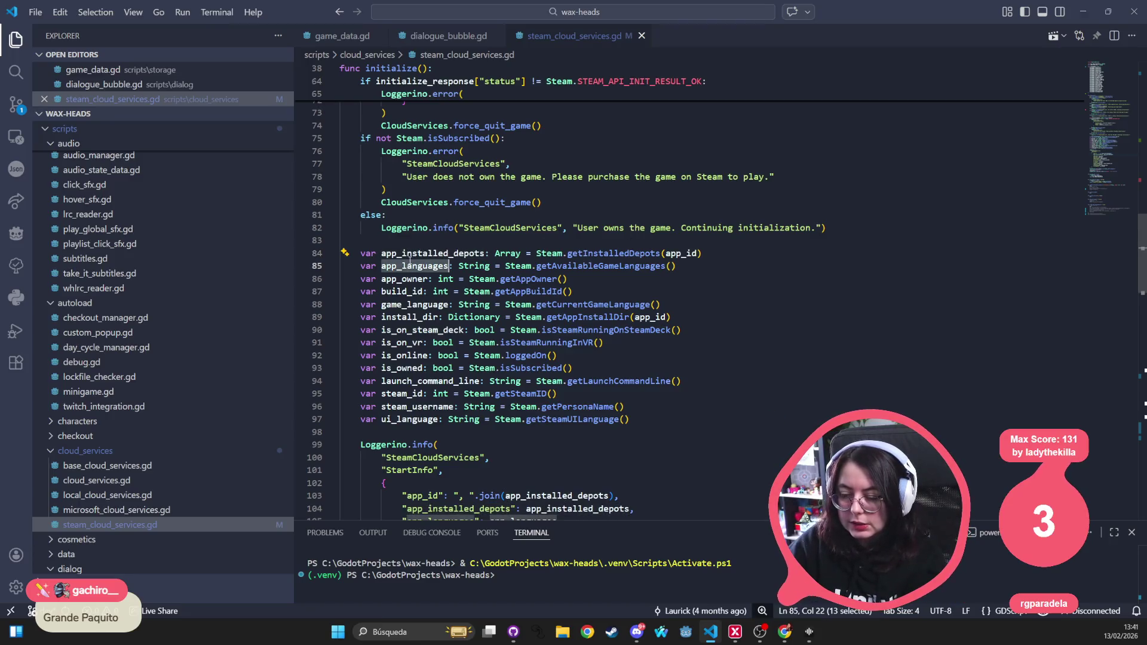
pyautogui.doubleClick(413, 278)
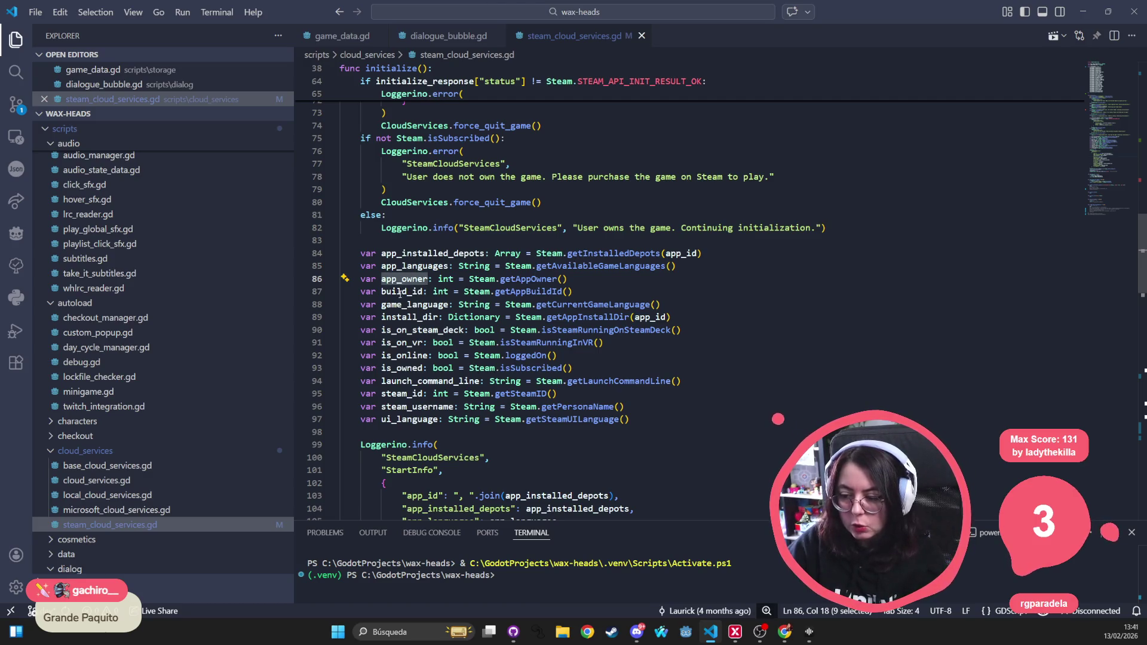
pyautogui.click(405, 293)
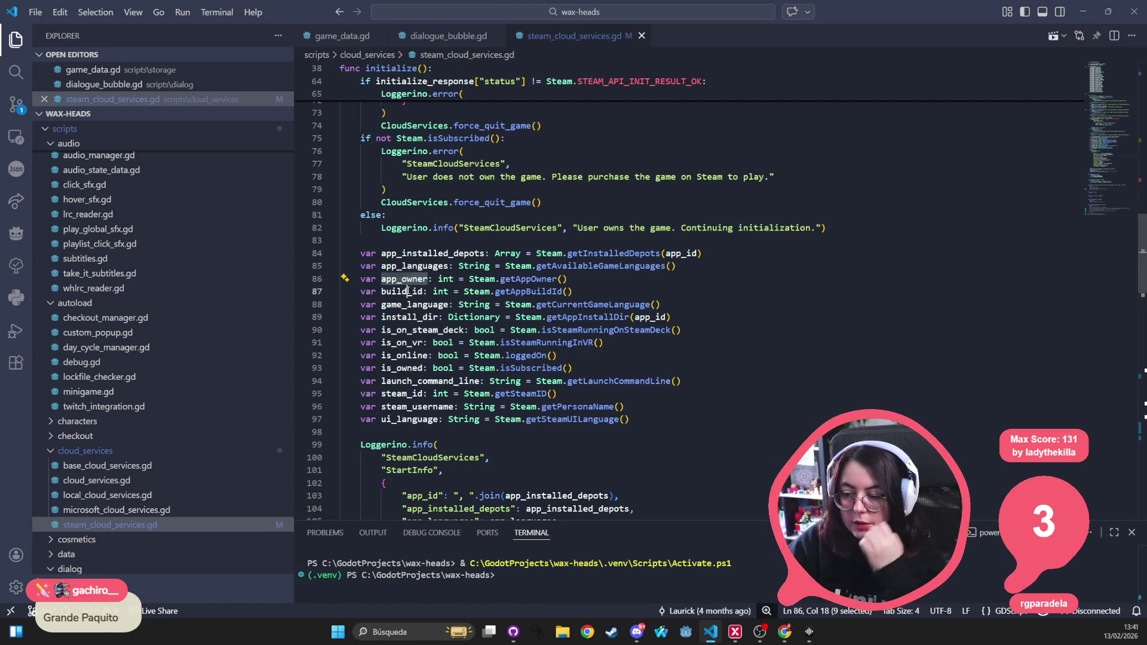
pyautogui.click(416, 304)
pyautogui.doubleClick(417, 304)
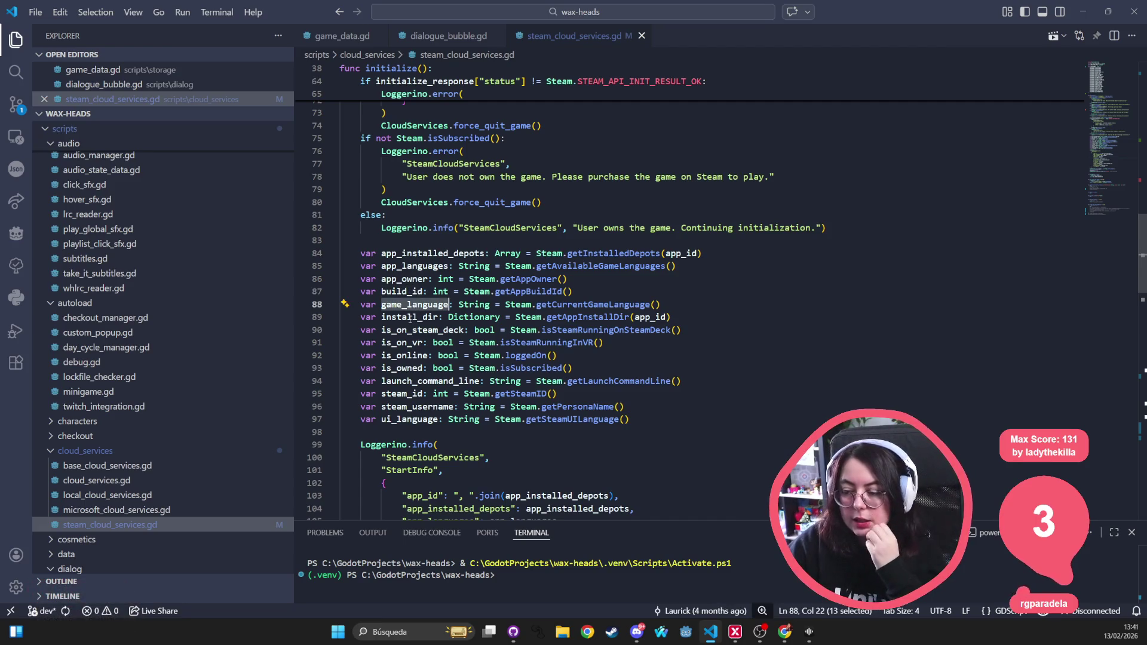
pyautogui.doubleClick(410, 316)
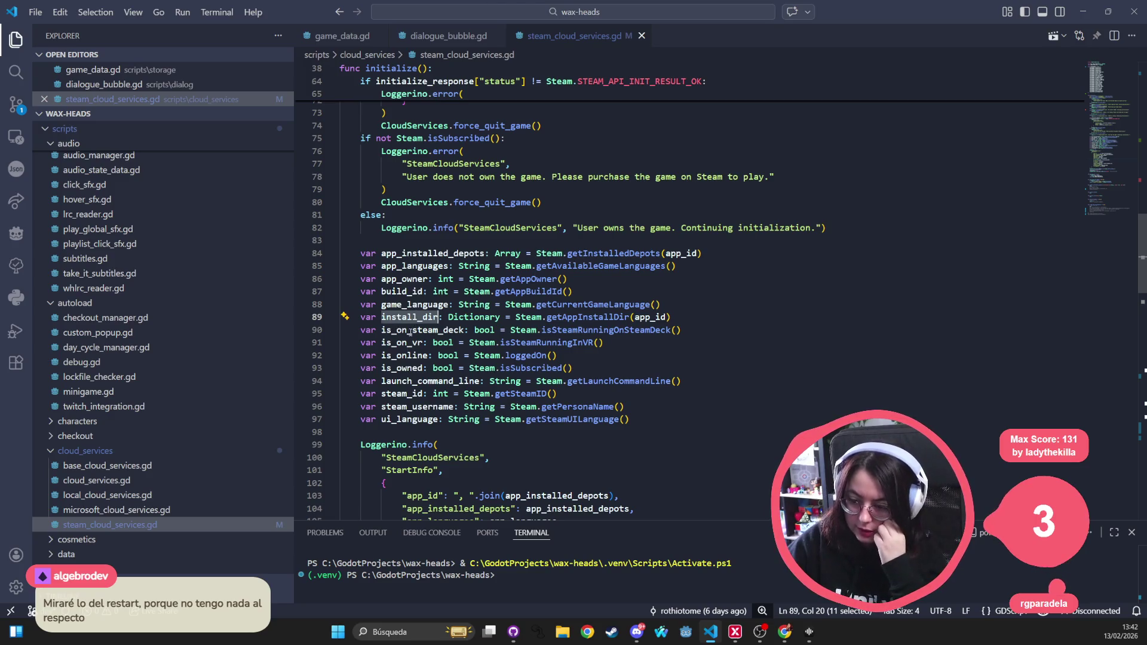
pyautogui.doubleClick(410, 330)
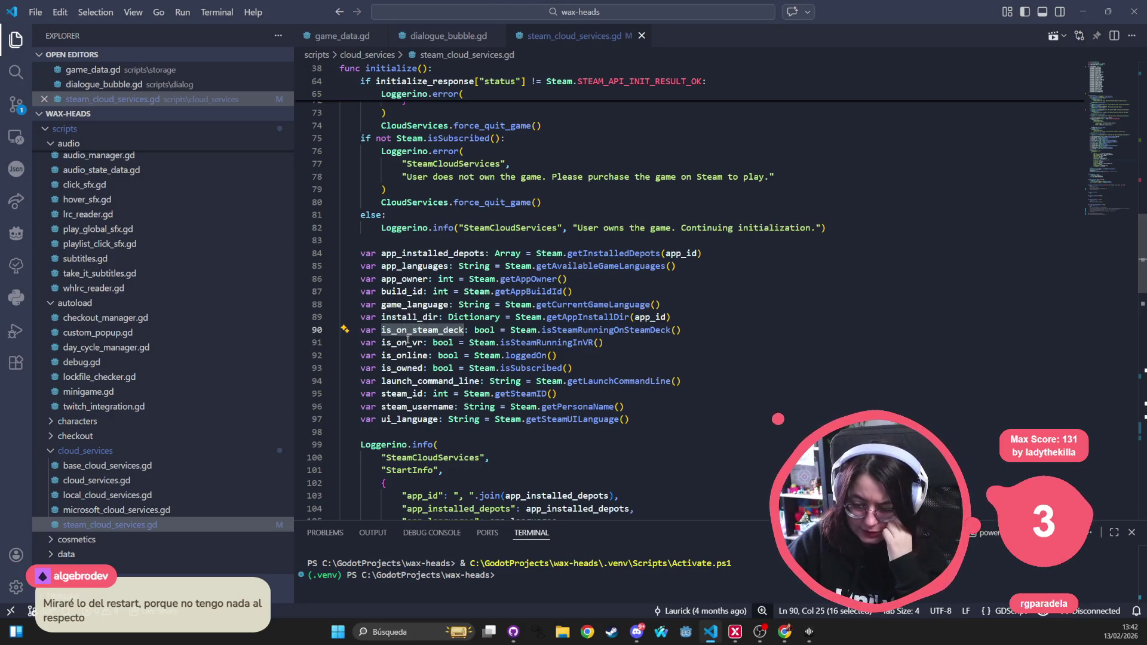
pyautogui.doubleClick(405, 343)
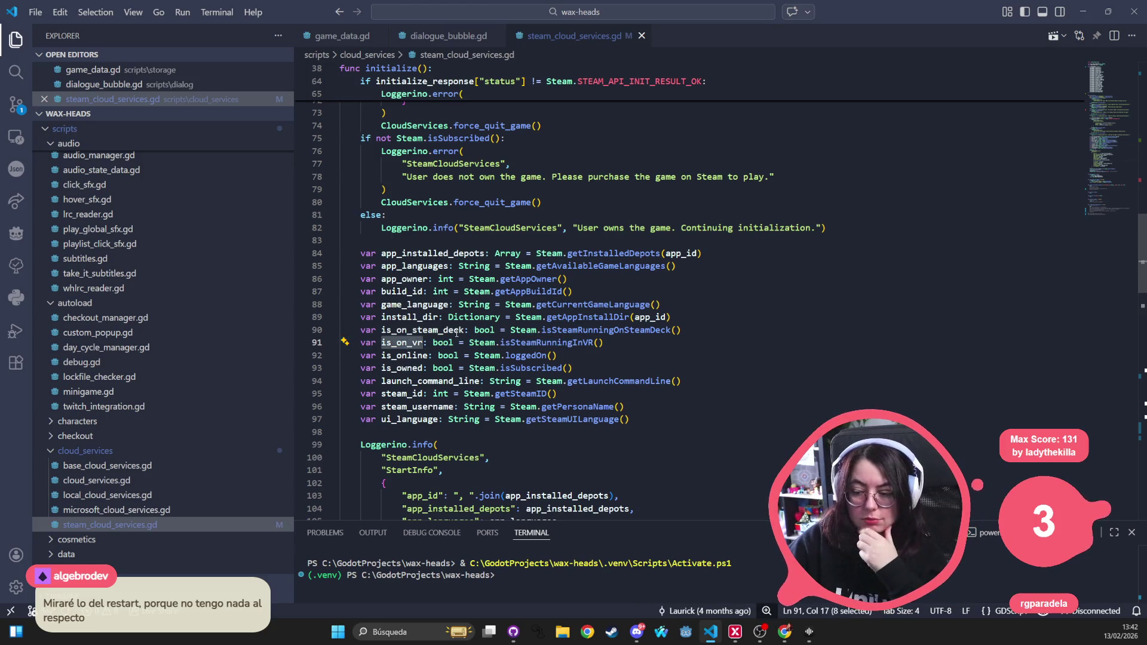
pyautogui.doubleClick(408, 357)
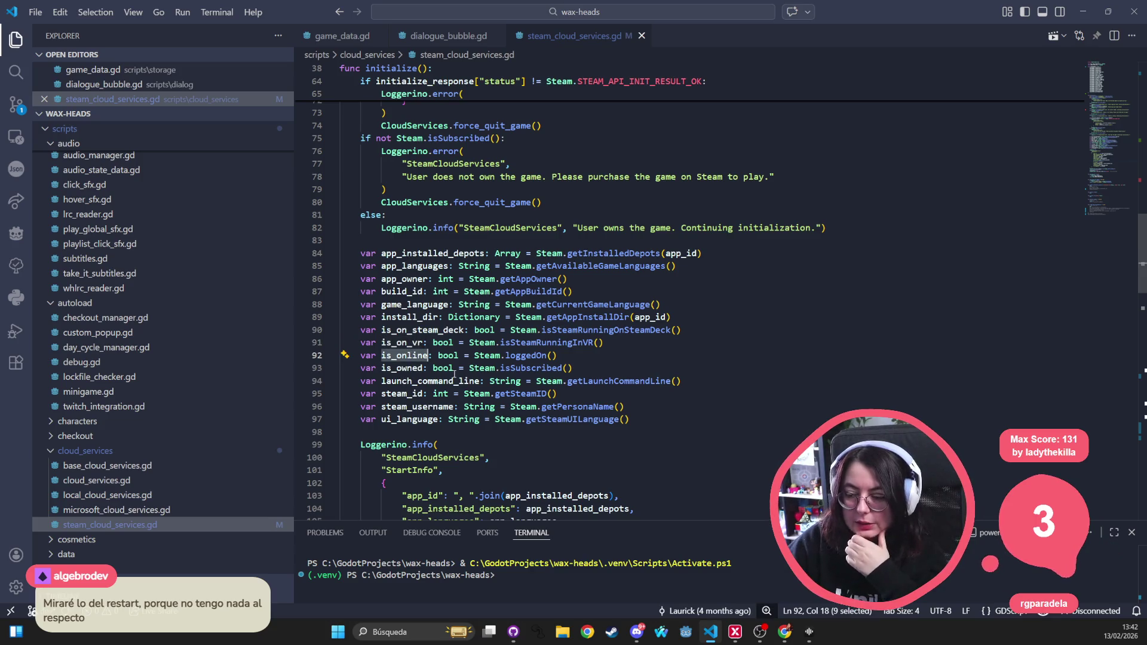
pyautogui.doubleClick(402, 369)
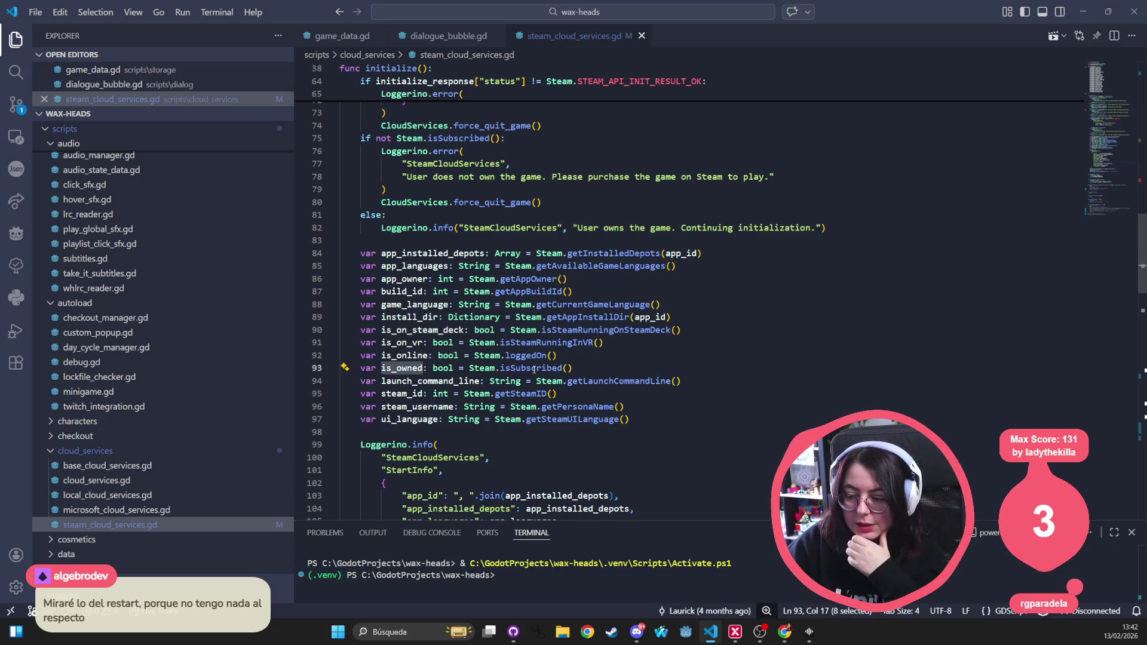
pyautogui.doubleClick(399, 382)
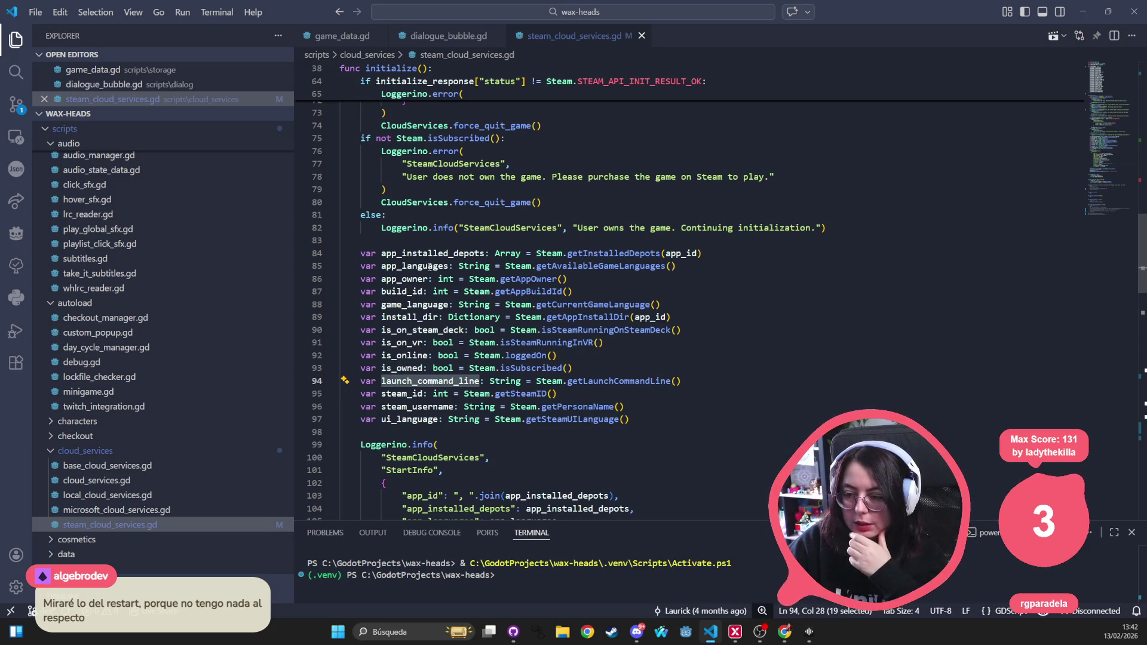
# Step: Select the launch_command_line statement, then the steam_id and ui_language variable names
pyautogui.scroll(6, 433, 371)
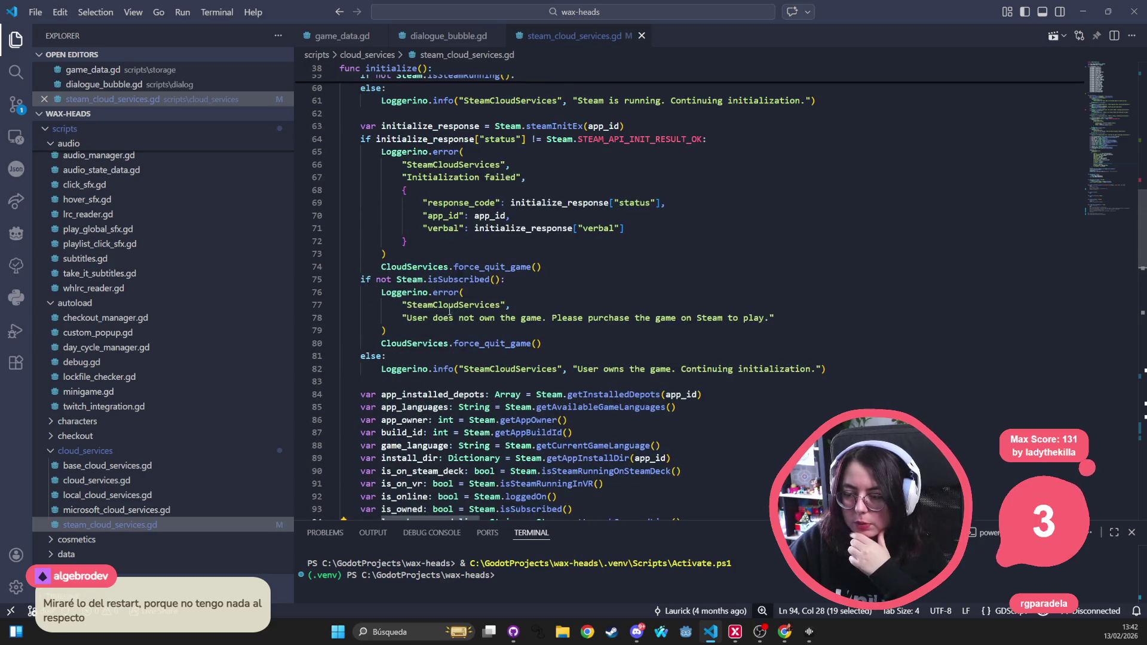
pyautogui.scroll(-6, 449, 315)
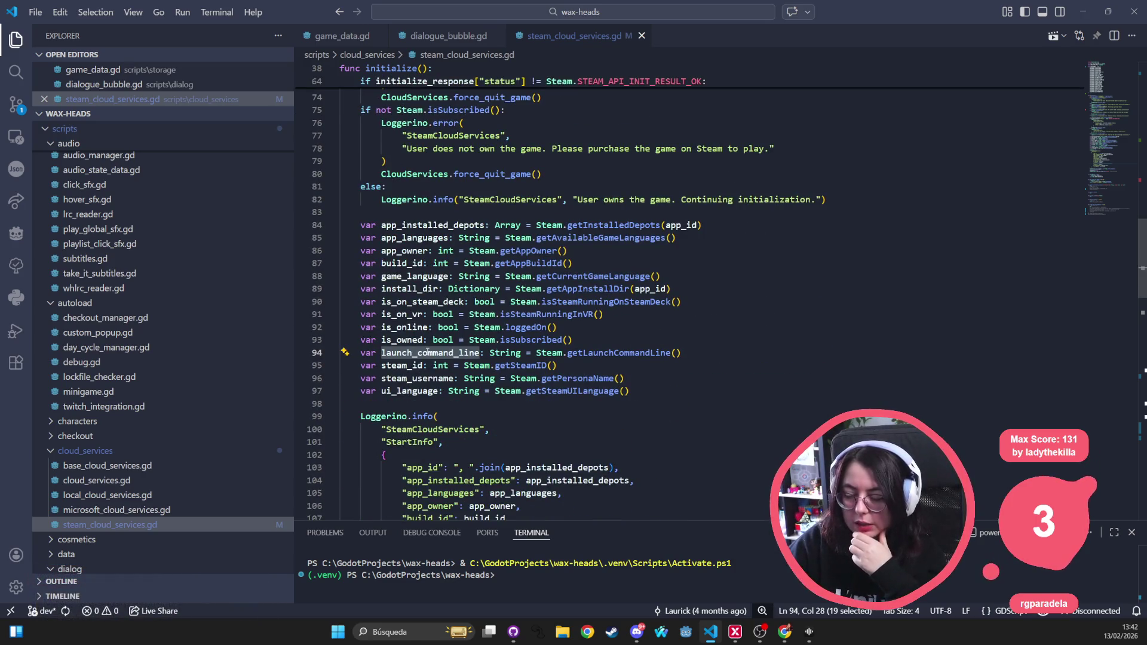
pyautogui.moveTo(682, 352); pyautogui.dragTo(359, 353)
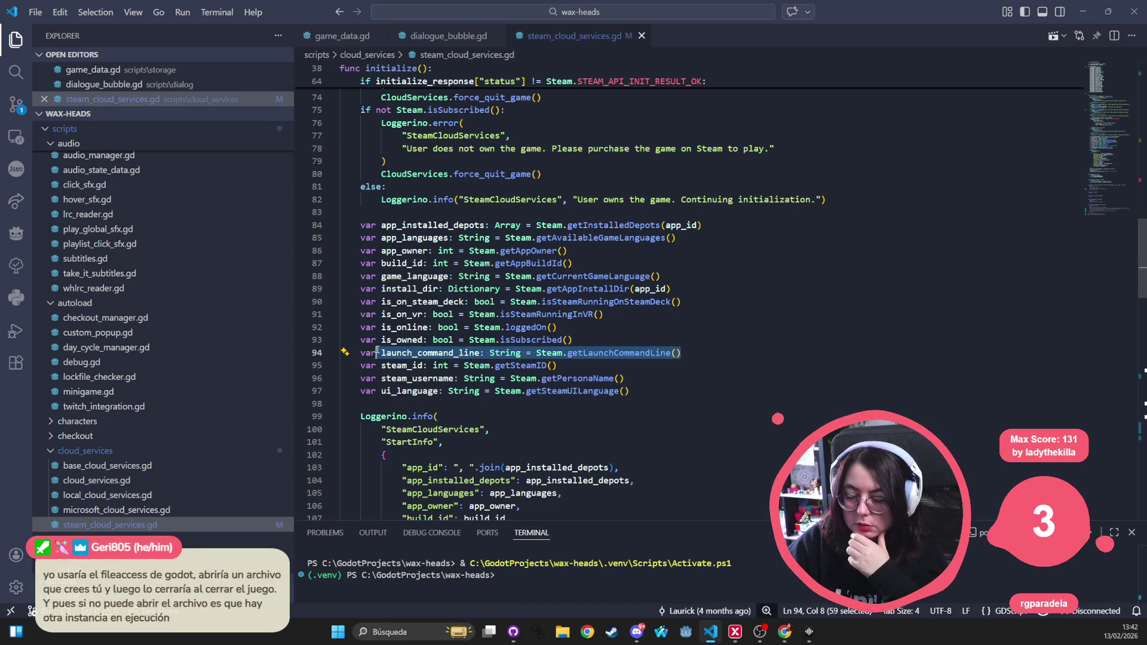
pyautogui.doubleClick(389, 365)
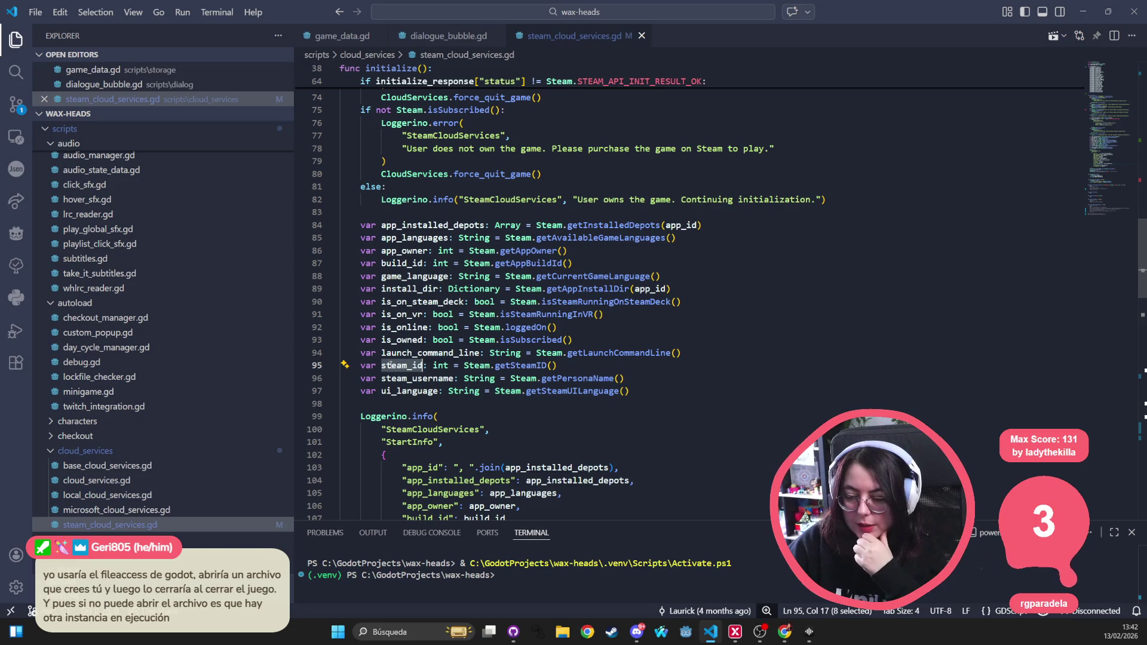
pyautogui.click(406, 365)
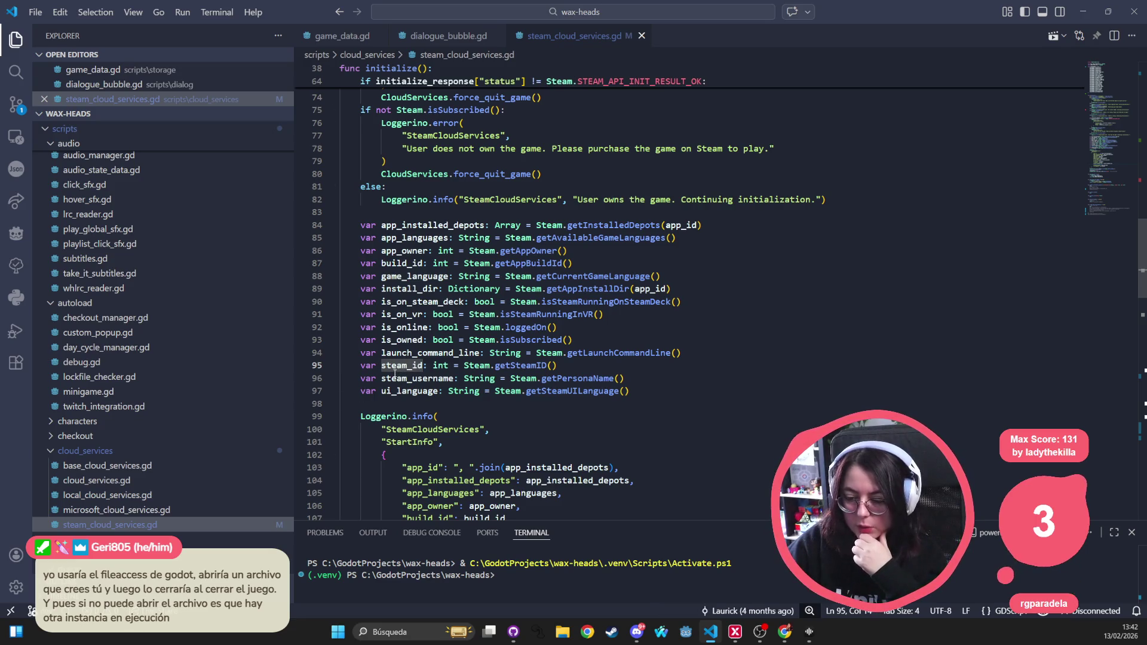
pyautogui.press('Down')
pyautogui.press('Down')
pyautogui.hotkey('ctrl', 'd')
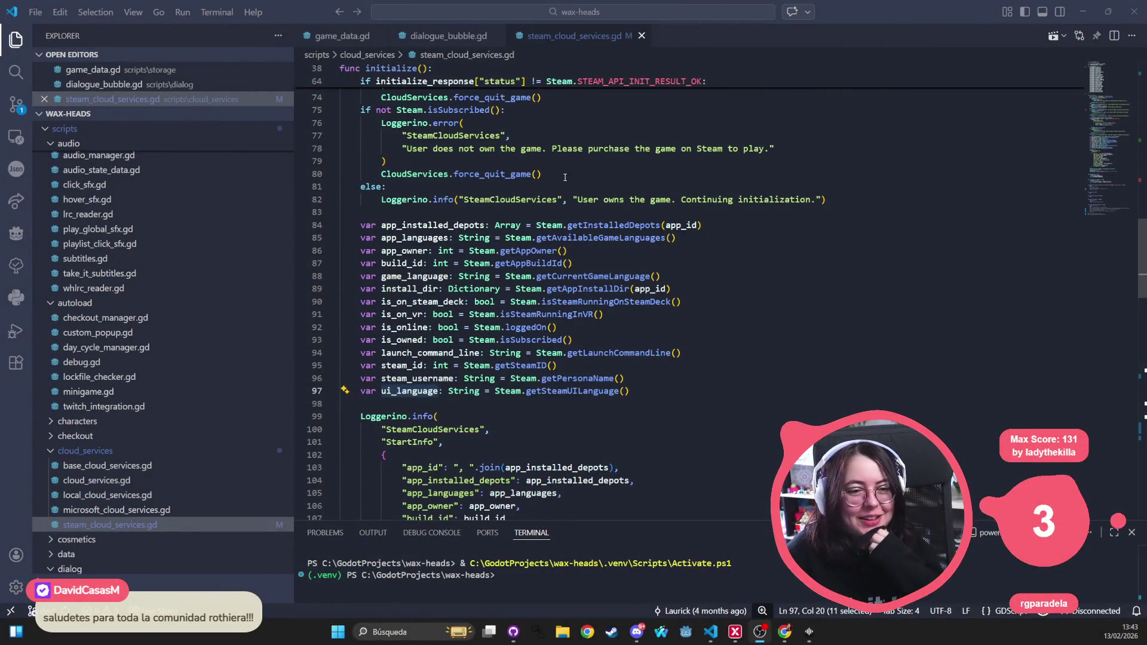
# Step: Select the Steam startup checks in initialize on lines 39 to 61, then deselect
pyautogui.moveTo(766, 217)
pyautogui.mouseDown()
pyautogui.moveTo(365, 186)
pyautogui.moveTo(360, 199)
pyautogui.mouseUp()
pyautogui.scroll(6, 489, 160)
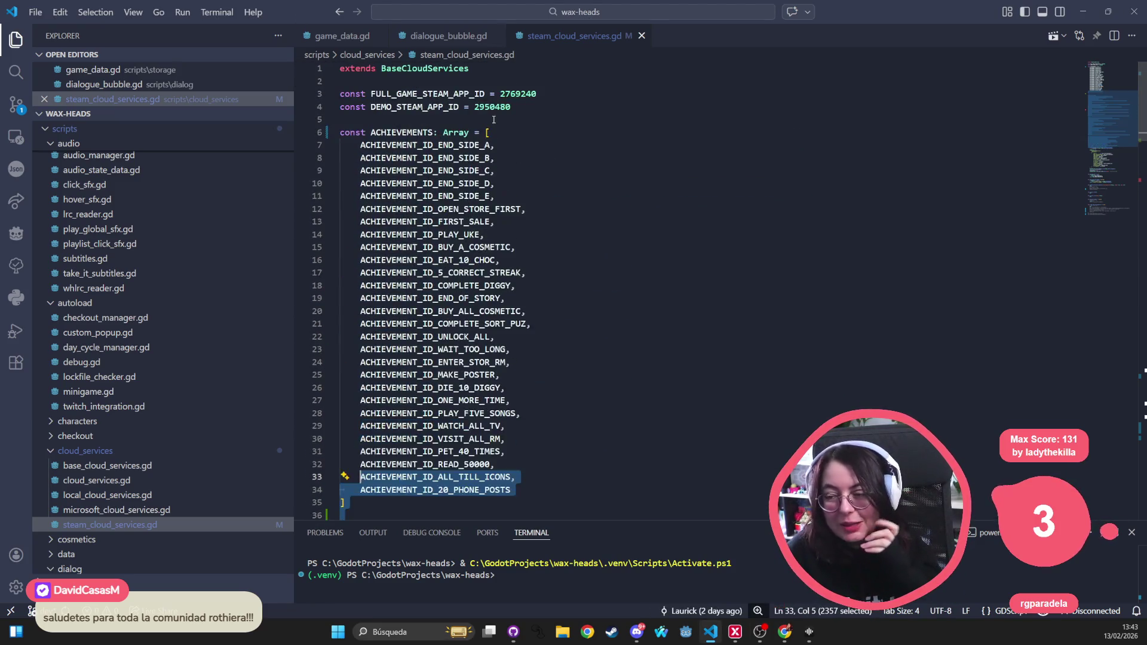
pyautogui.scroll(-10, 472, 159)
pyautogui.moveTo(342, 127)
pyautogui.mouseDown()
pyautogui.moveTo(926, 406)
pyautogui.moveTo(896, 490)
pyautogui.moveTo(896, 441)
pyautogui.moveTo(359, 439)
pyautogui.moveTo(338, 155)
pyautogui.mouseUp()
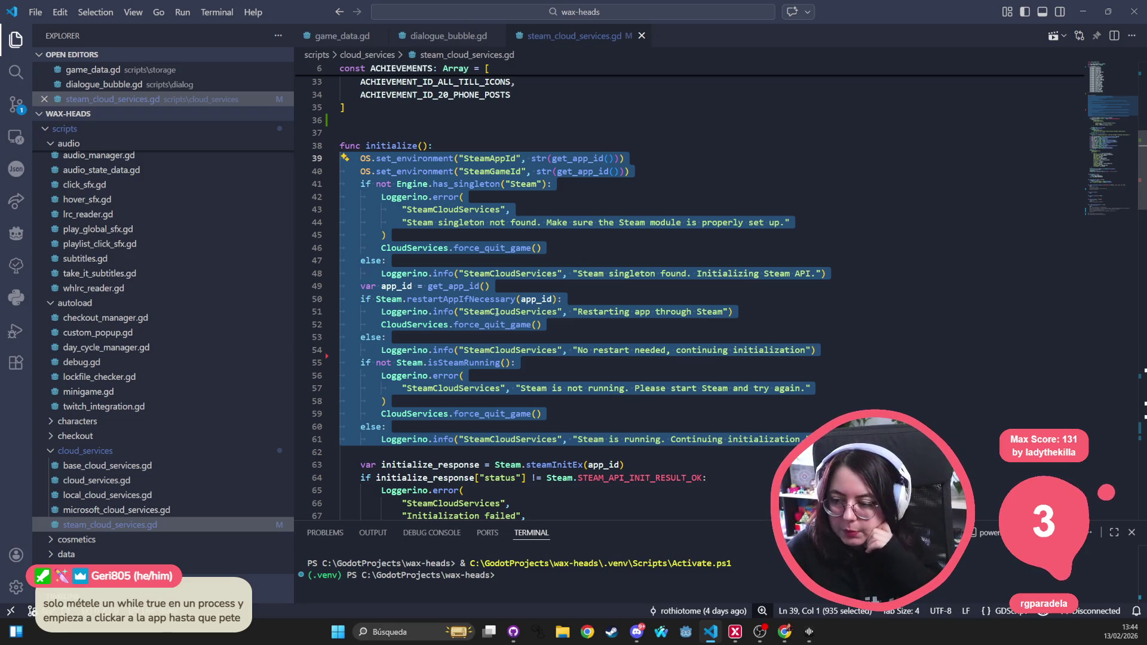
pyautogui.moveTo(341, 452)
pyautogui.mouseDown()
pyautogui.moveTo(327, 147)
pyautogui.moveTo(335, 159)
pyautogui.mouseUp()
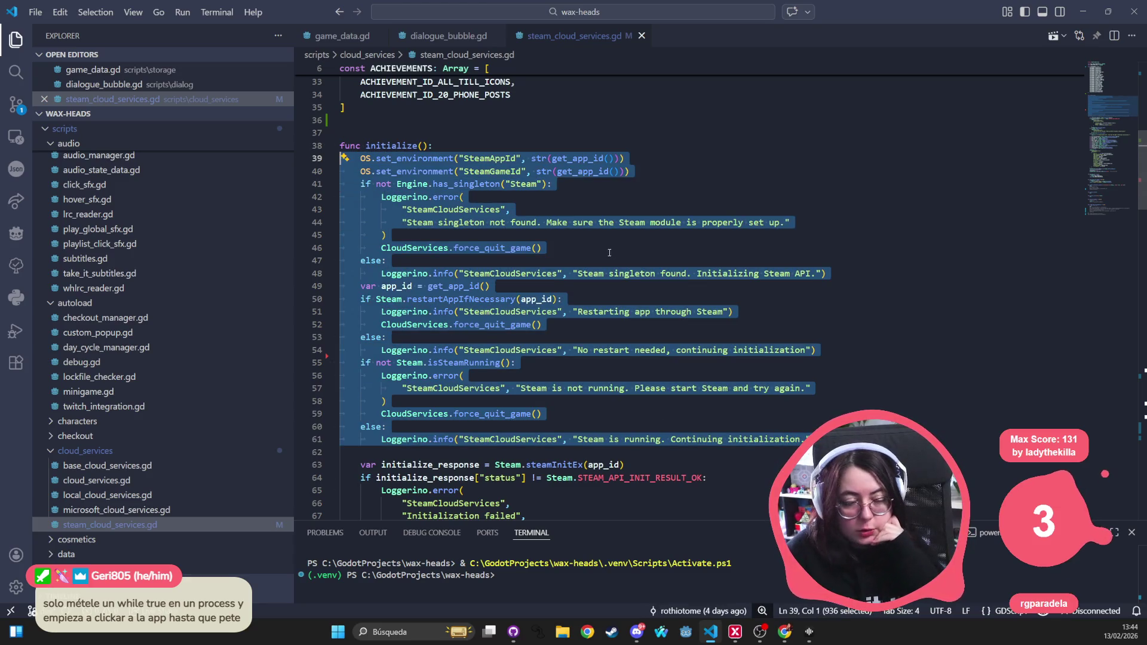
pyautogui.moveTo(815, 439); pyautogui.dragTo(302, 156)
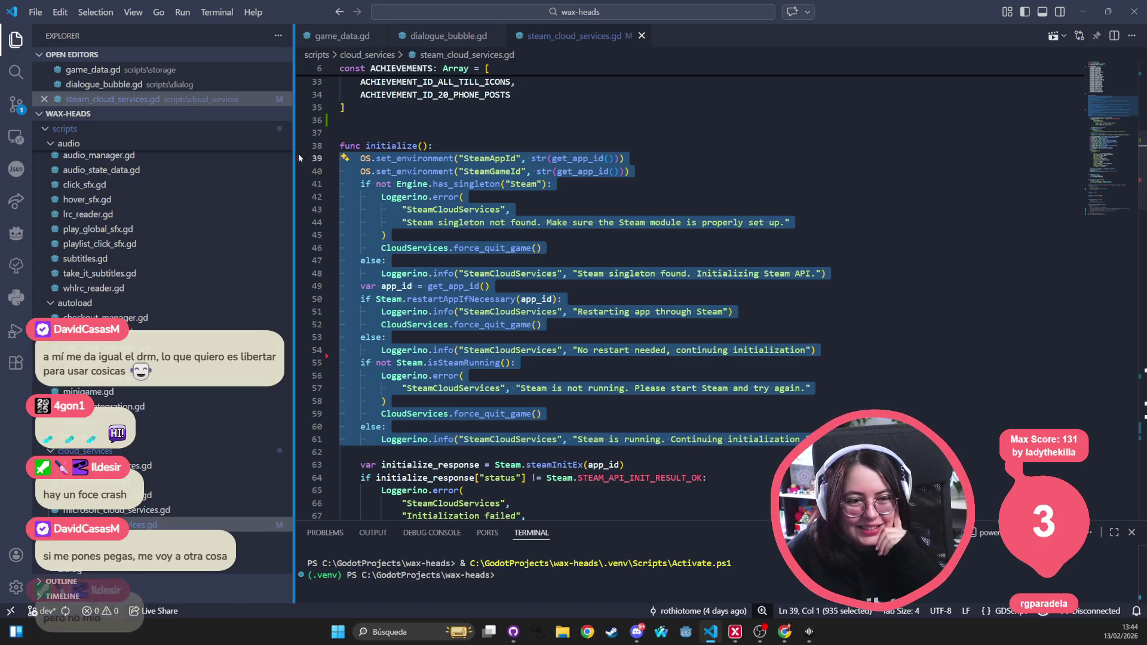
pyautogui.click(602, 205)
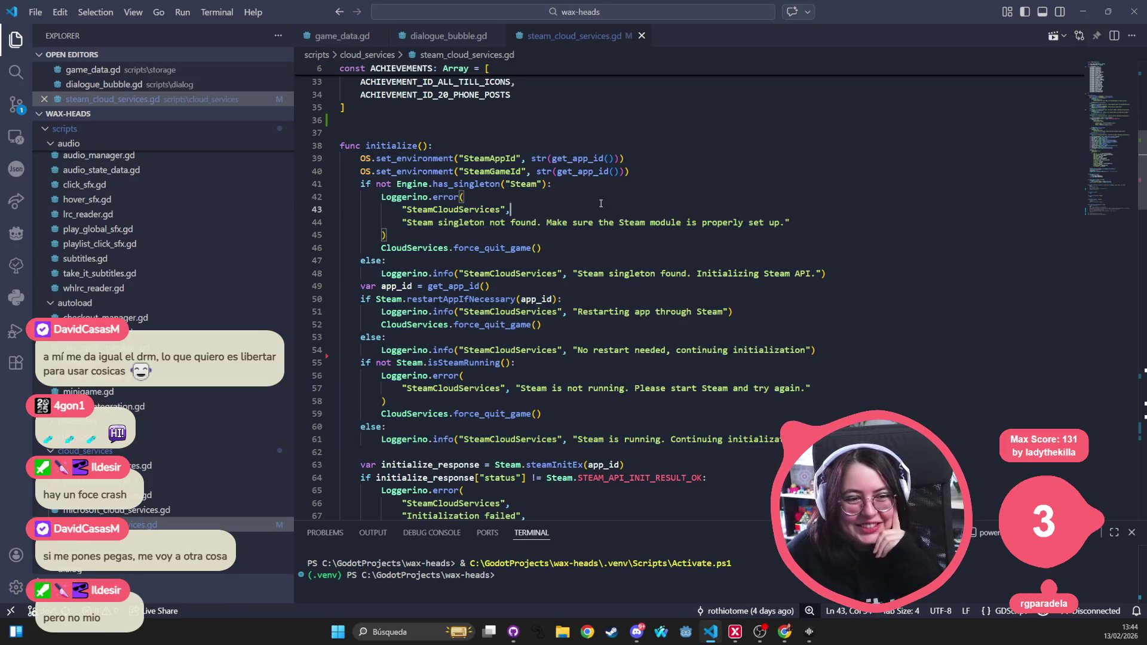
# Step: Select the initialize_response lines 62 to 63, then clear the selection
pyautogui.moveTo(345, 155)
pyautogui.mouseDown()
pyautogui.moveTo(628, 174)
pyautogui.moveTo(789, 263)
pyautogui.moveTo(490, 144)
pyautogui.moveTo(679, 249)
pyautogui.moveTo(658, 350)
pyautogui.moveTo(625, 323)
pyautogui.mouseUp()
pyautogui.scroll(-4, 490, 144)
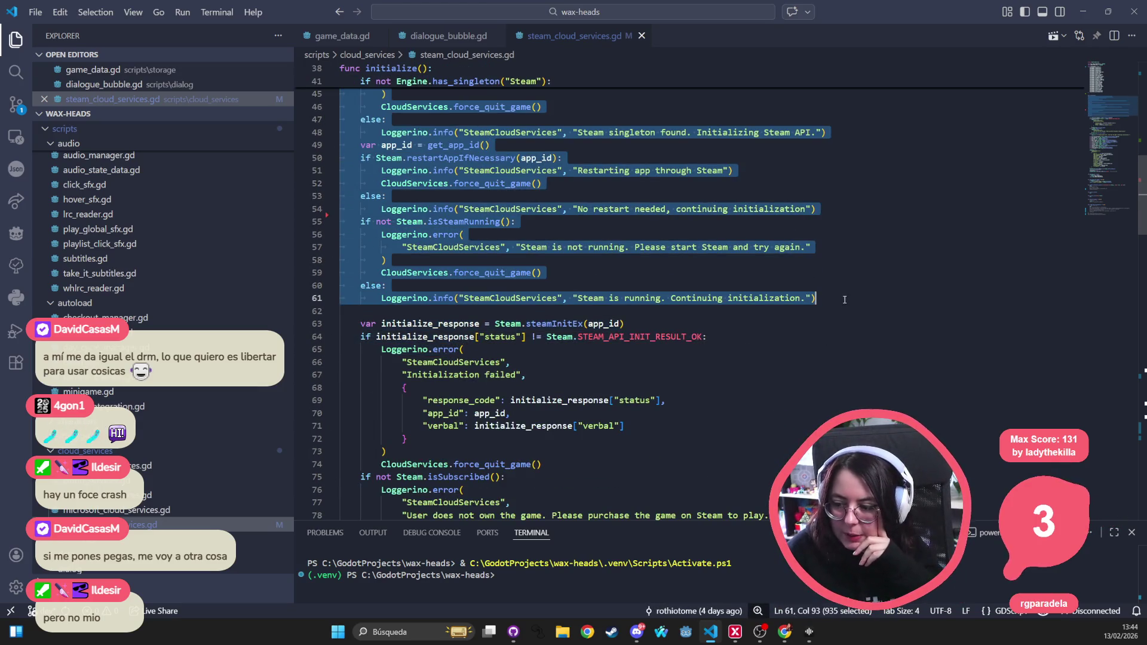
pyautogui.moveTo(342, 311)
pyautogui.mouseDown()
pyautogui.moveTo(625, 324)
pyautogui.moveTo(654, 339)
pyautogui.moveTo(643, 328)
pyautogui.moveTo(613, 345)
pyautogui.moveTo(601, 380)
pyautogui.moveTo(575, 359)
pyautogui.moveTo(571, 333)
pyautogui.mouseUp()
pyautogui.click(625, 323)
pyautogui.click(638, 313)
pyautogui.press('Escape')
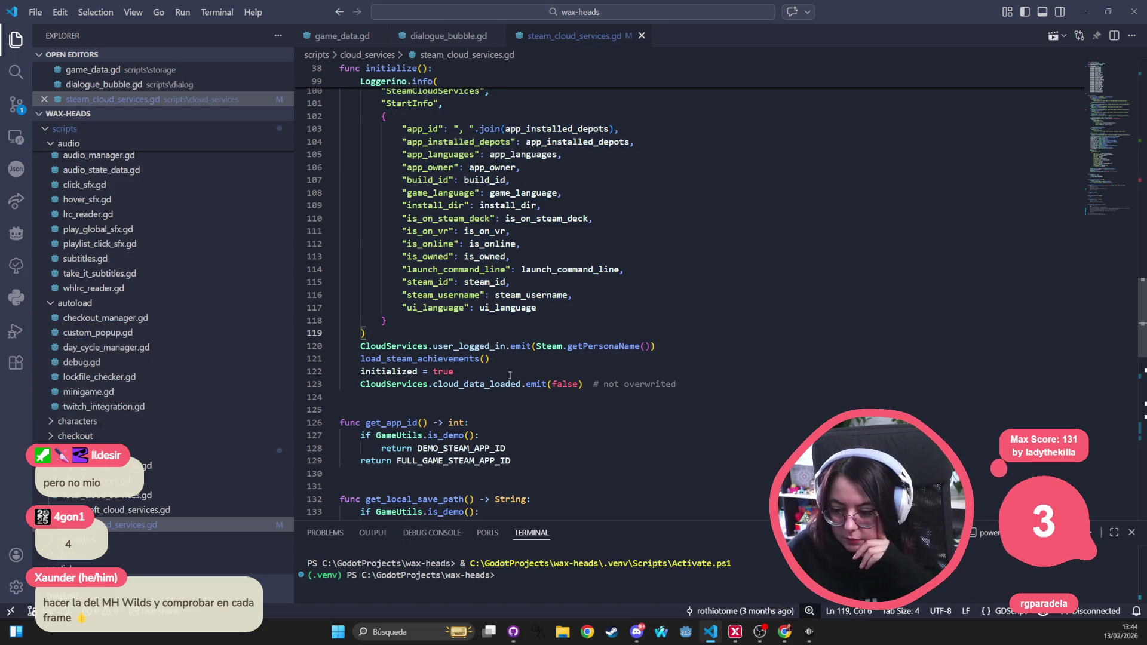
# Step: Inspect the demo save path on line 134: steam, getSteamID and the % placeholder
pyautogui.scroll(-6, 509, 375)
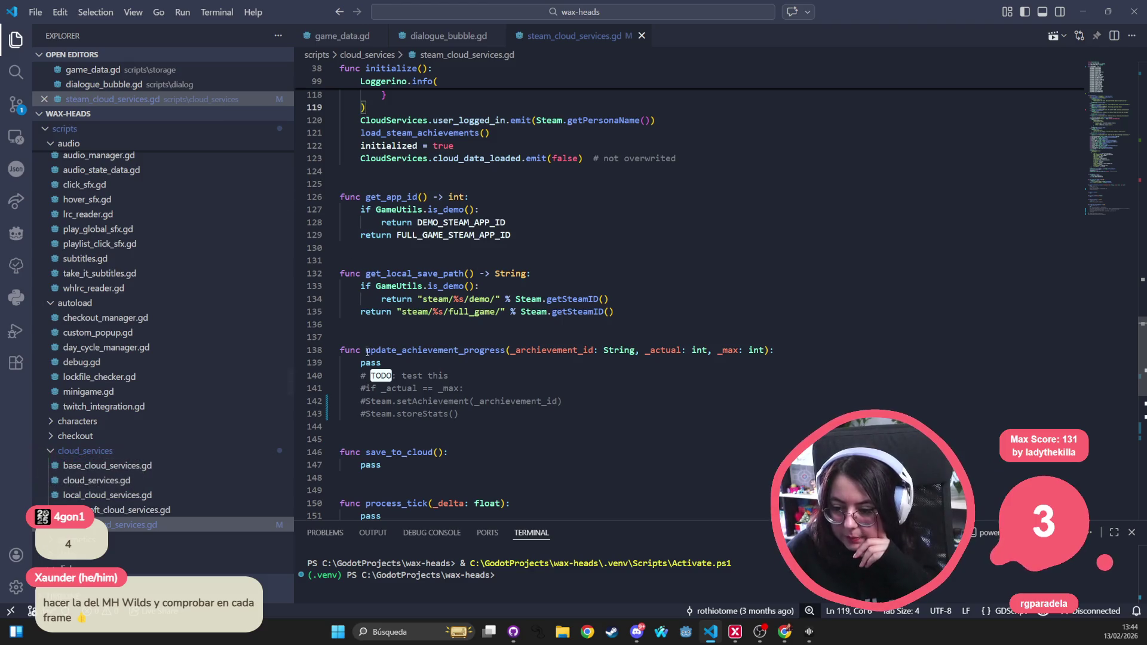
pyautogui.moveTo(616, 312); pyautogui.dragTo(340, 273)
pyautogui.scroll(-1, 633, 270)
pyautogui.scroll(-2, 632, 270)
pyautogui.scroll(2, 633, 270)
pyautogui.doubleClick(437, 271)
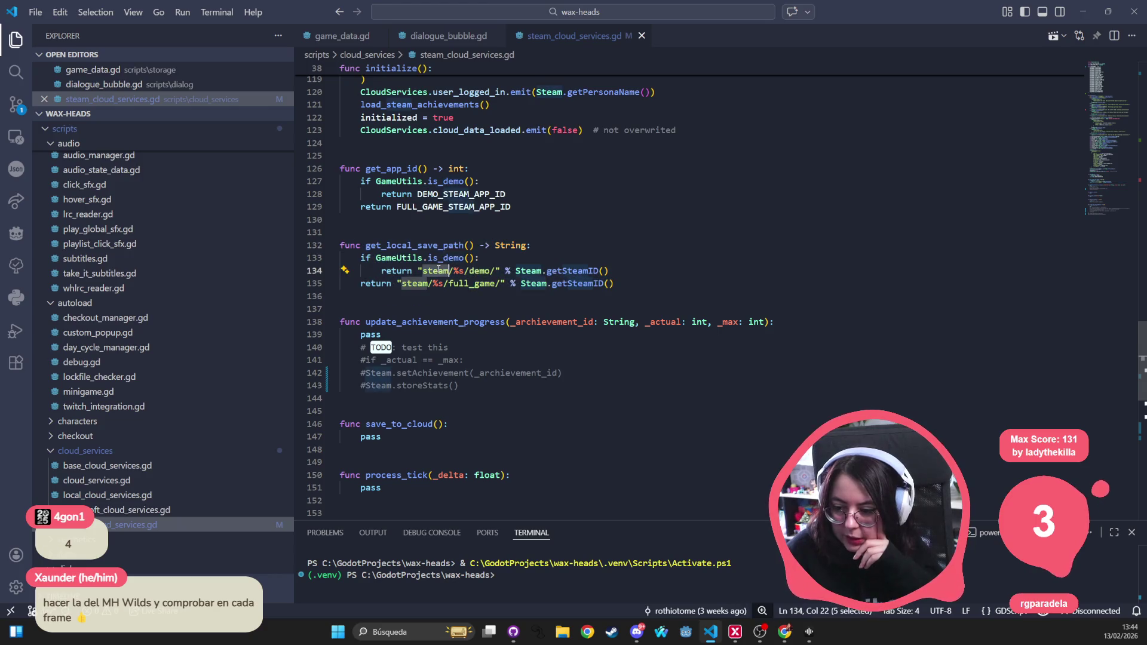
pyautogui.doubleClick(572, 271)
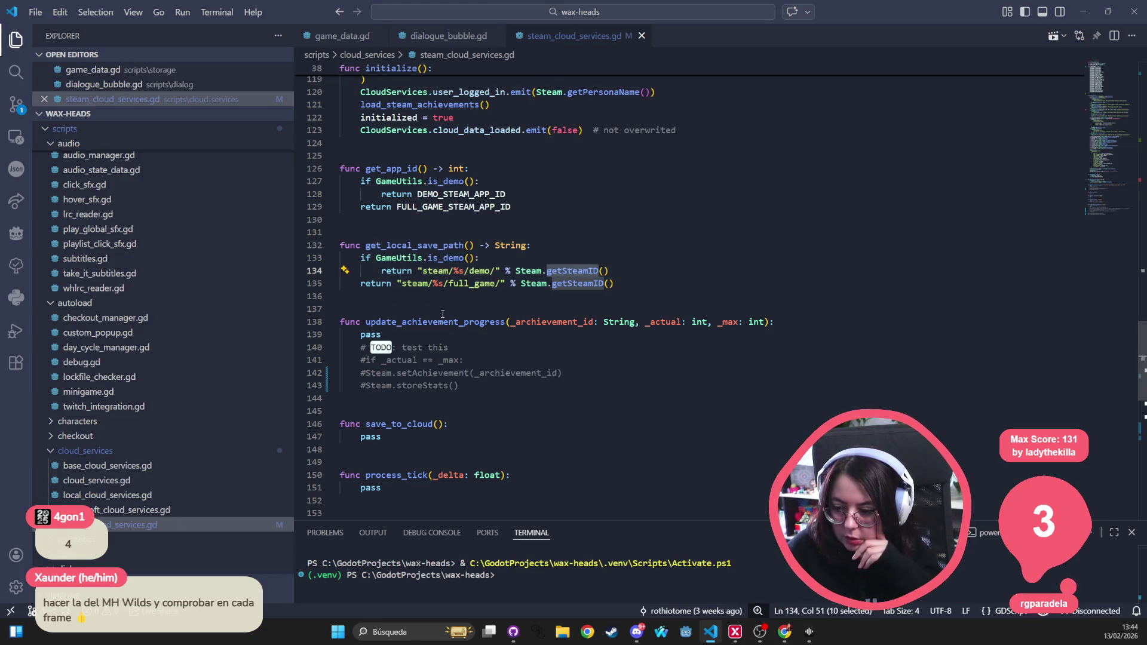
pyautogui.doubleClick(458, 271)
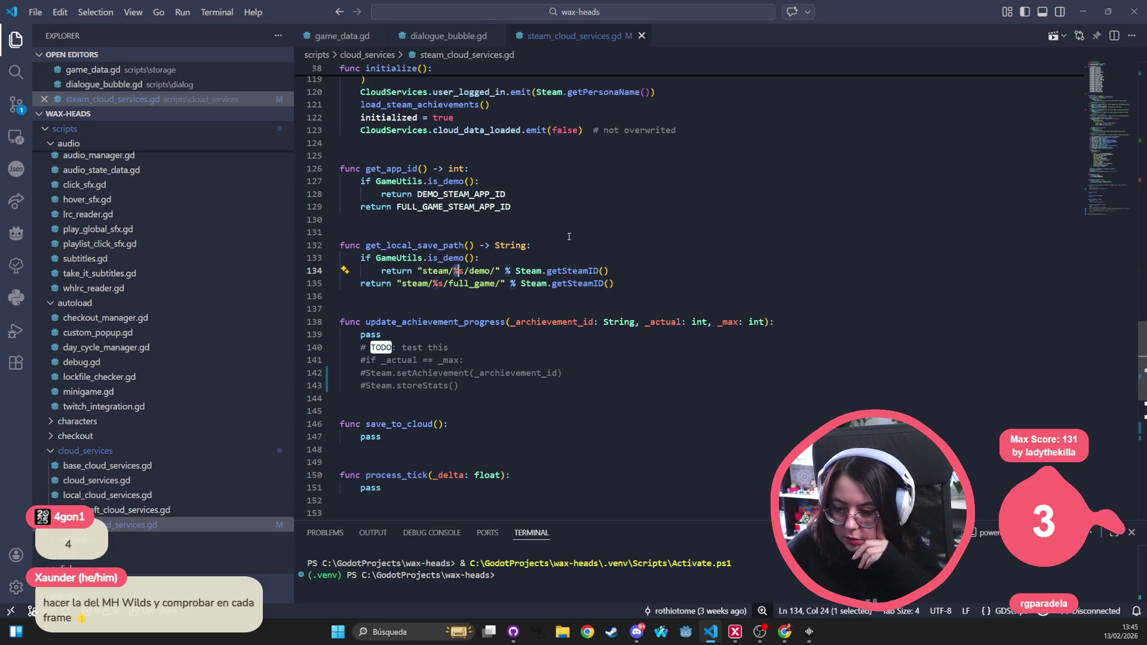
pyautogui.click(511, 283)
# Step: Select the steam_id key and value in the StartInfo log on line 115
pyautogui.scroll(2, 511, 255)
pyautogui.scroll(2, 511, 252)
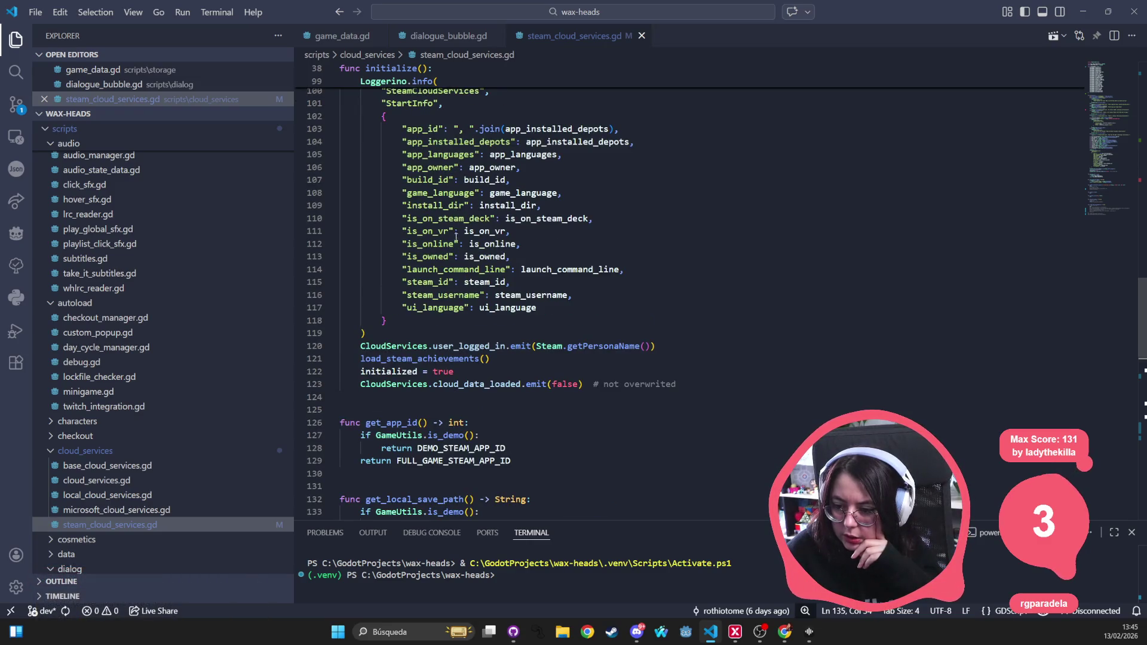
pyautogui.doubleClick(425, 281)
pyautogui.doubleClick(485, 281)
# Step: Select the getSteamID call and the steam_id variable on line 95
pyautogui.scroll(5, 472, 239)
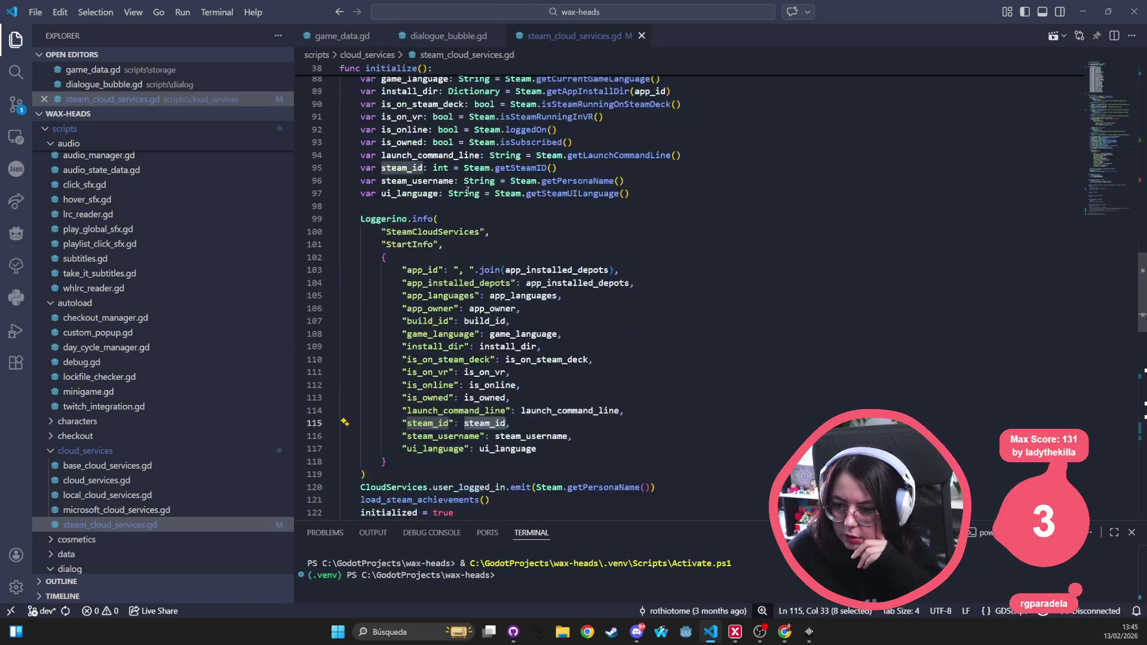
pyautogui.doubleClick(528, 225)
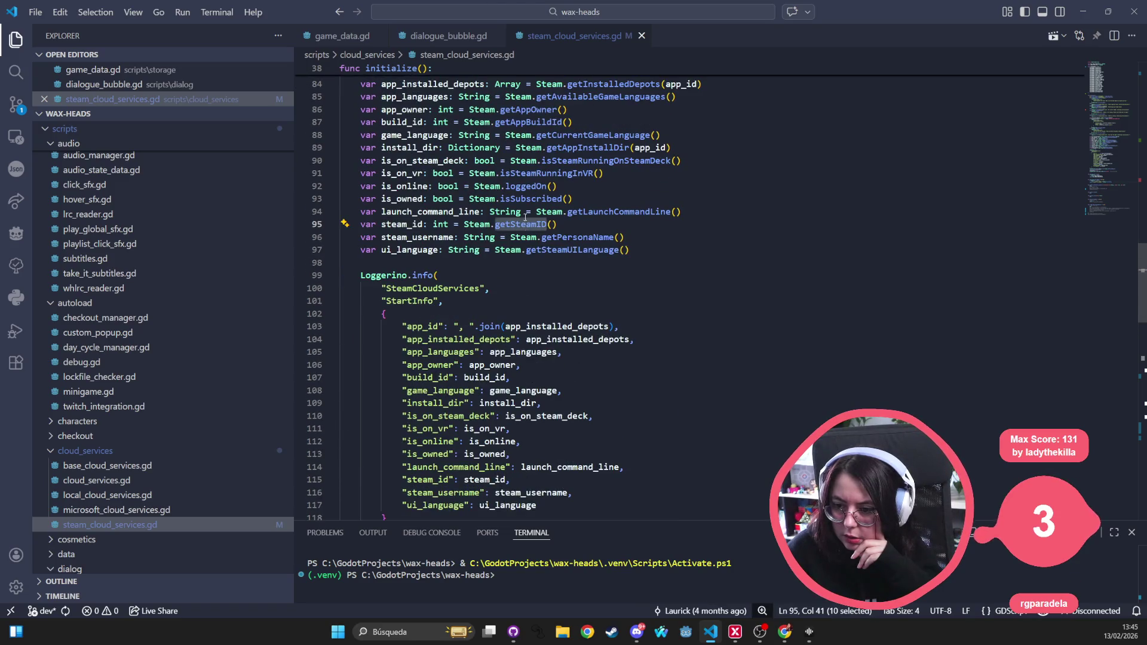
pyautogui.scroll(1, 525, 218)
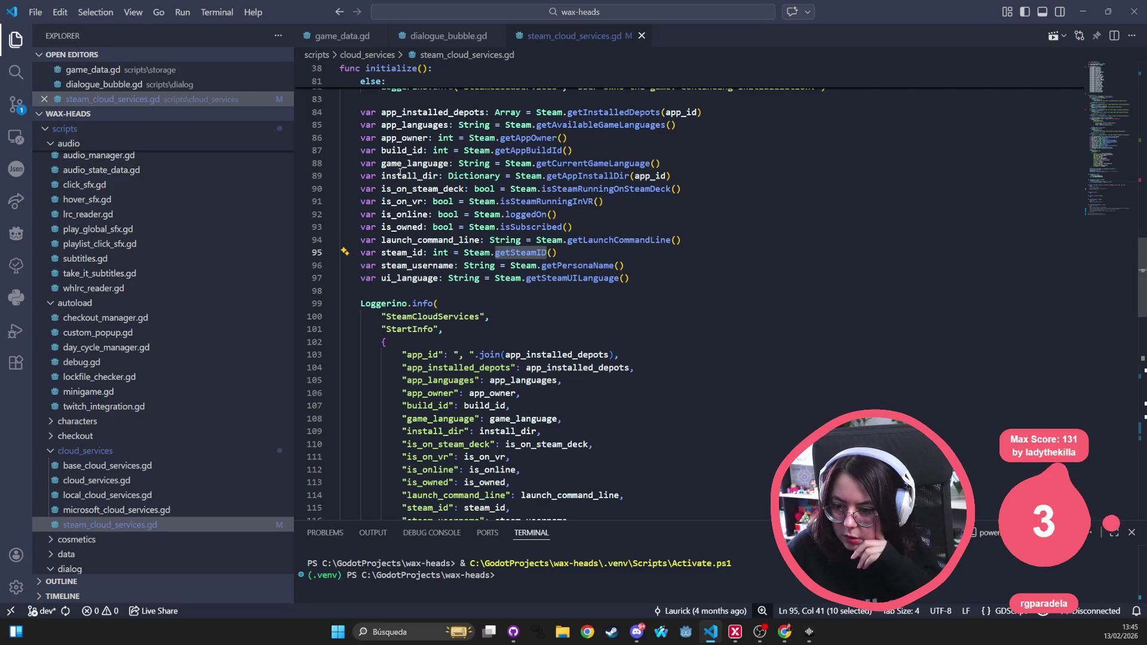
pyautogui.doubleClick(395, 253)
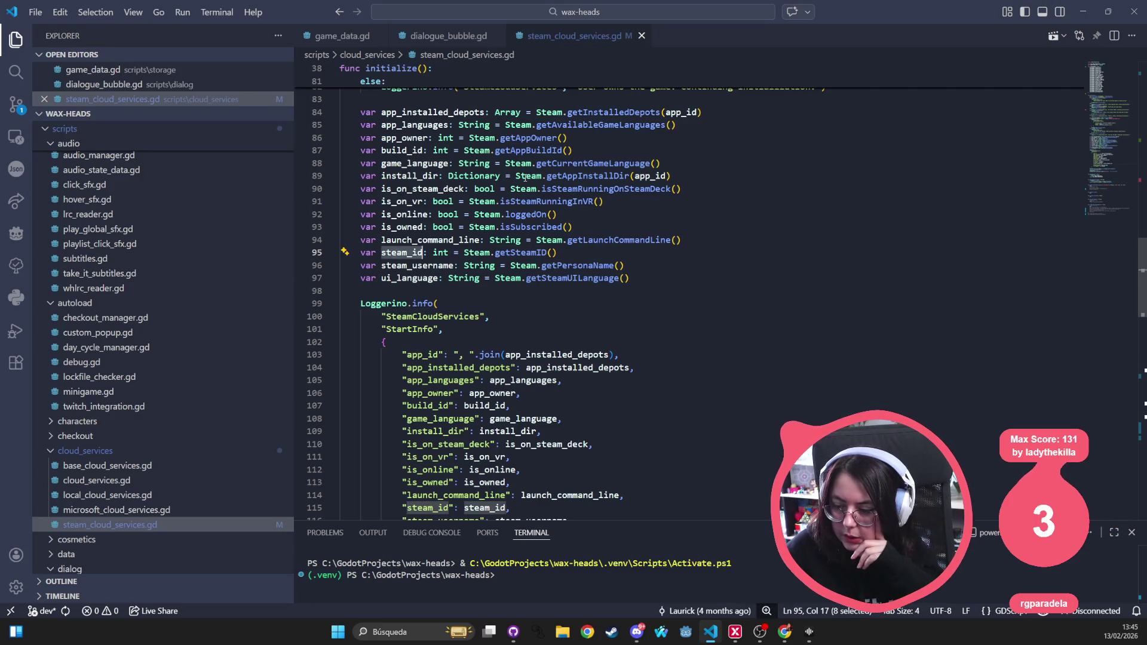
pyautogui.scroll(6, 524, 178)
pyautogui.scroll(4, 524, 179)
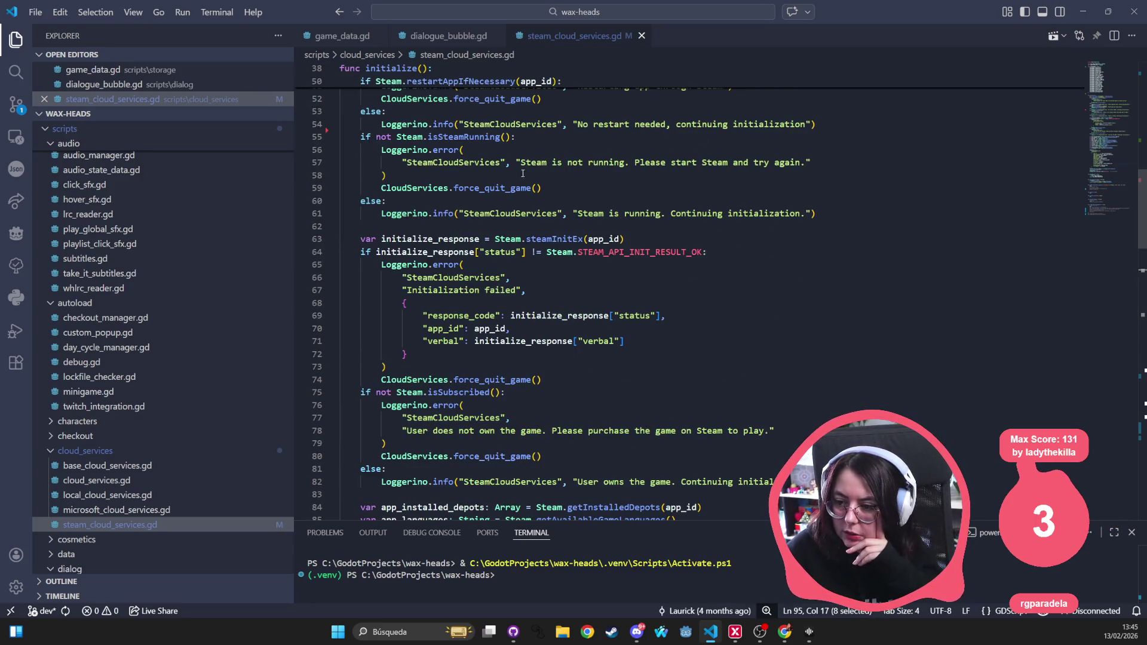
pyautogui.scroll(17, 523, 173)
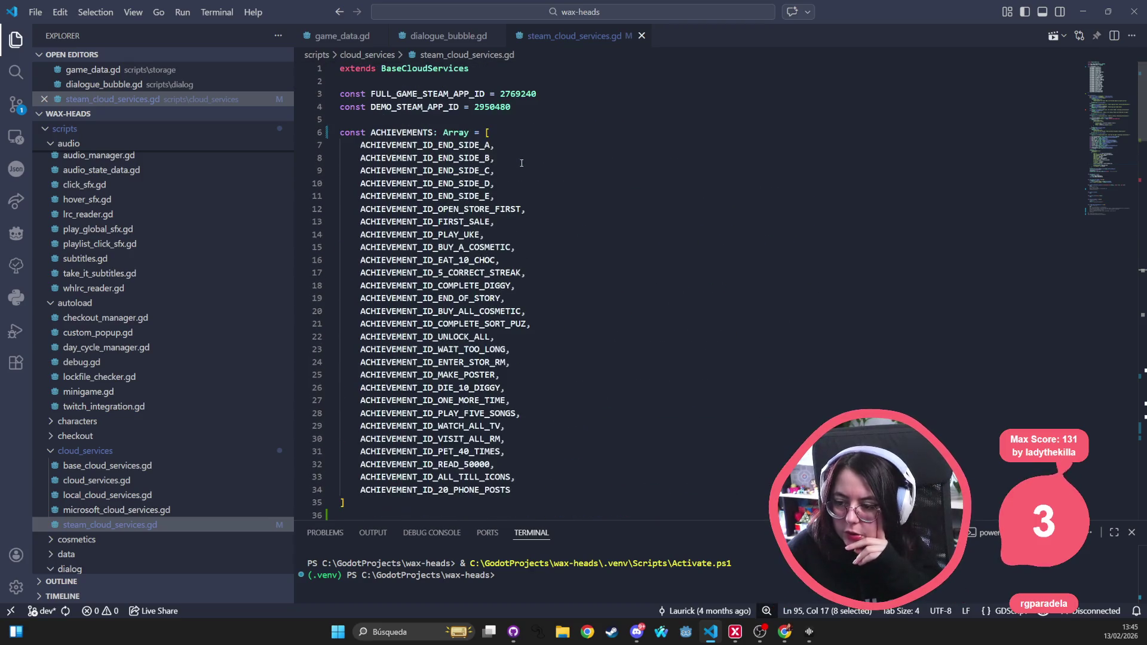
pyautogui.scroll(-16, 514, 180)
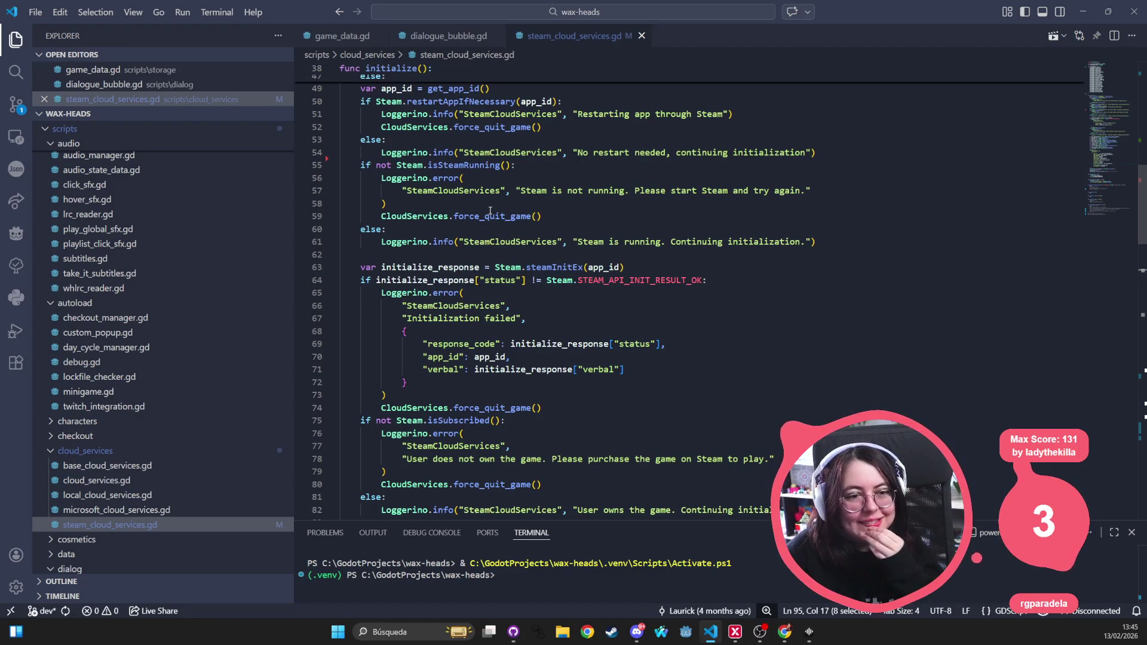
pyautogui.scroll(-3, 479, 221)
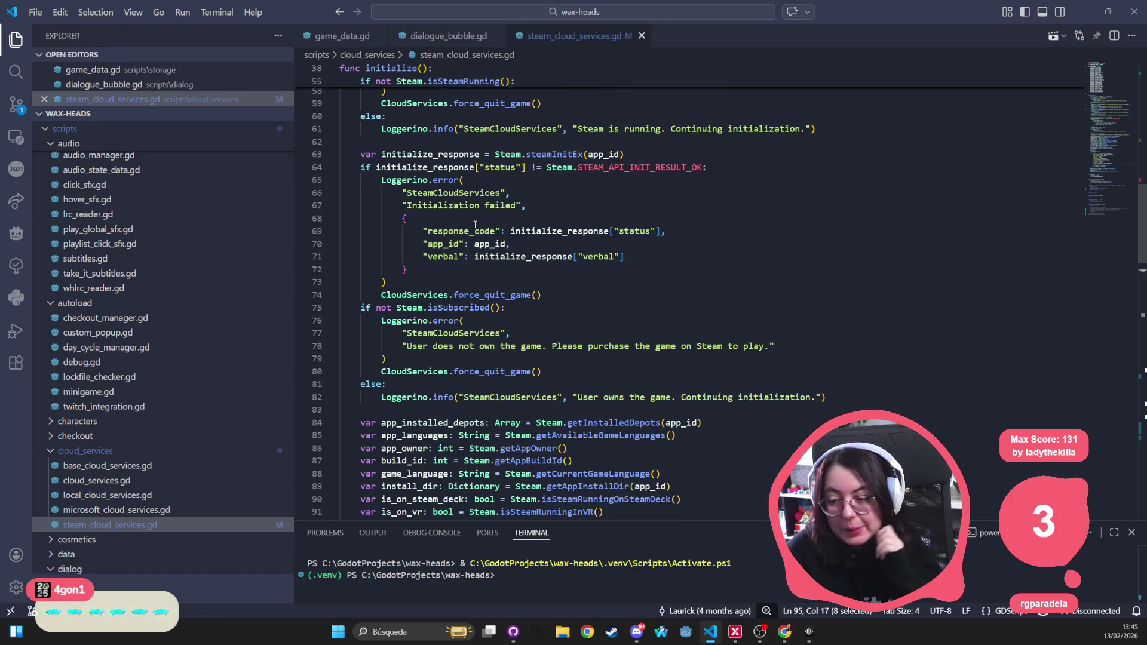
# Step: Check GitHub Desktop, then return to the editor with the caret on empty line 98
pyautogui.click(1087, 13)
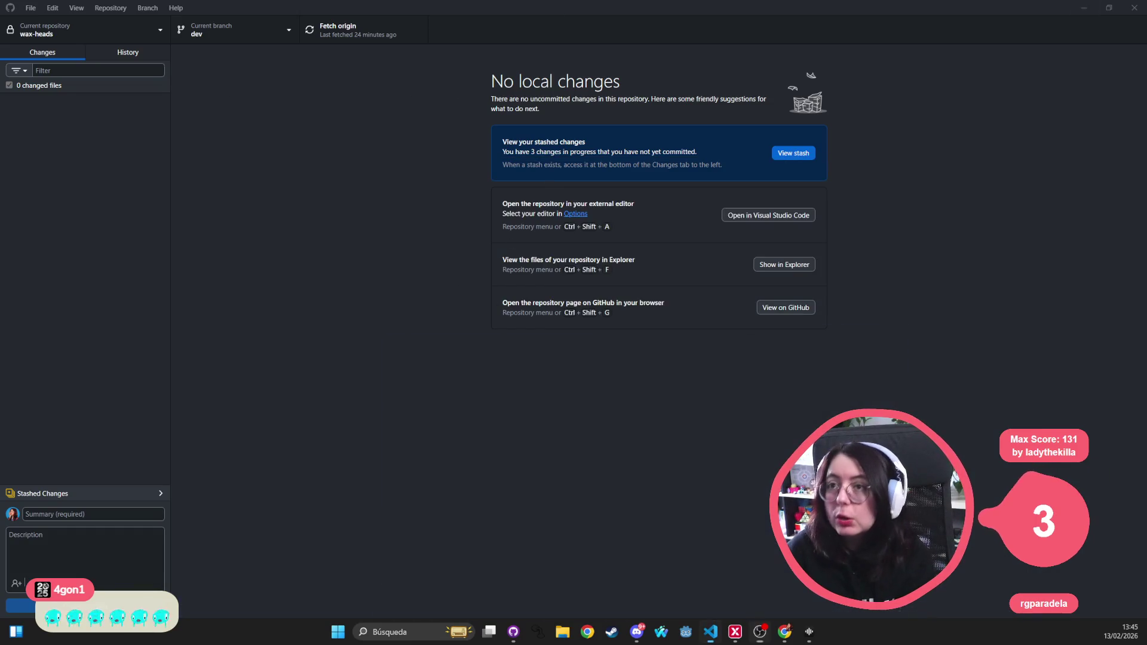
pyautogui.hotkey('alt', 'Tab')
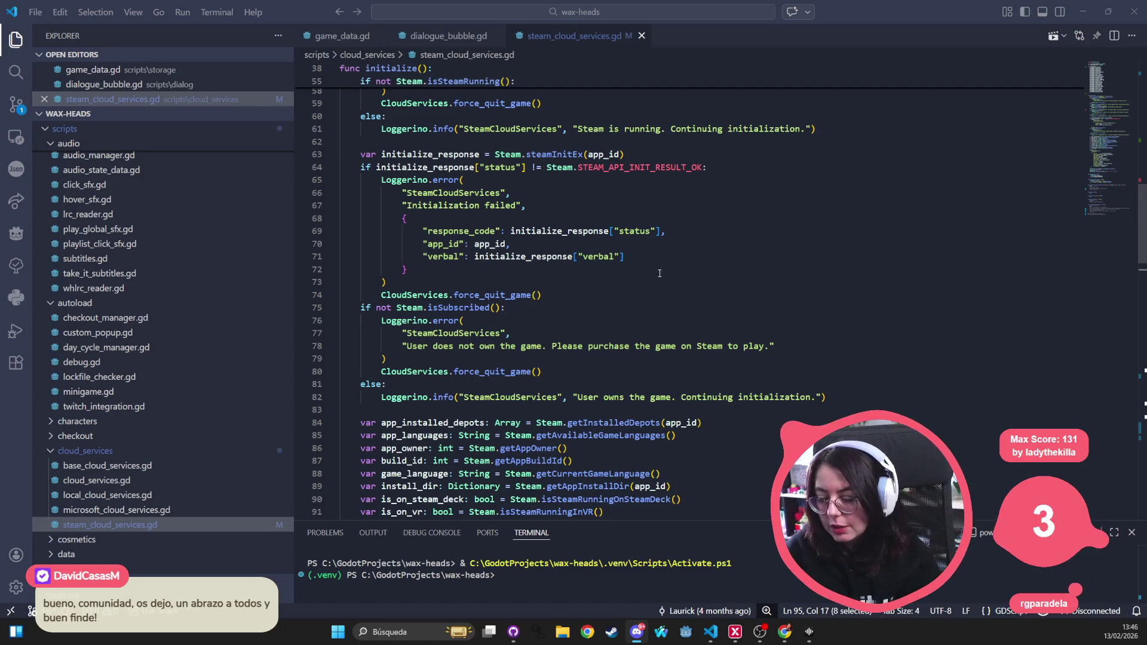
pyautogui.click(602, 269)
pyautogui.scroll(-3, 602, 286)
pyautogui.scroll(-5, 603, 286)
pyautogui.click(527, 322)
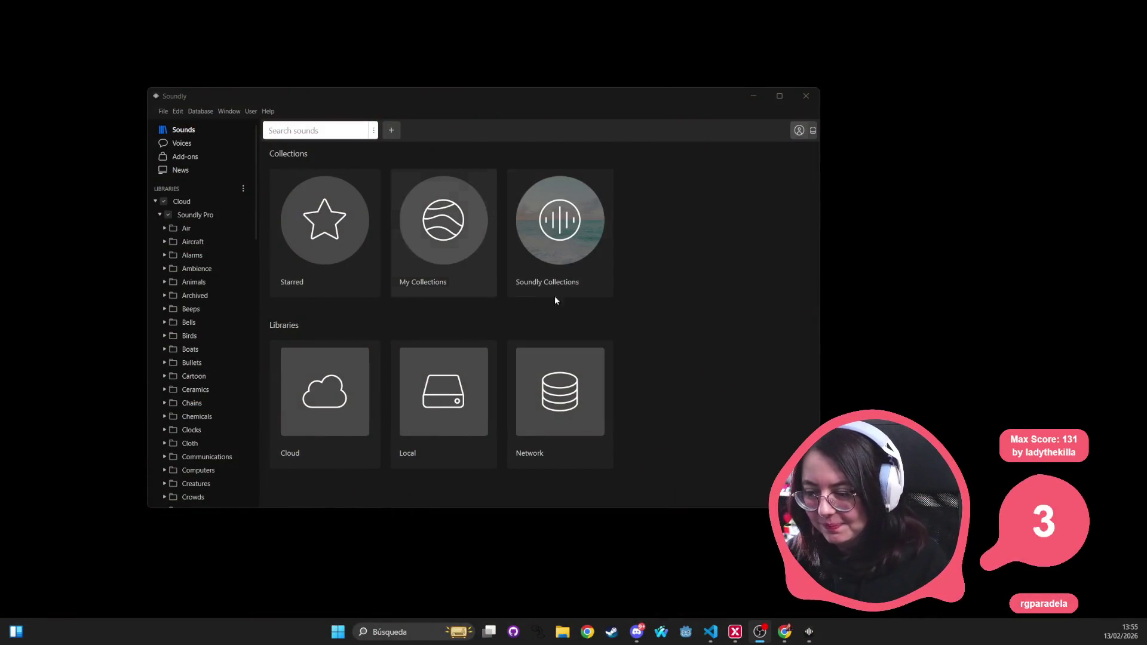
# Step: Collapse and re-expand the Soundly Pro categories and scroll down the list
pyautogui.scroll(-1, 200, 235)
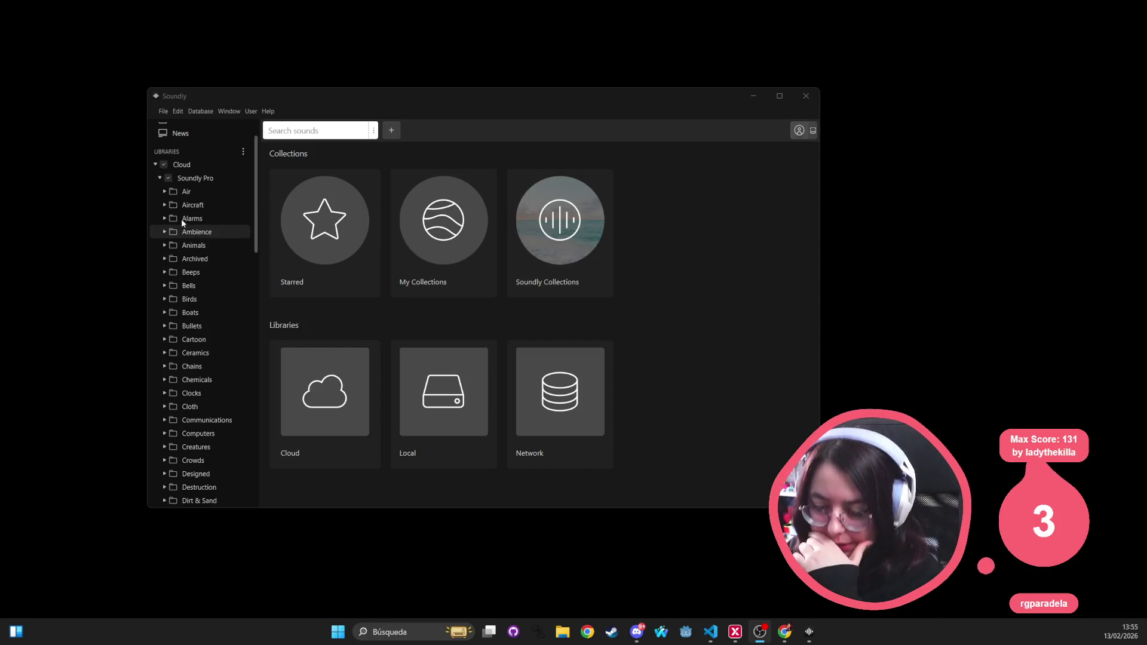
pyautogui.click(158, 177)
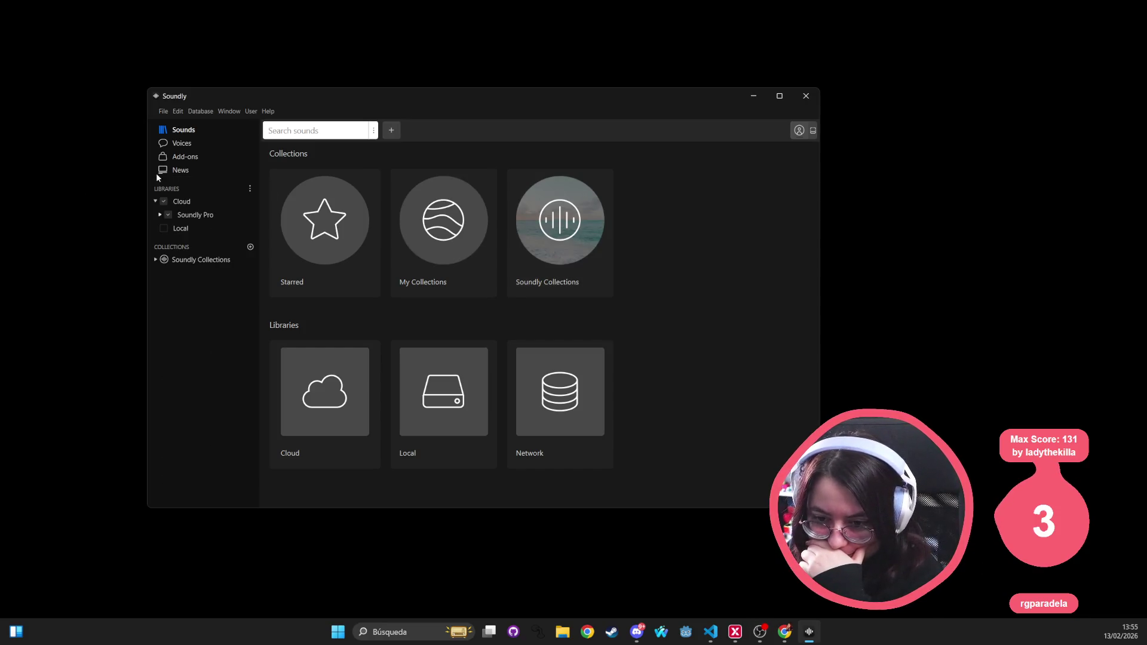
pyautogui.click(160, 215)
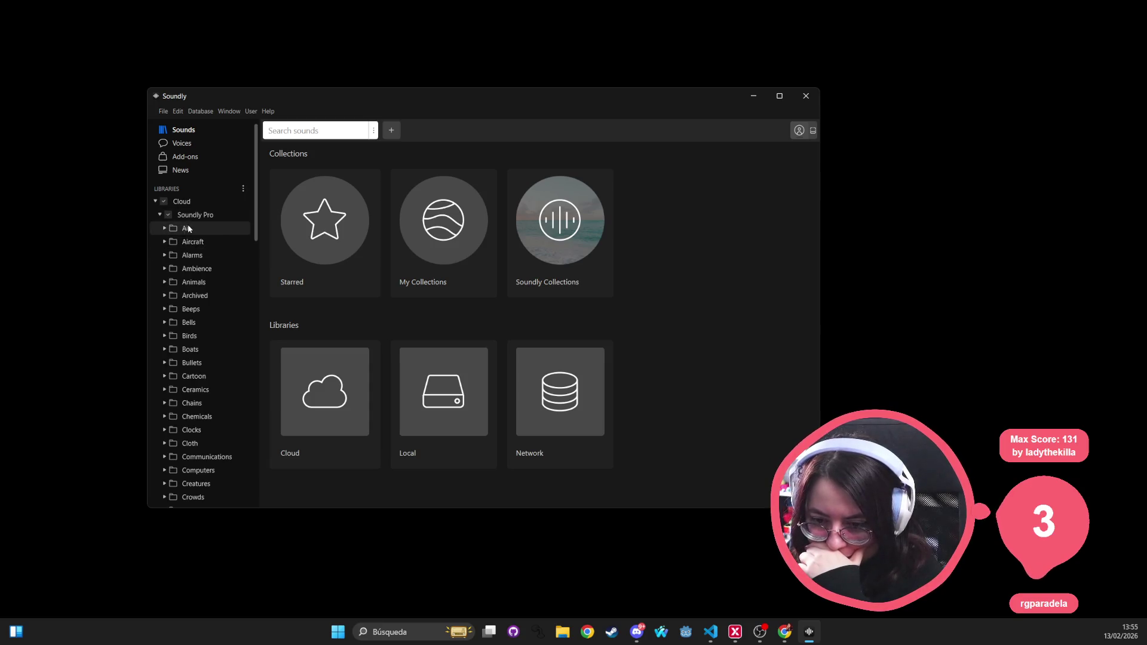
pyautogui.scroll(-6, 213, 344)
pyautogui.scroll(-3, 210, 339)
pyautogui.scroll(-11, 209, 339)
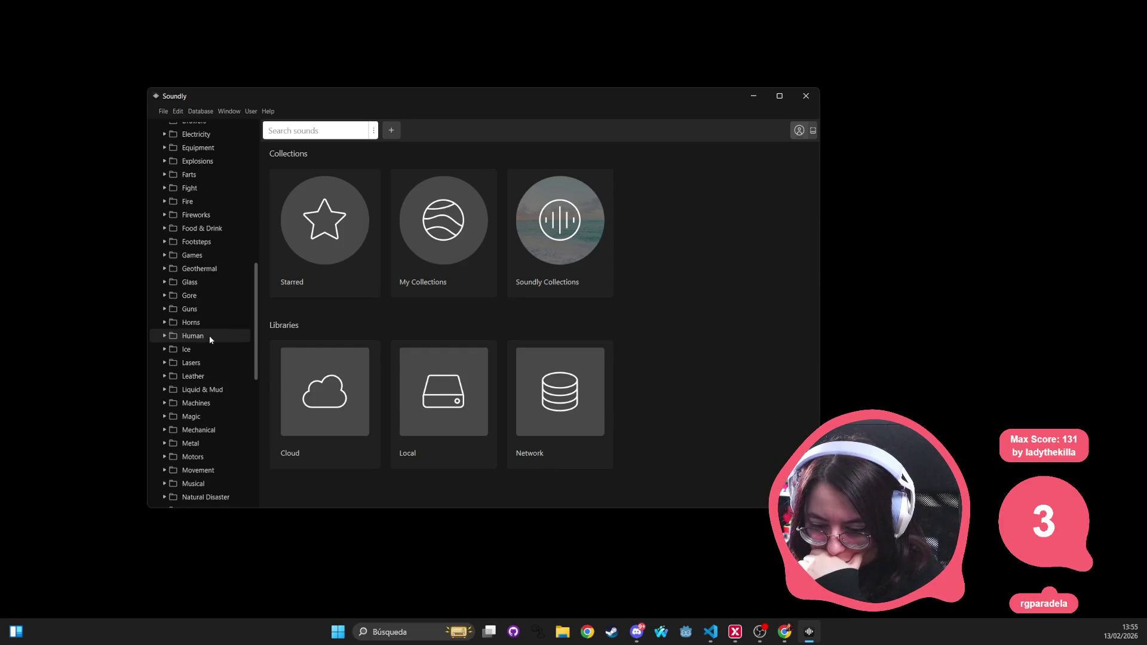
pyautogui.scroll(-3, 238, 339)
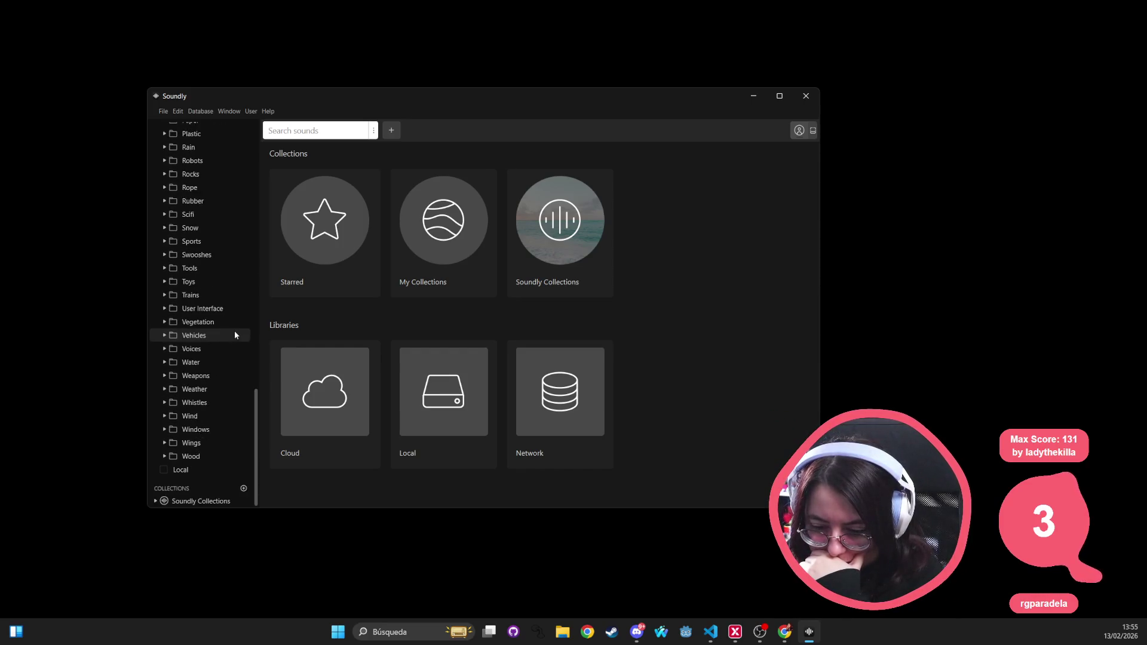
# Step: Preview 'Windows, Covering, Blind, Blow In Wind' from the Windows category, then stop it
pyautogui.click(199, 432)
pyautogui.click(413, 190)
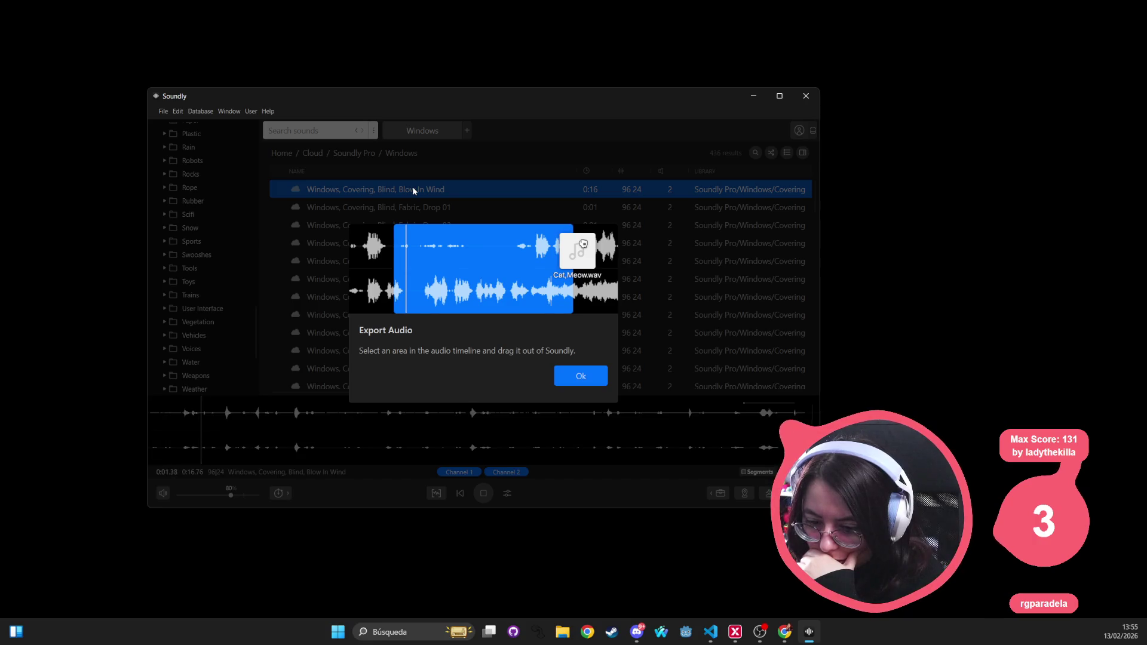
pyautogui.click(696, 275)
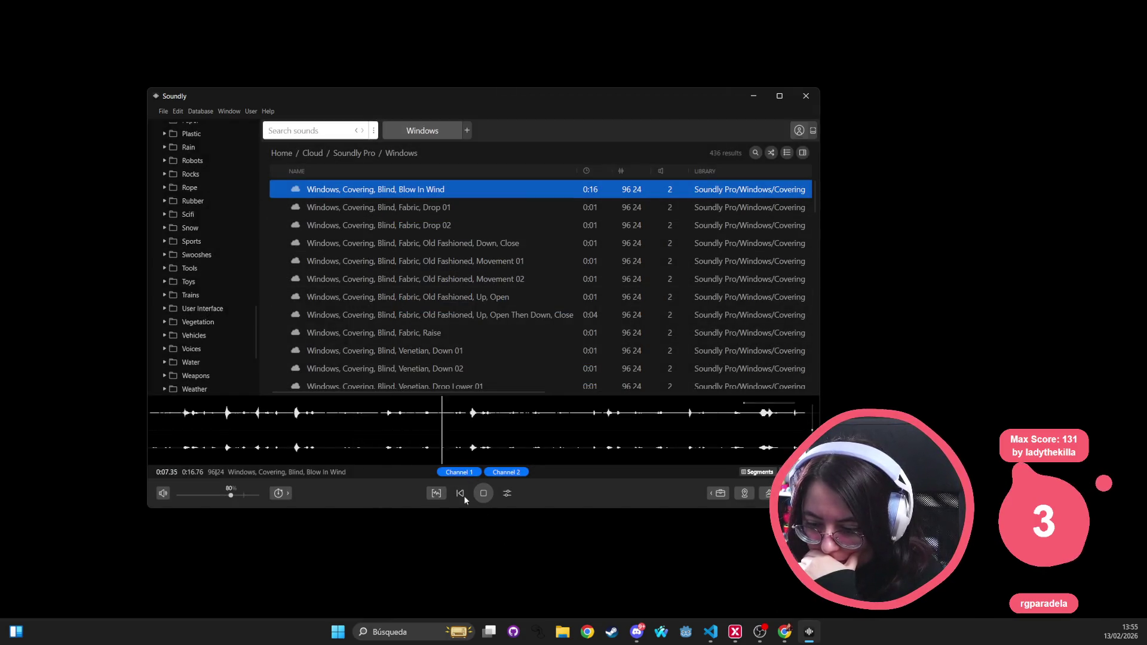
pyautogui.click(483, 493)
pyautogui.scroll(4, 197, 305)
pyautogui.scroll(10, 198, 305)
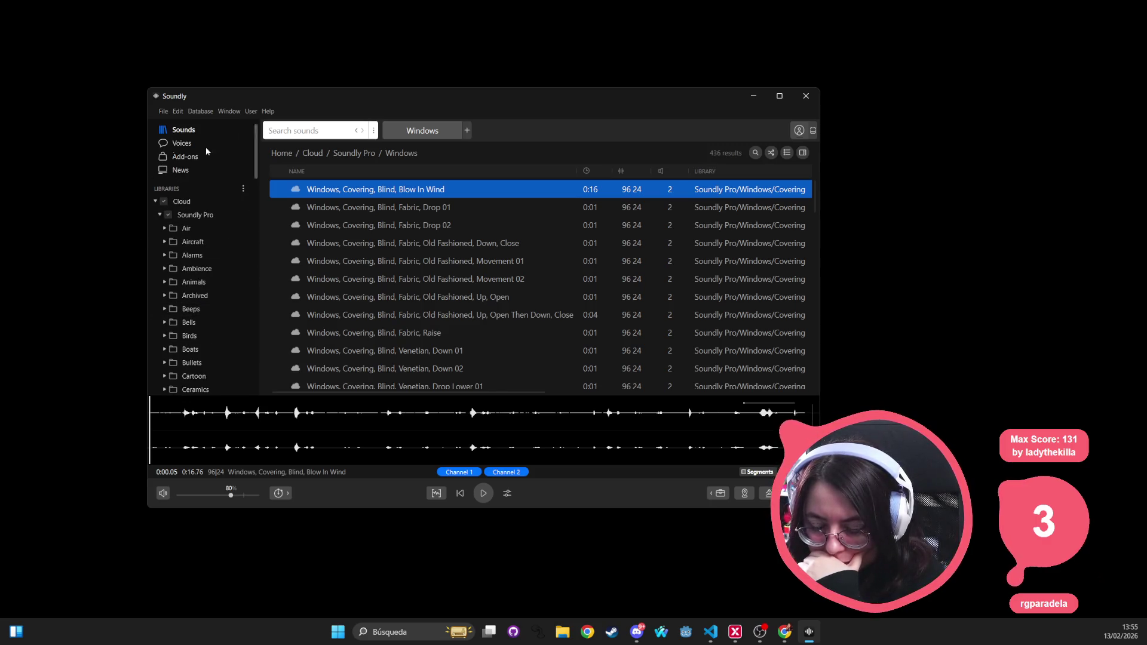
pyautogui.click(172, 159)
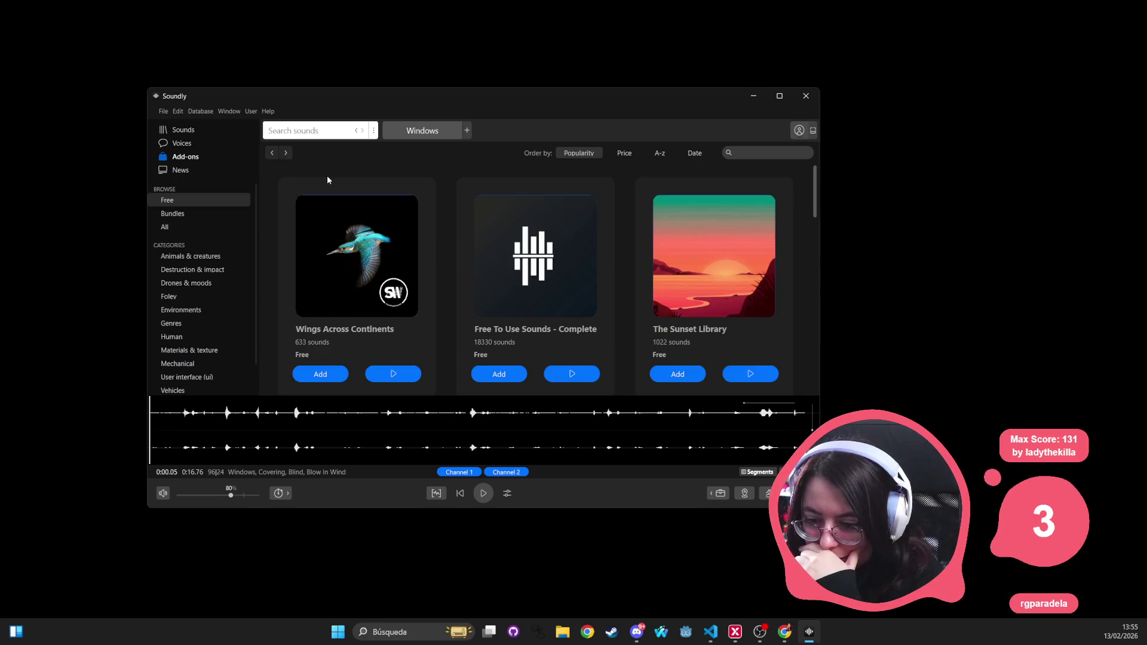
# Step: Search Soundly for 'freesound', then clear the search
pyautogui.click(329, 135)
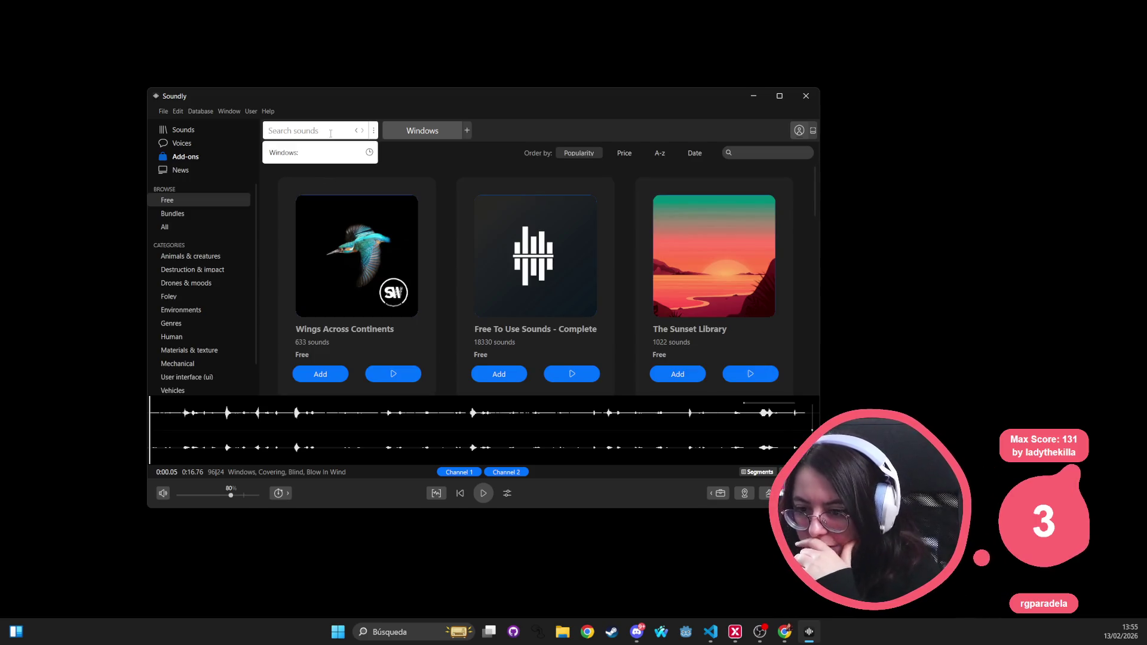
pyautogui.write('freesou')
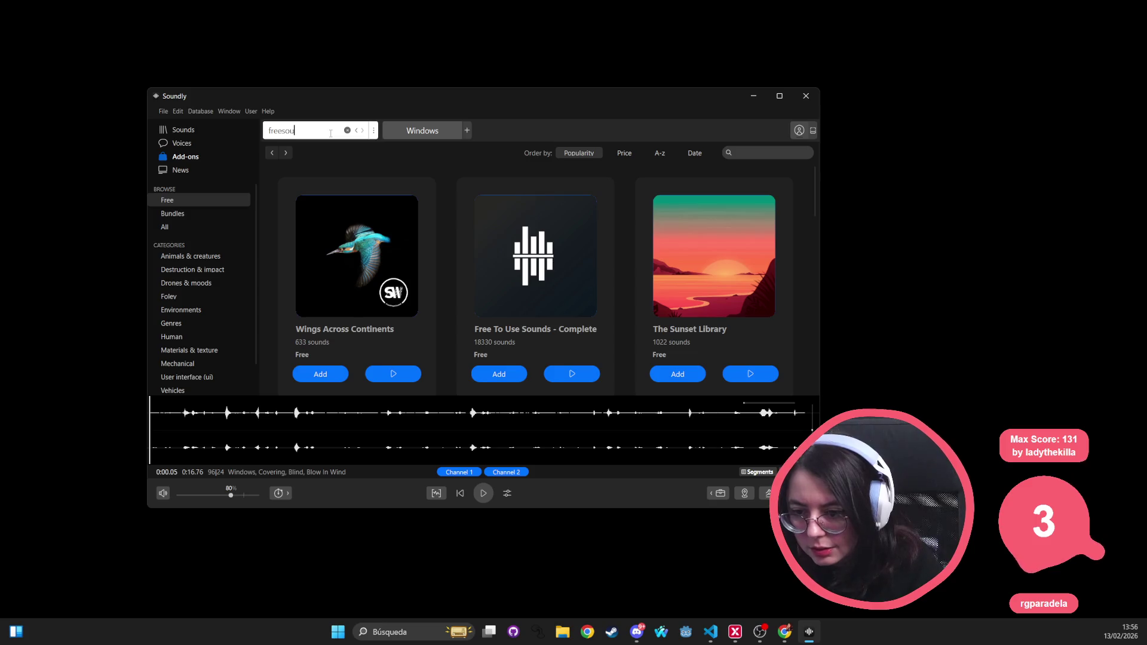
pyautogui.write('nd')
pyautogui.press('Return')
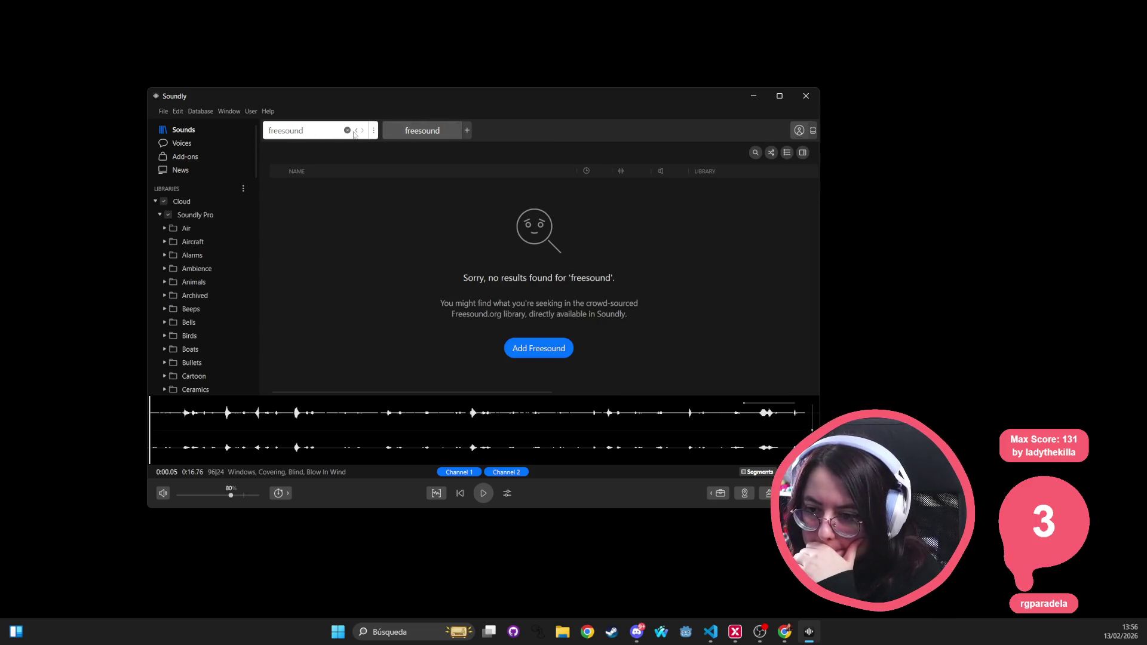
pyautogui.click(347, 132)
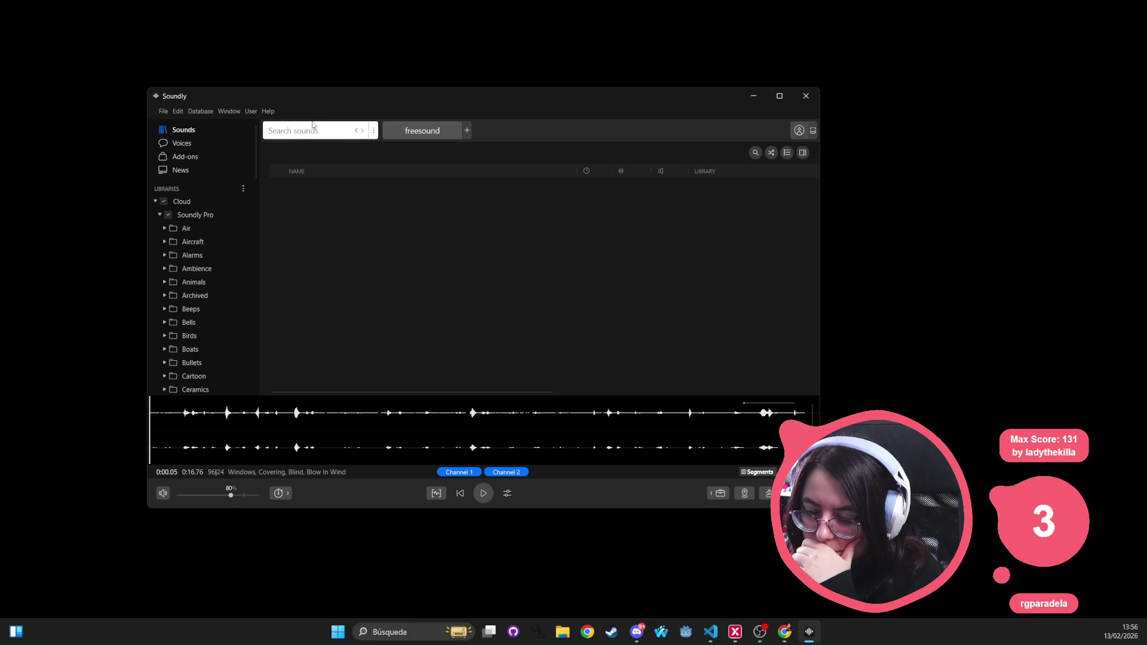
# Step: Browse the enlarged Add-ons store, then return to Sounds and close the freesound tab
pyautogui.click(190, 158)
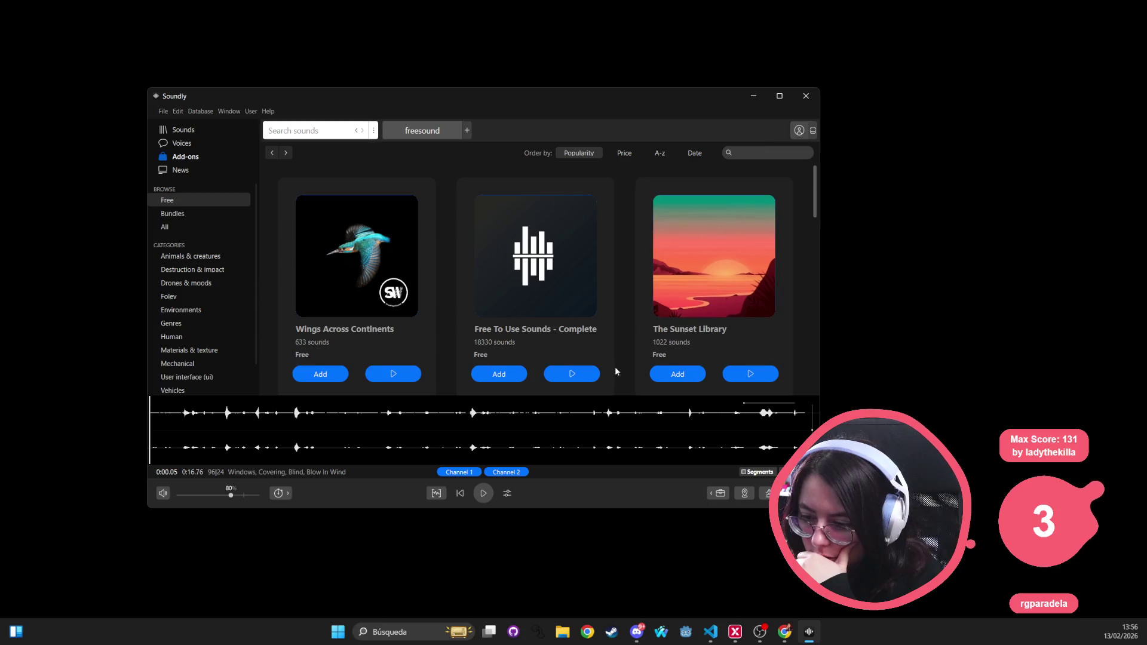
pyautogui.moveTo(553, 511); pyautogui.dragTo(548, 600)
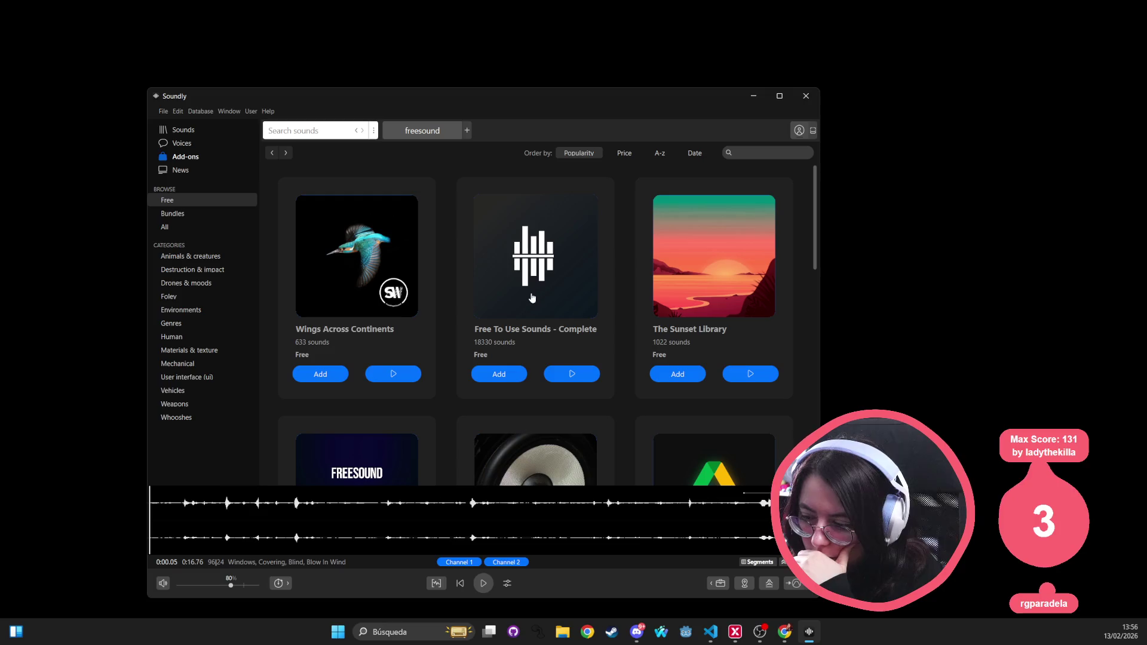
pyautogui.scroll(-3, 720, 342)
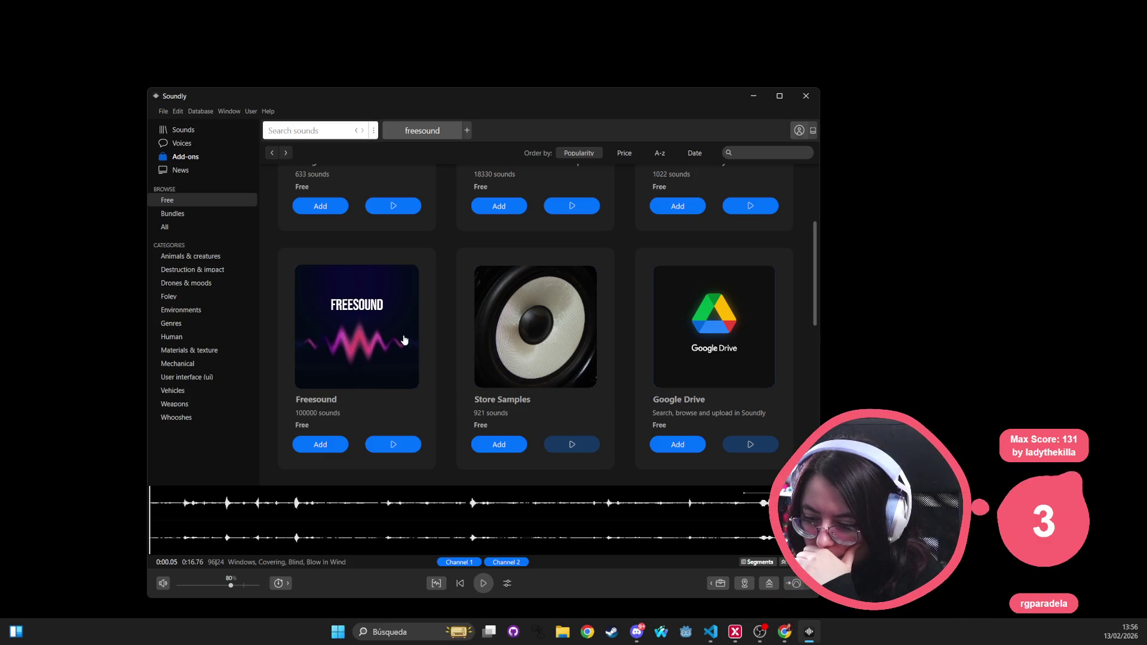
pyautogui.scroll(-4, 676, 342)
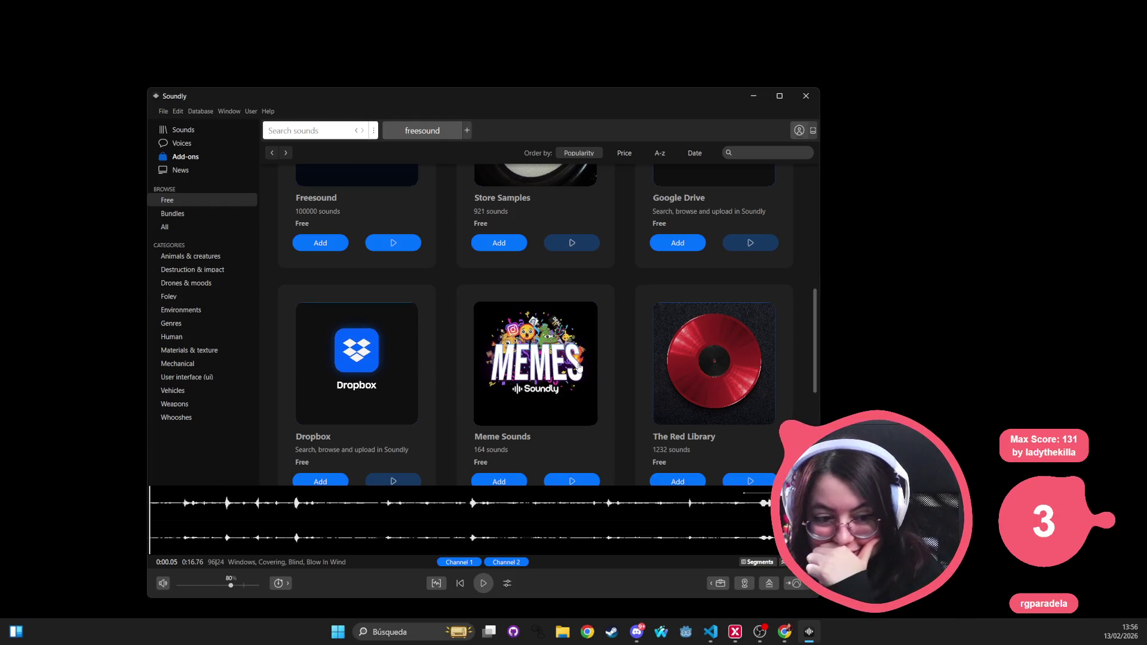
pyautogui.moveTo(577, 110); pyautogui.dragTo(593, 31)
pyautogui.scroll(-3, 743, 302)
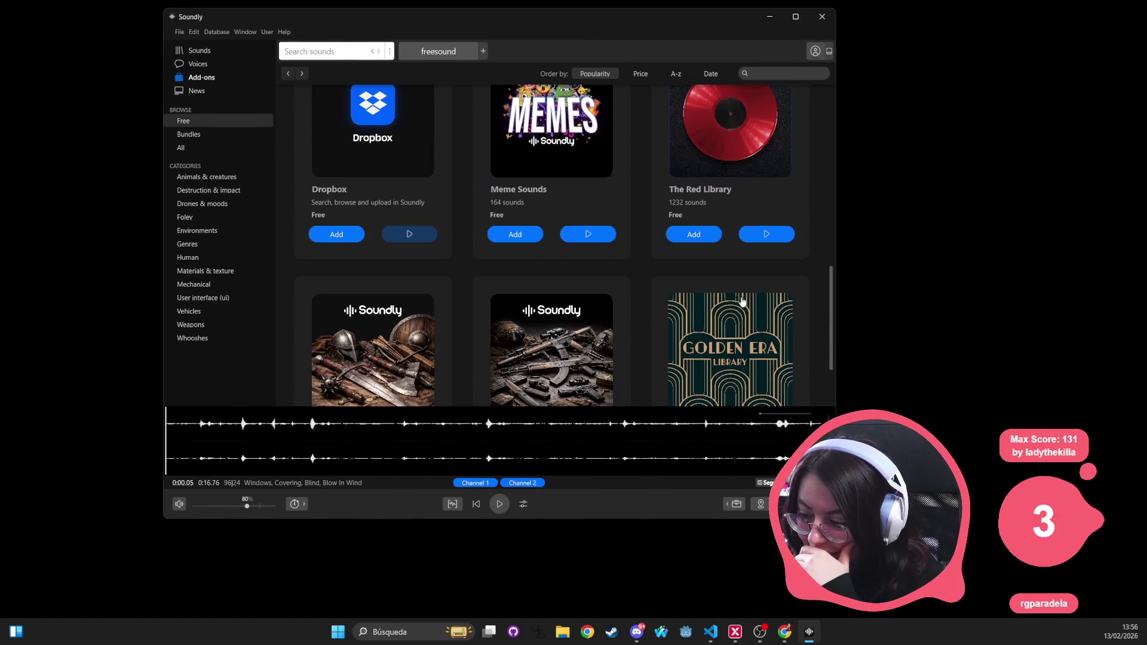
pyautogui.scroll(-2, 731, 296)
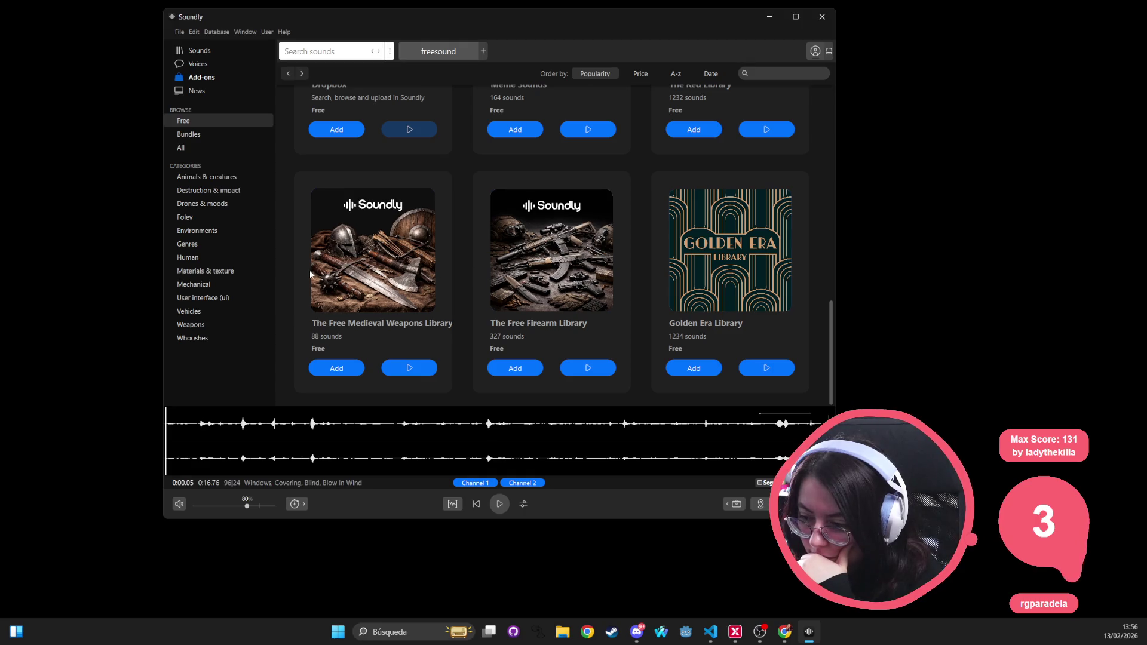
pyautogui.scroll(3, 749, 295)
pyautogui.scroll(8, 750, 296)
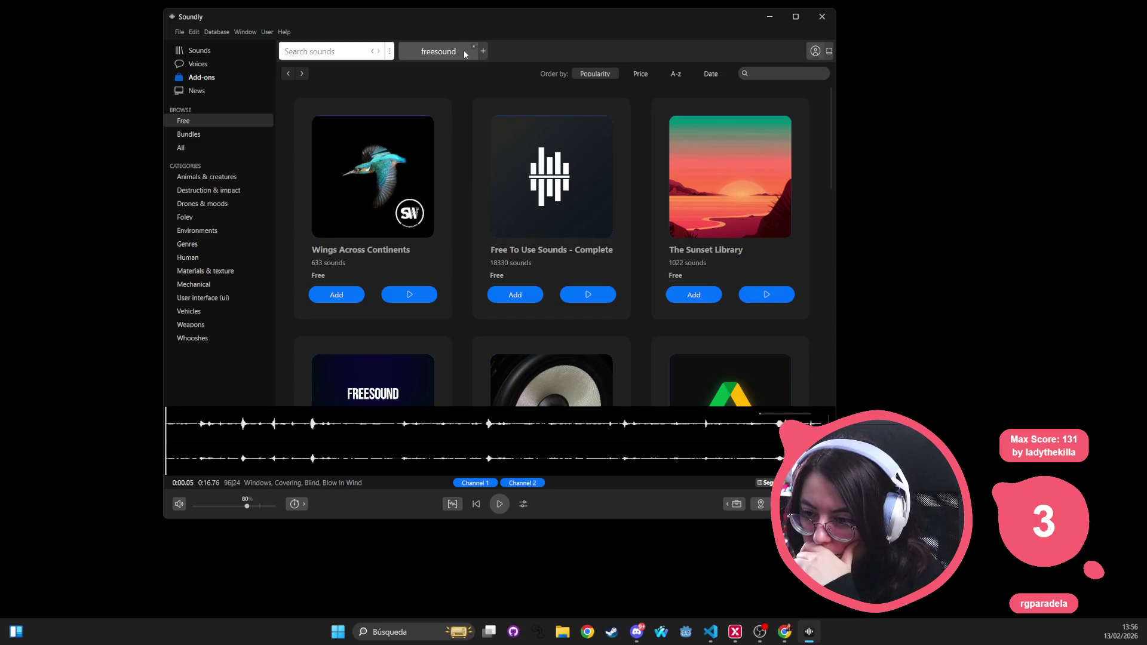
pyautogui.click(431, 57)
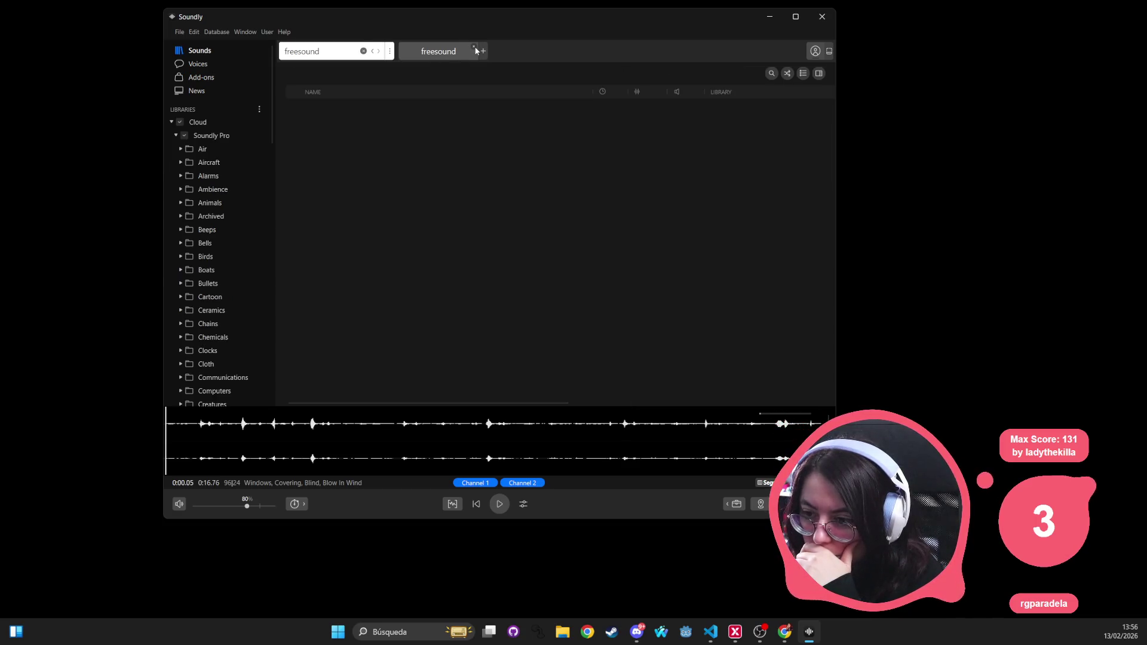
pyautogui.click(475, 49)
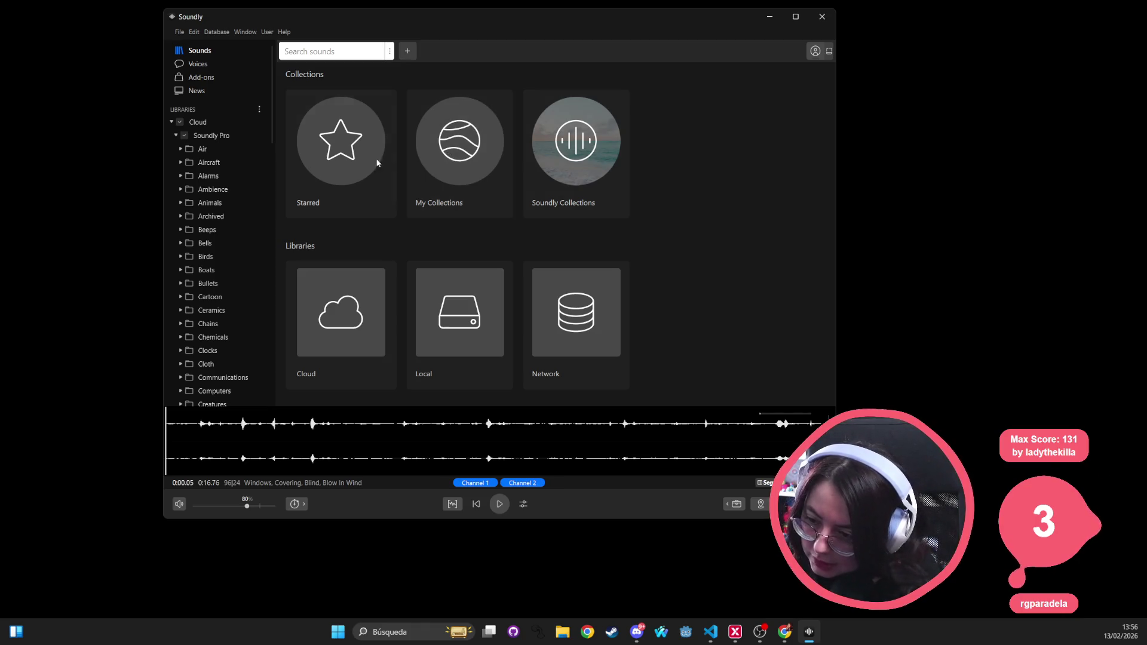
# Step: Generate speech from the default text in the Voice Designer
pyautogui.click(207, 67)
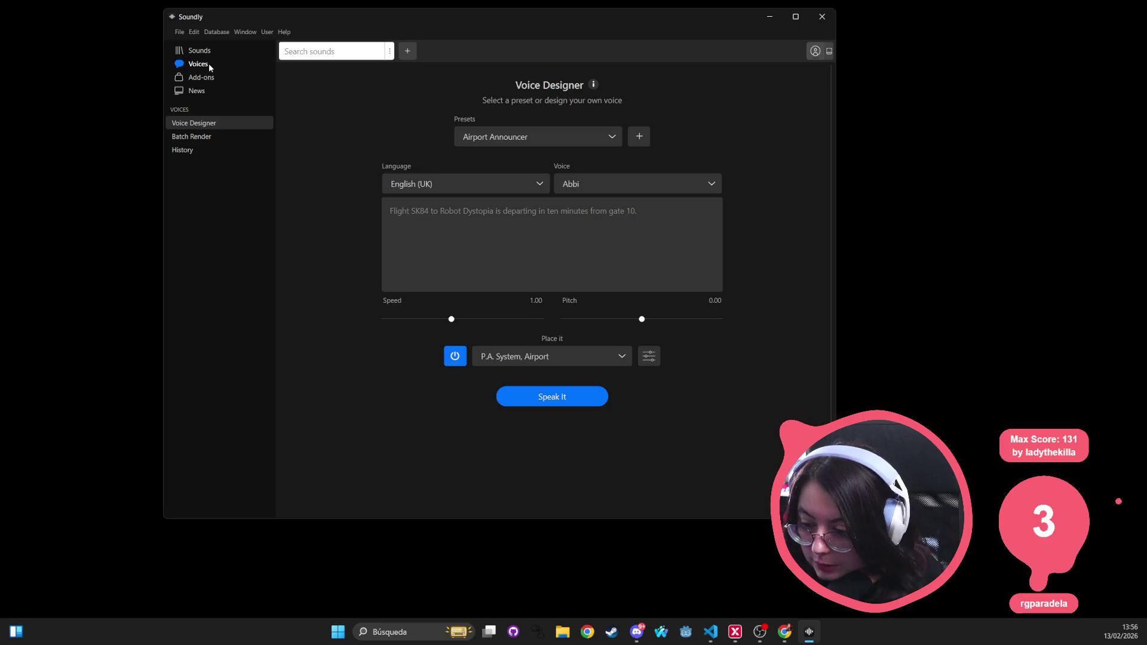
pyautogui.moveTo(594, 88)
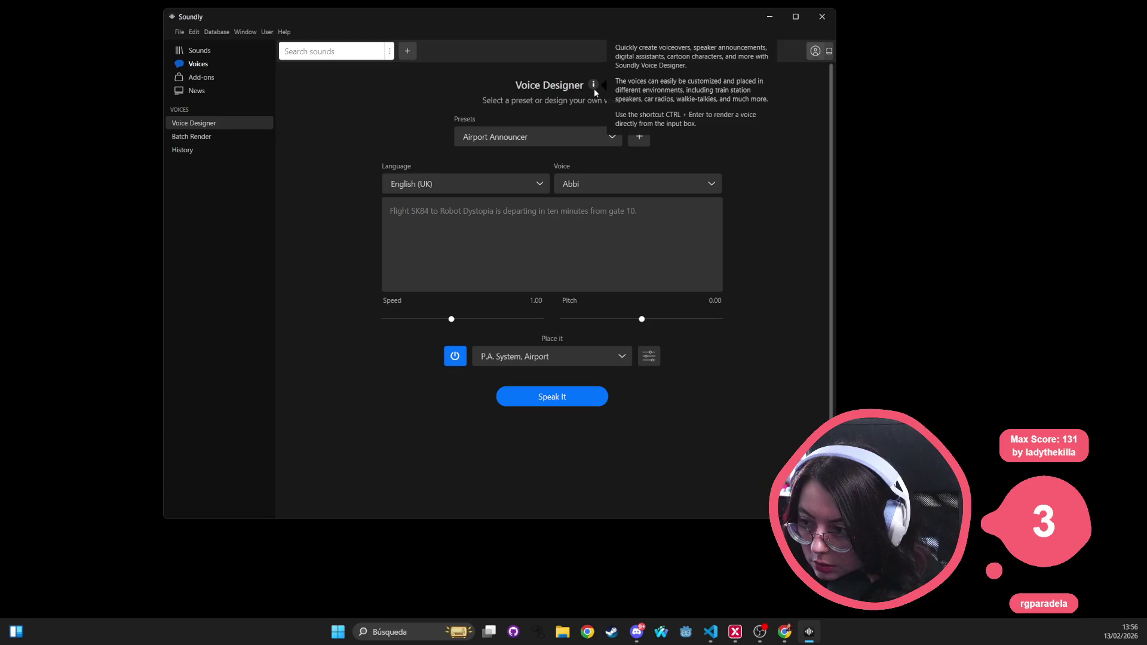
pyautogui.click(555, 261)
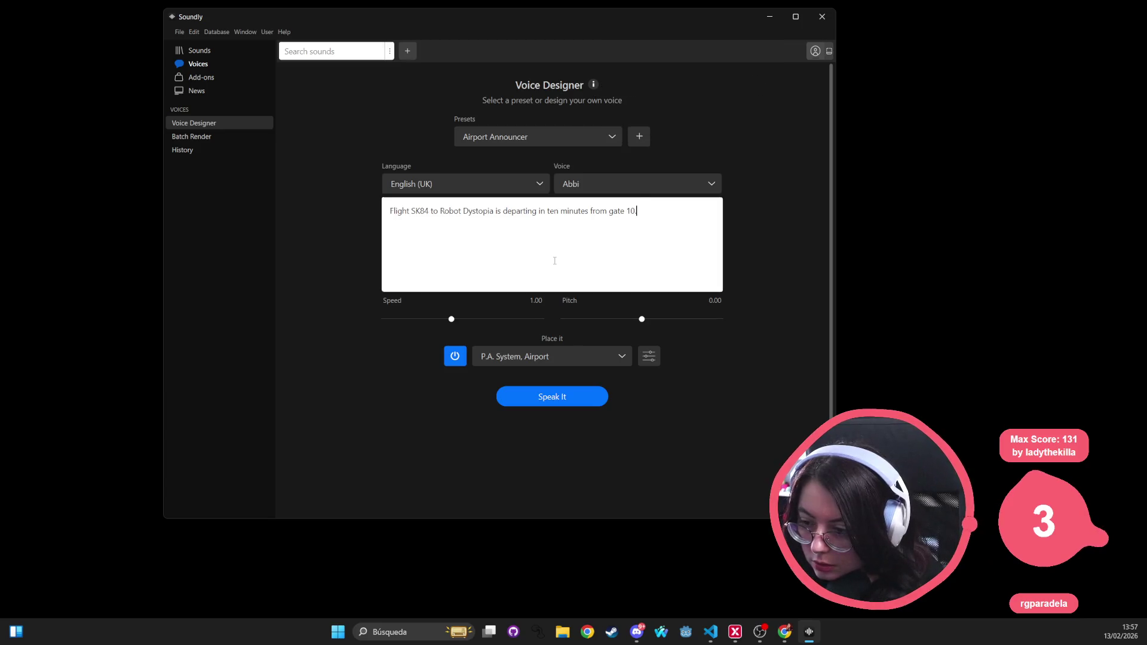
pyautogui.click(567, 396)
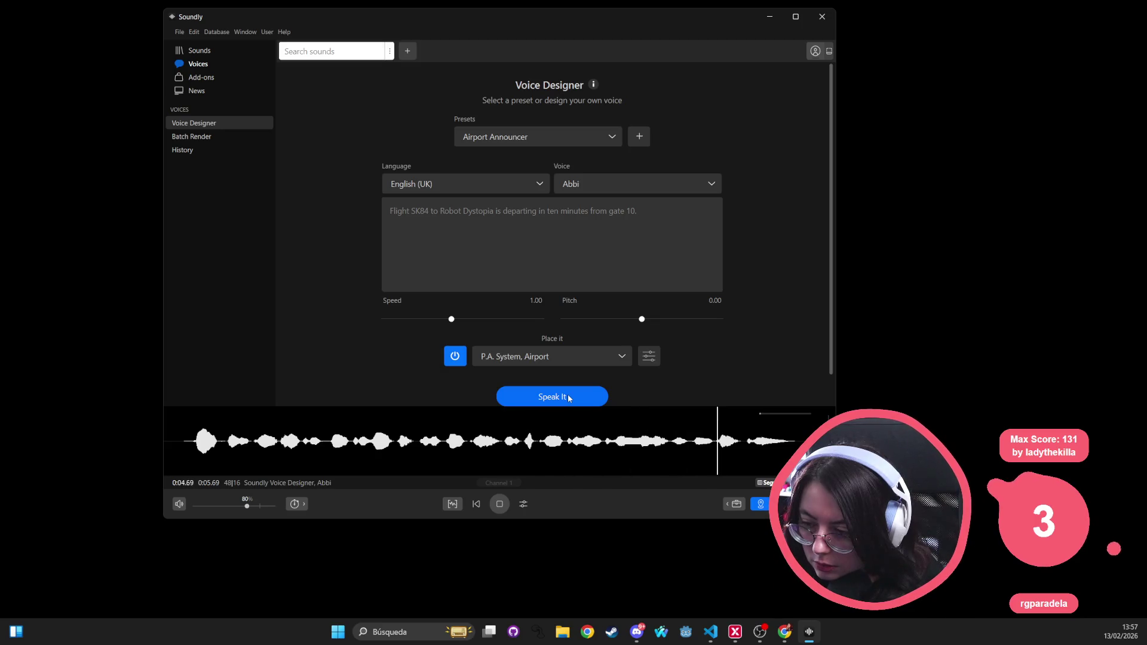
# Step: Apply the Crowd Control voice preset and generate its spoken clip
pyautogui.click(535, 138)
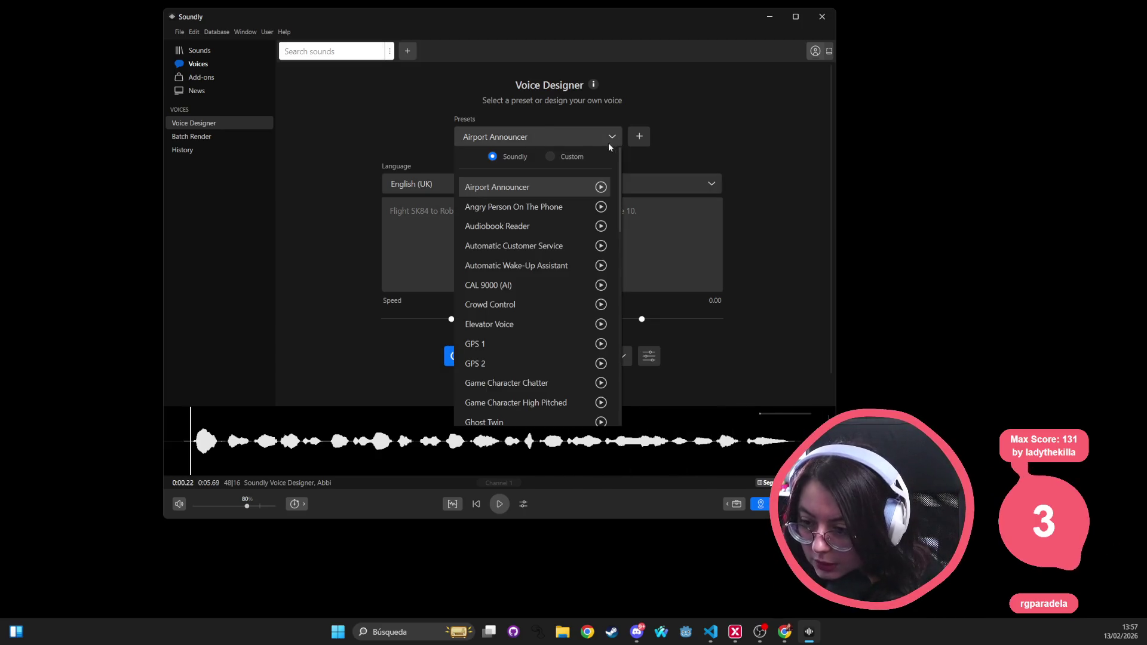
pyautogui.click(506, 304)
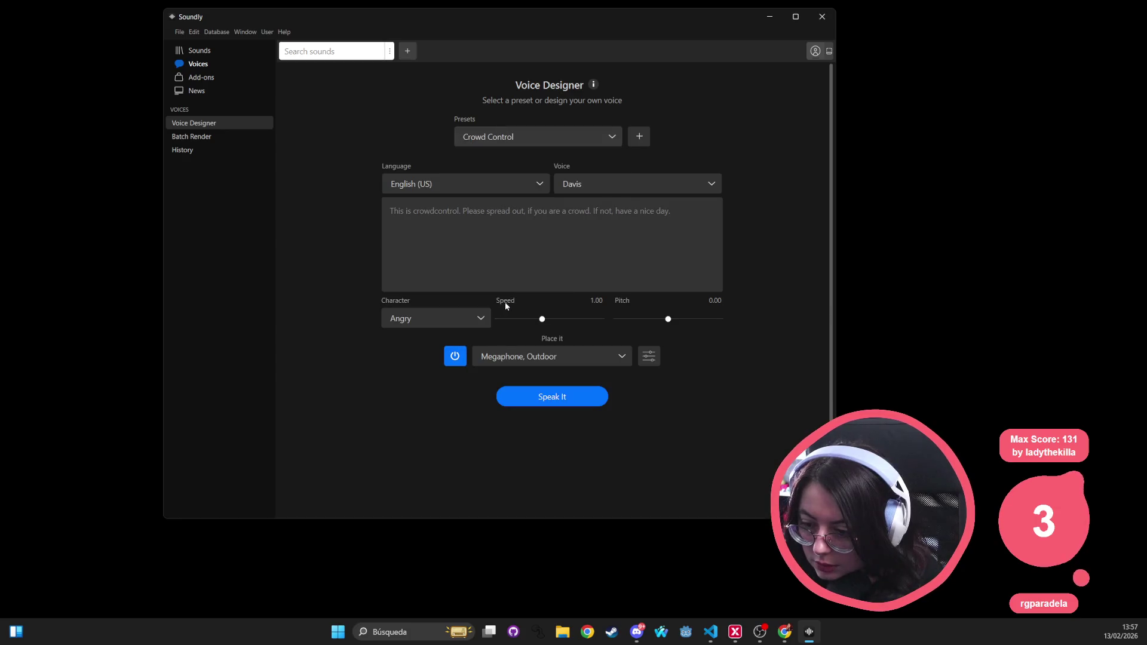
pyautogui.click(529, 396)
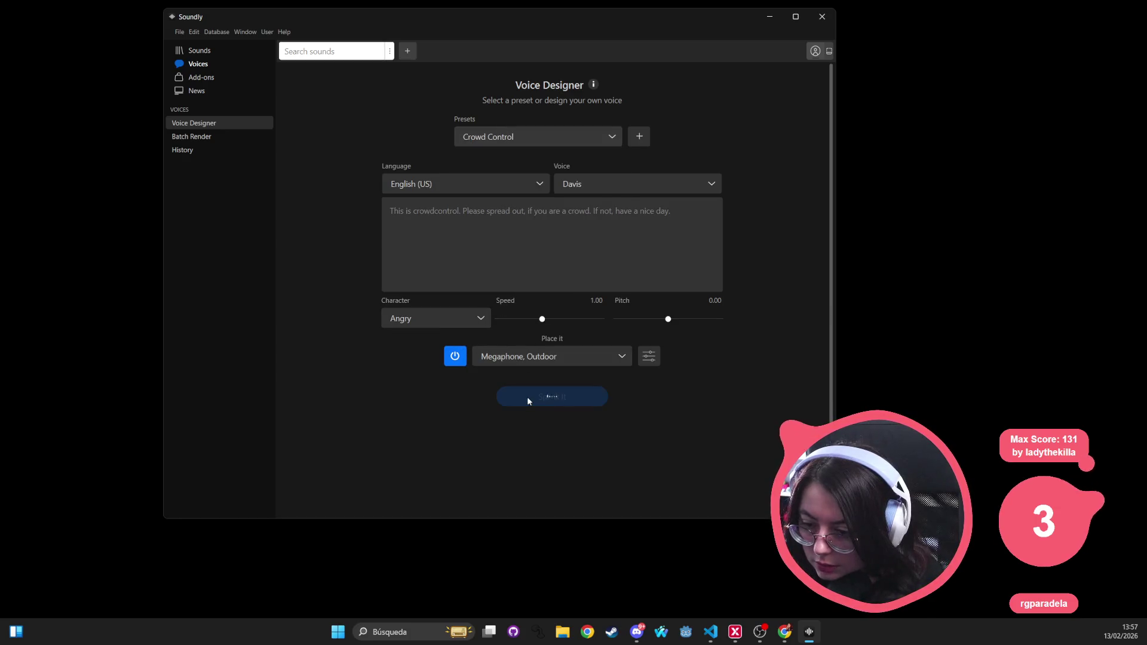
pyautogui.click(446, 322)
# Step: Switch the speech language to Catalan (Spain) and generate the clip
pyautogui.click(451, 323)
pyautogui.click(471, 179)
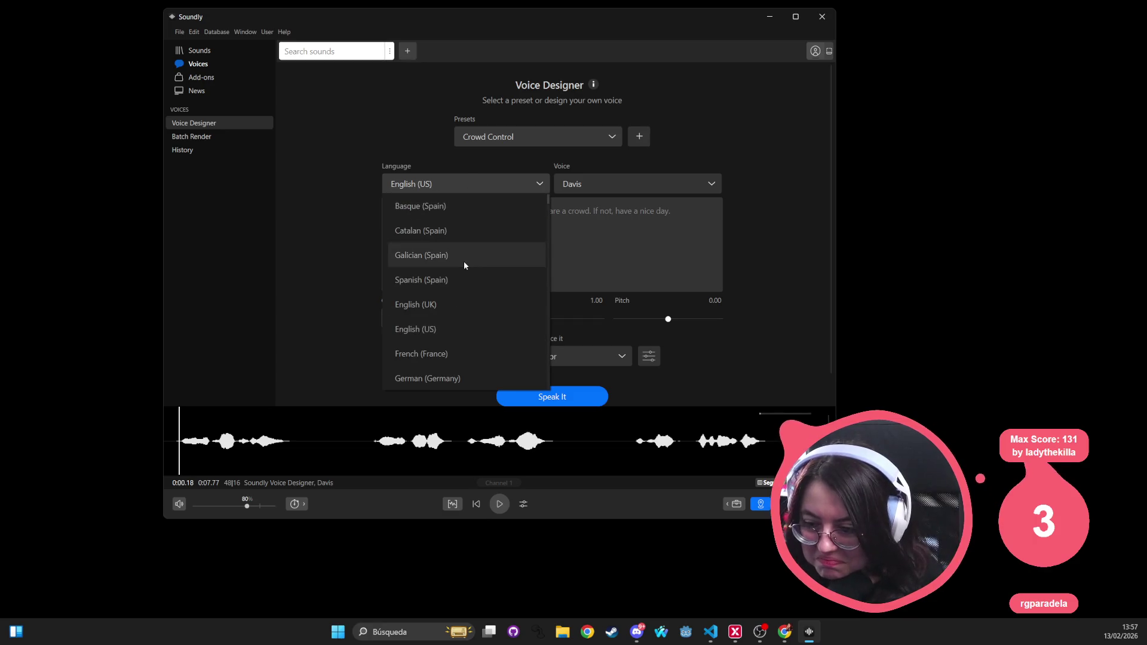
pyautogui.click(456, 229)
pyautogui.click(666, 228)
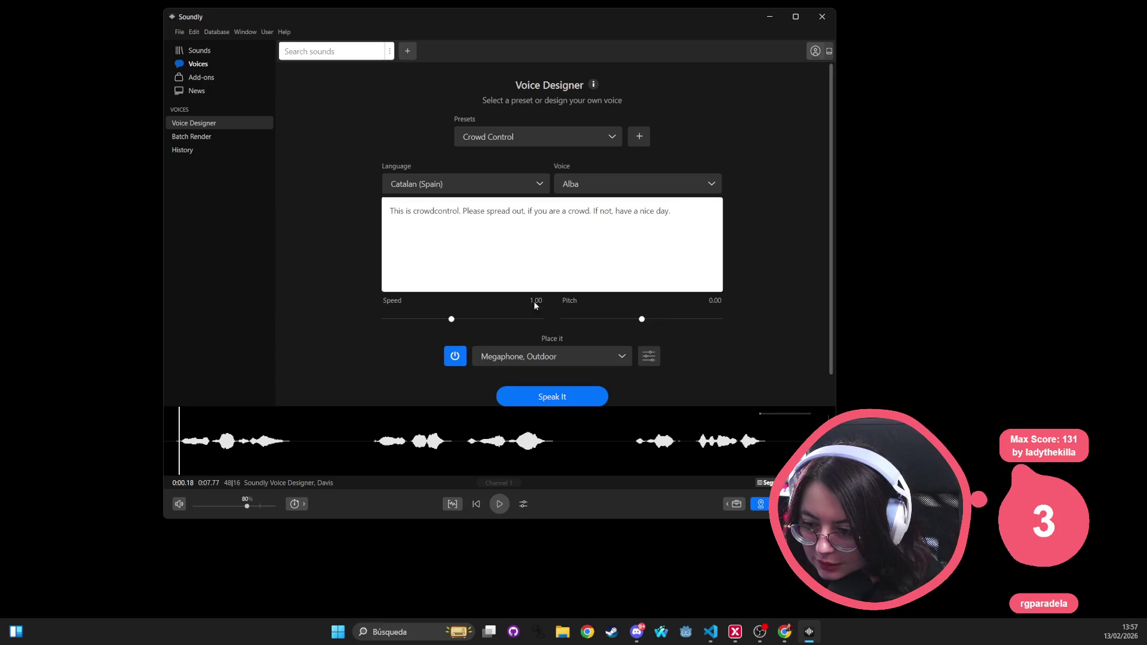
pyautogui.click(528, 394)
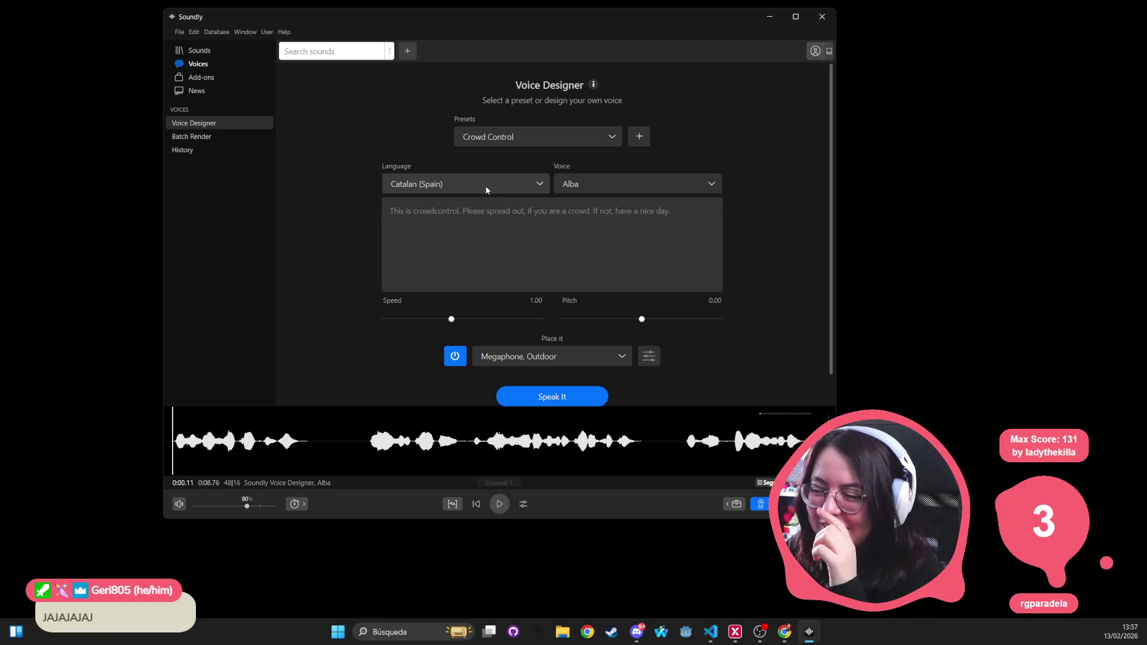
# Step: Browse the Catalan voice list and the voice presets list
pyautogui.click(599, 186)
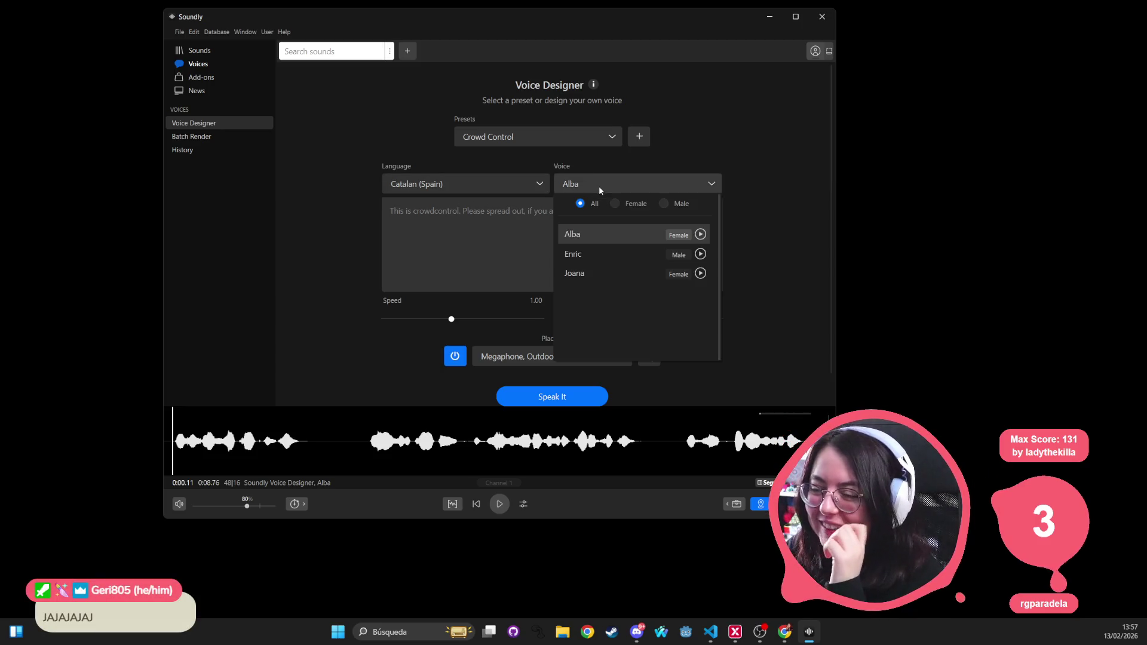
pyautogui.click(584, 252)
pyautogui.click(519, 143)
pyautogui.scroll(-3, 502, 317)
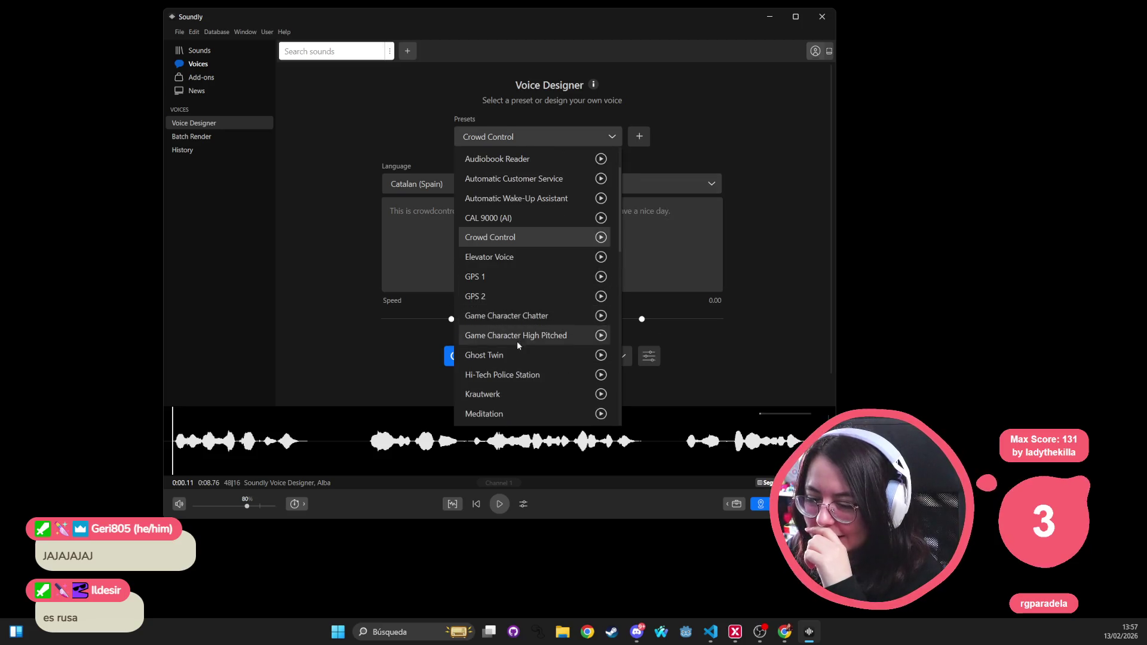
pyautogui.click(499, 276)
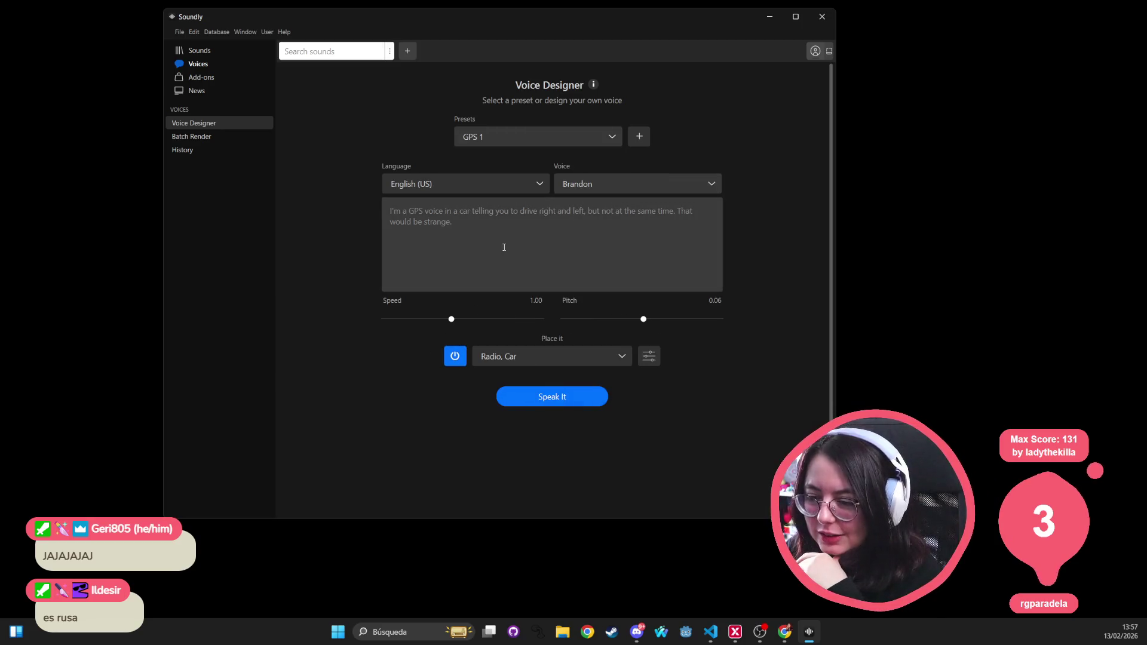
pyautogui.click(554, 398)
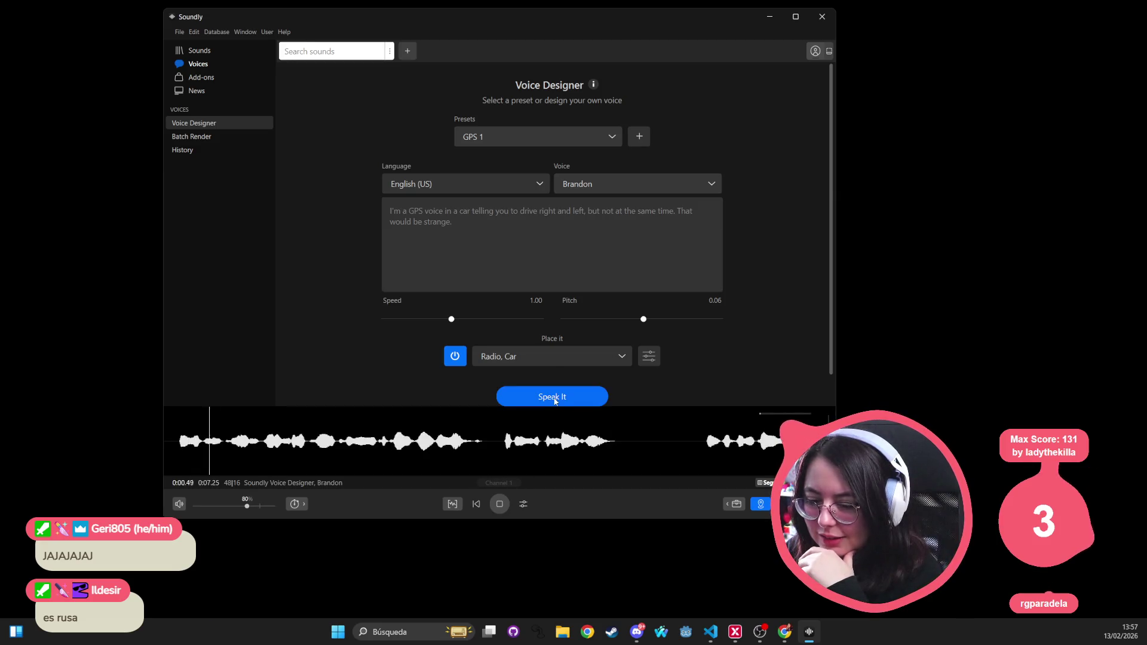
pyautogui.click(483, 189)
pyautogui.click(473, 231)
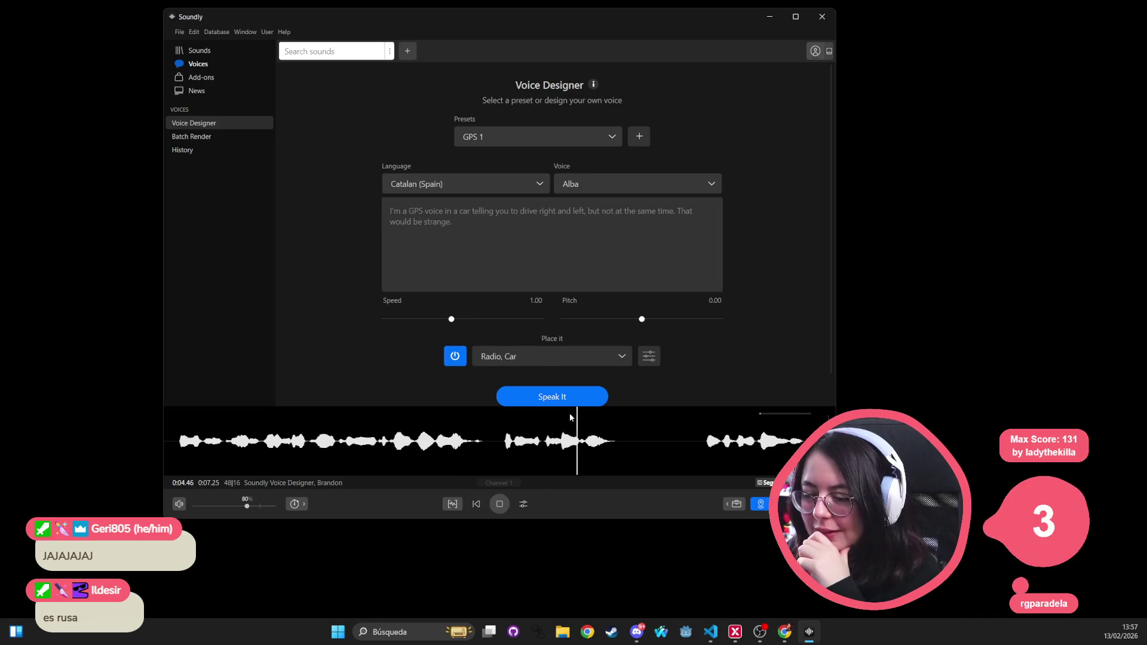
pyautogui.click(565, 398)
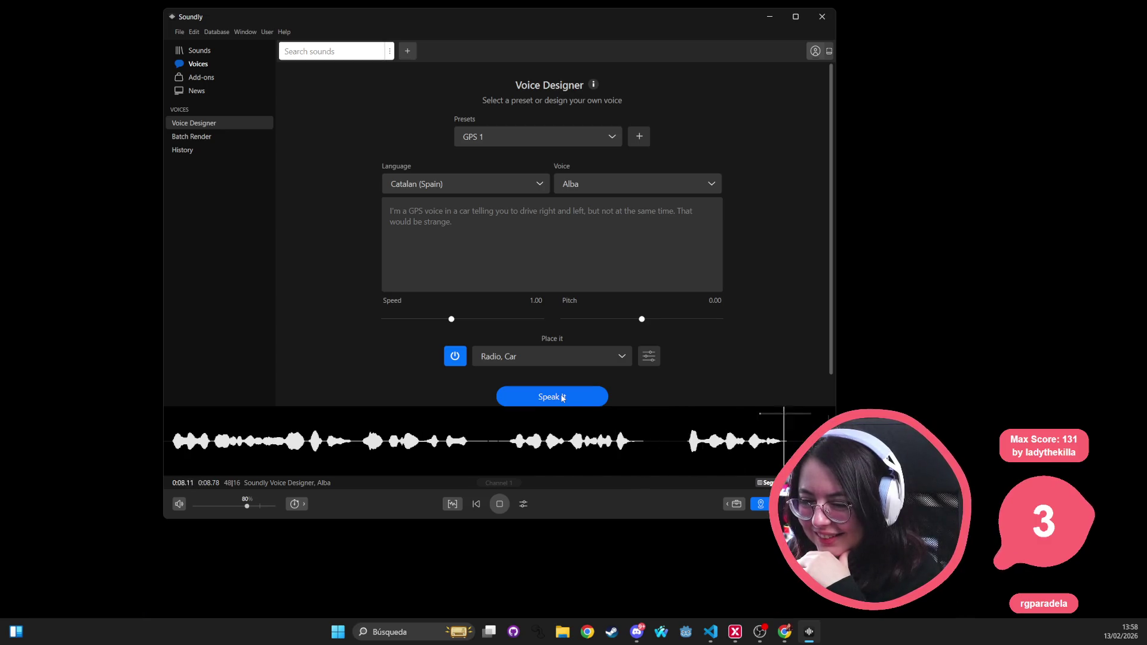
pyautogui.click(460, 228)
pyautogui.hotkey('ctrl', 'a')
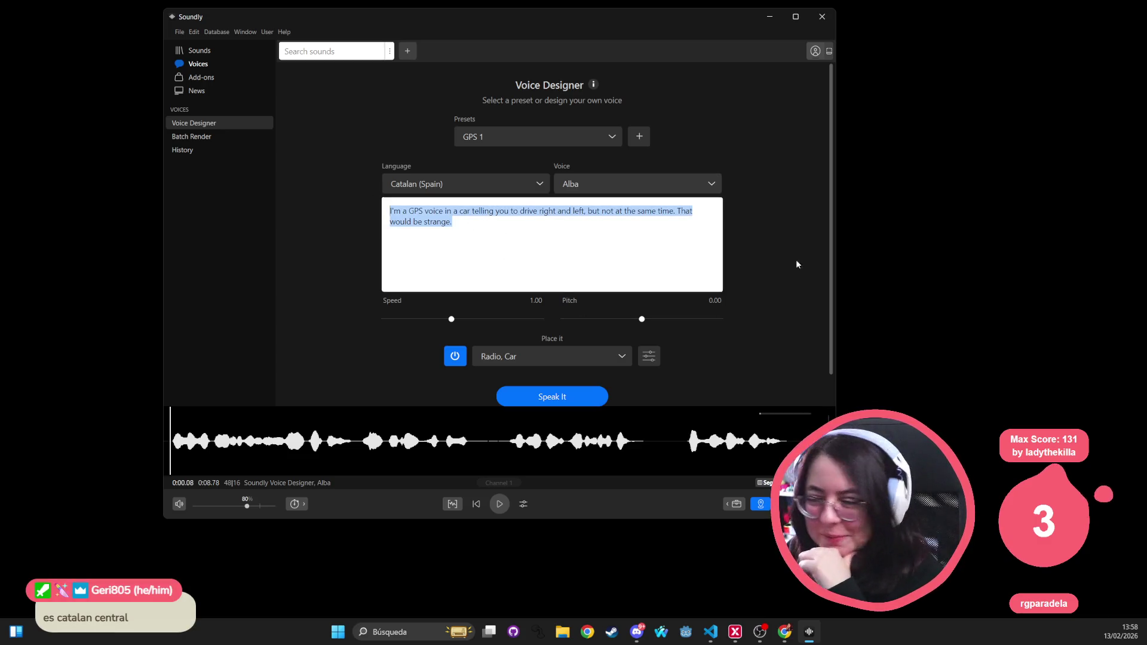
pyautogui.click(797, 264)
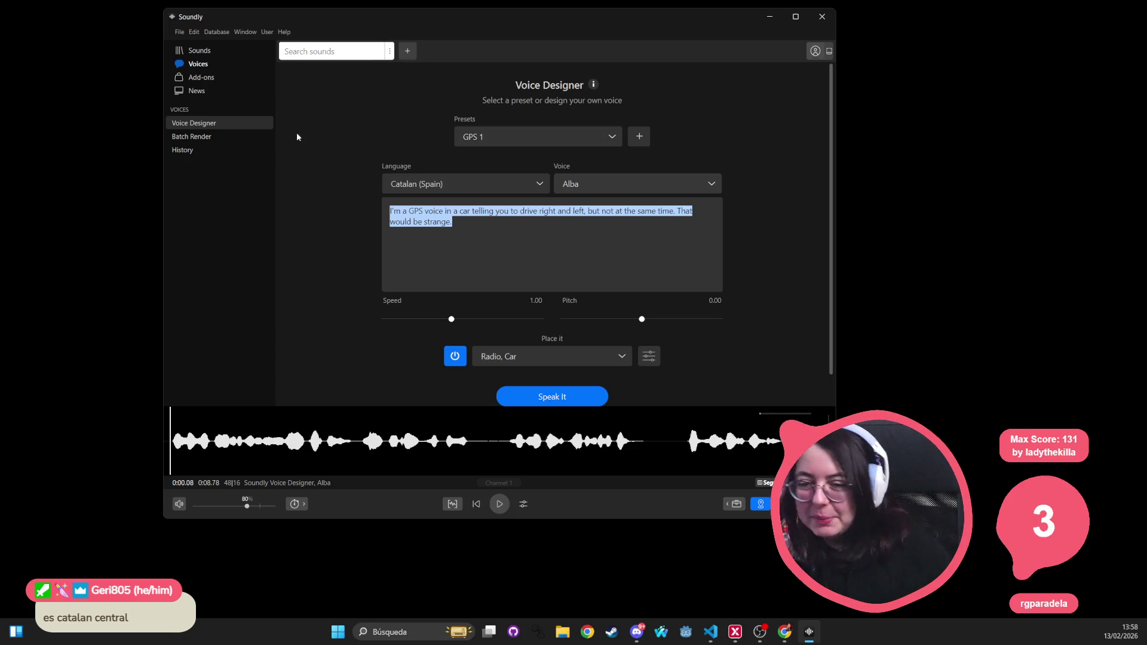
pyautogui.click(501, 190)
pyautogui.scroll(-10, 515, 306)
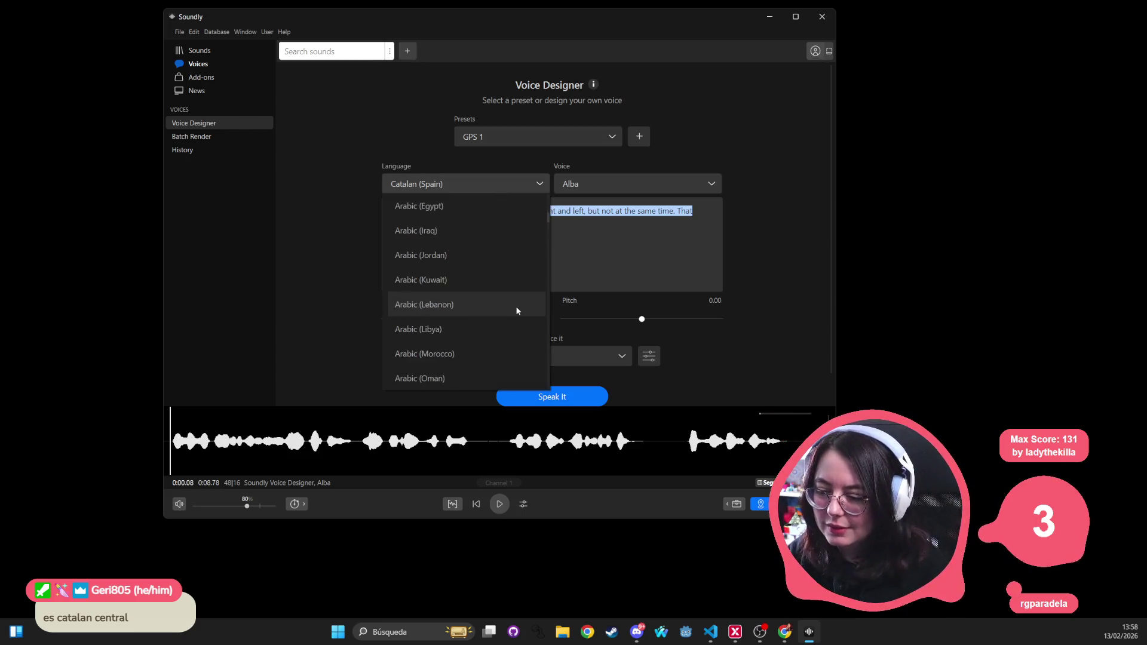
pyautogui.scroll(-12, 402, 329)
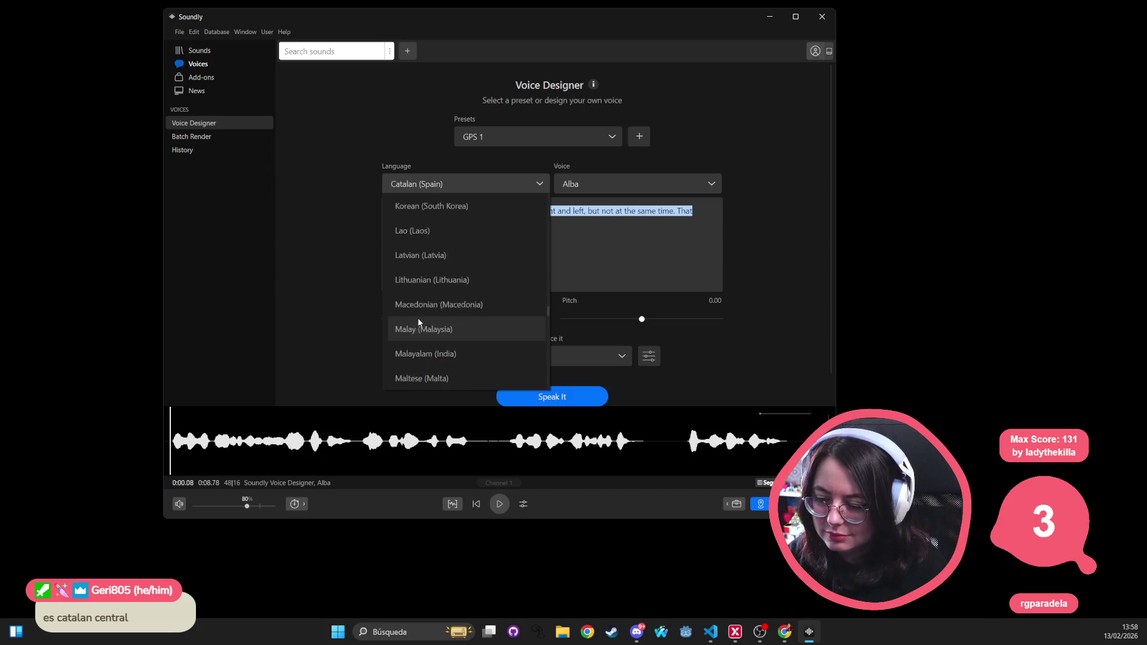
pyautogui.click(337, 181)
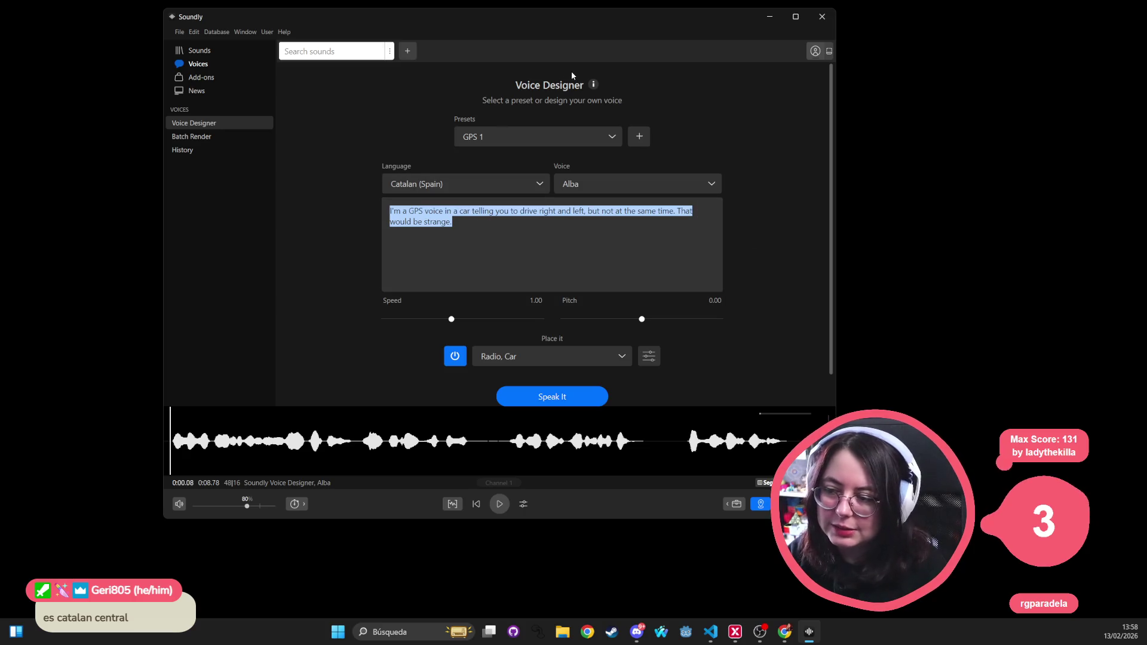
# Step: Show the Environments sound libraries in the Add-ons store
pyautogui.click(203, 77)
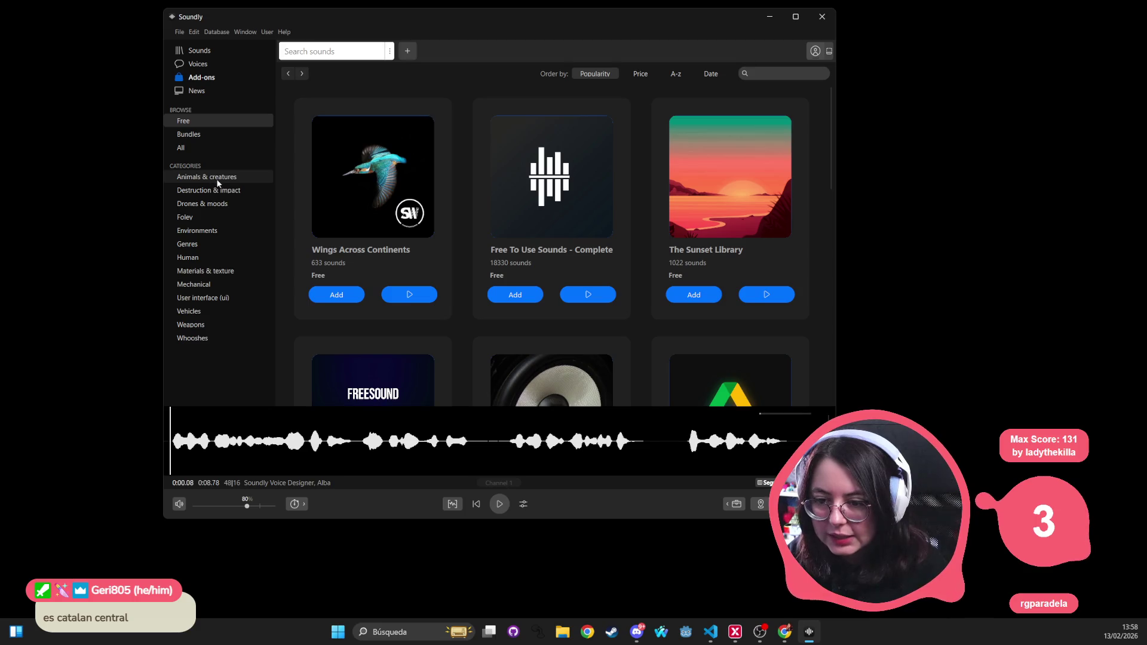
pyautogui.scroll(-5, 349, 278)
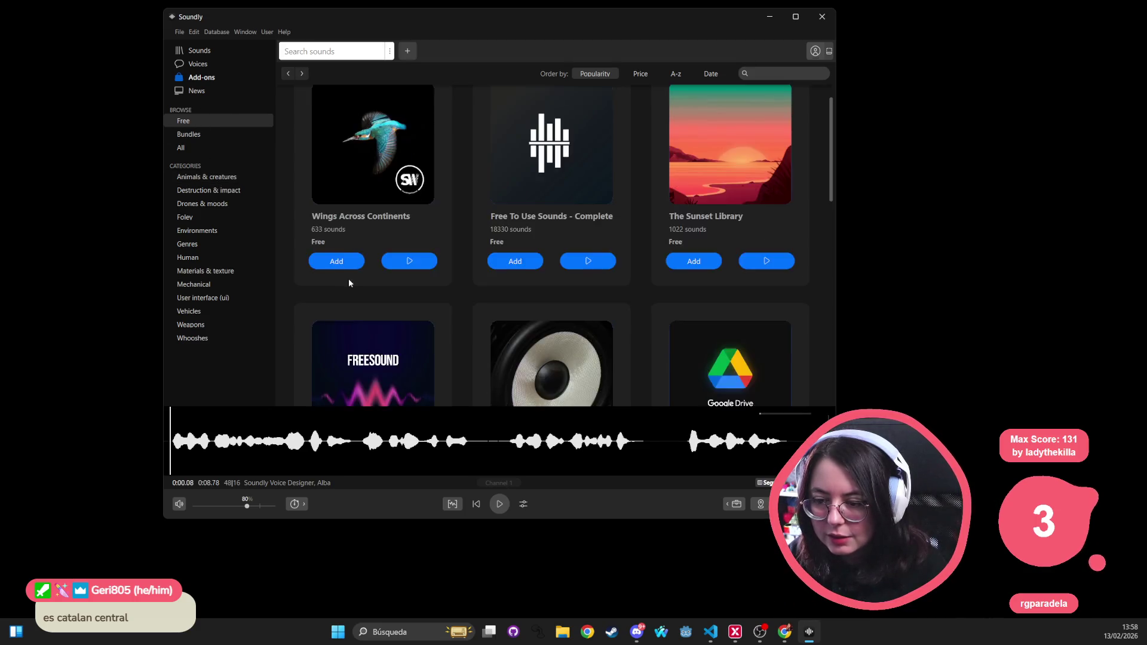
pyautogui.scroll(-2, 567, 239)
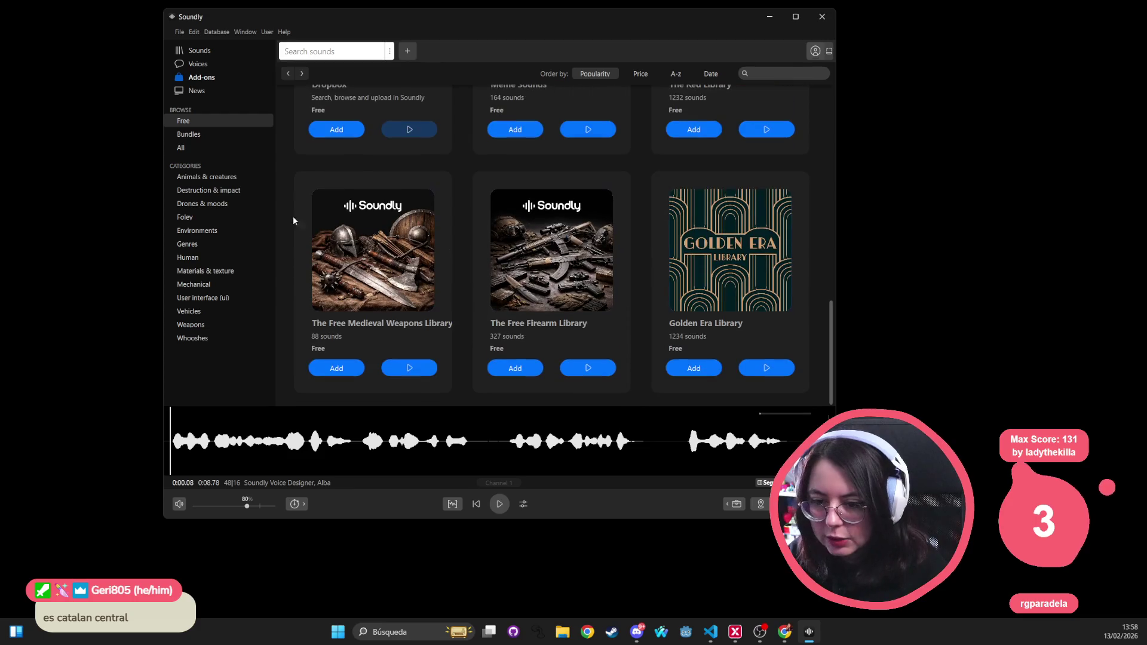
pyautogui.click(207, 231)
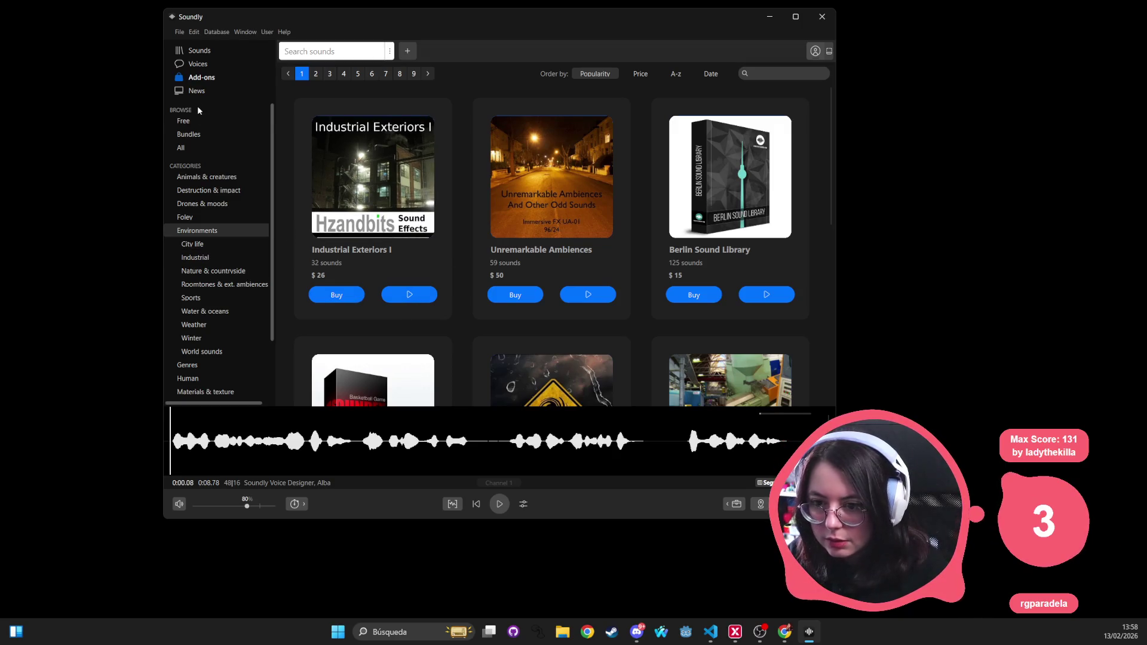
pyautogui.click(190, 122)
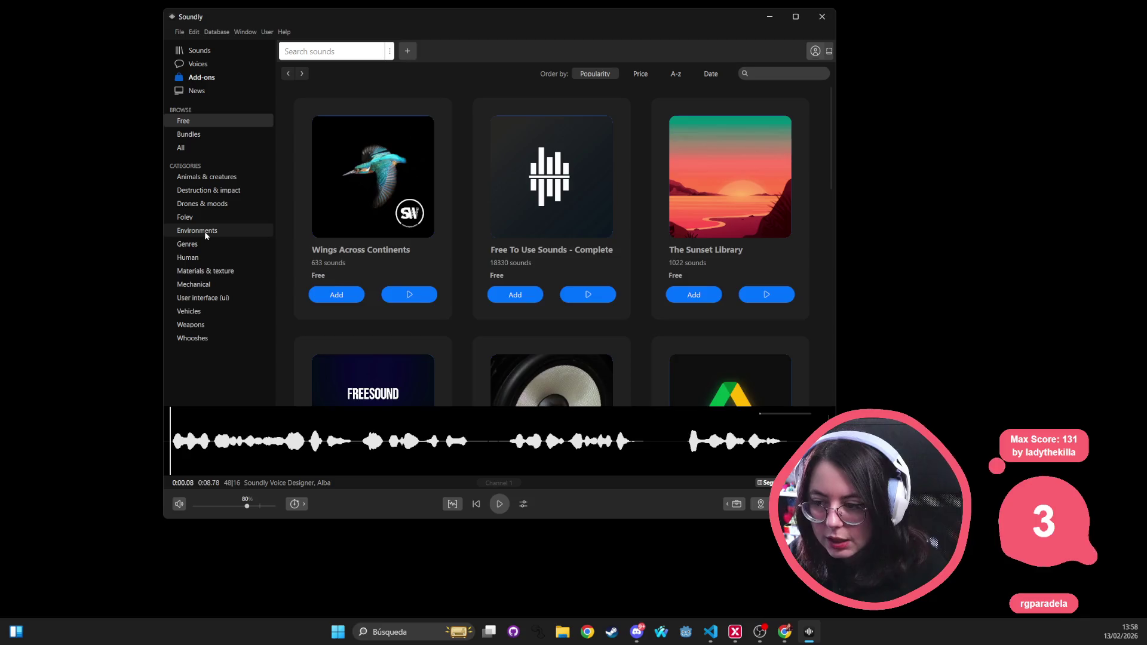
pyautogui.click(205, 232)
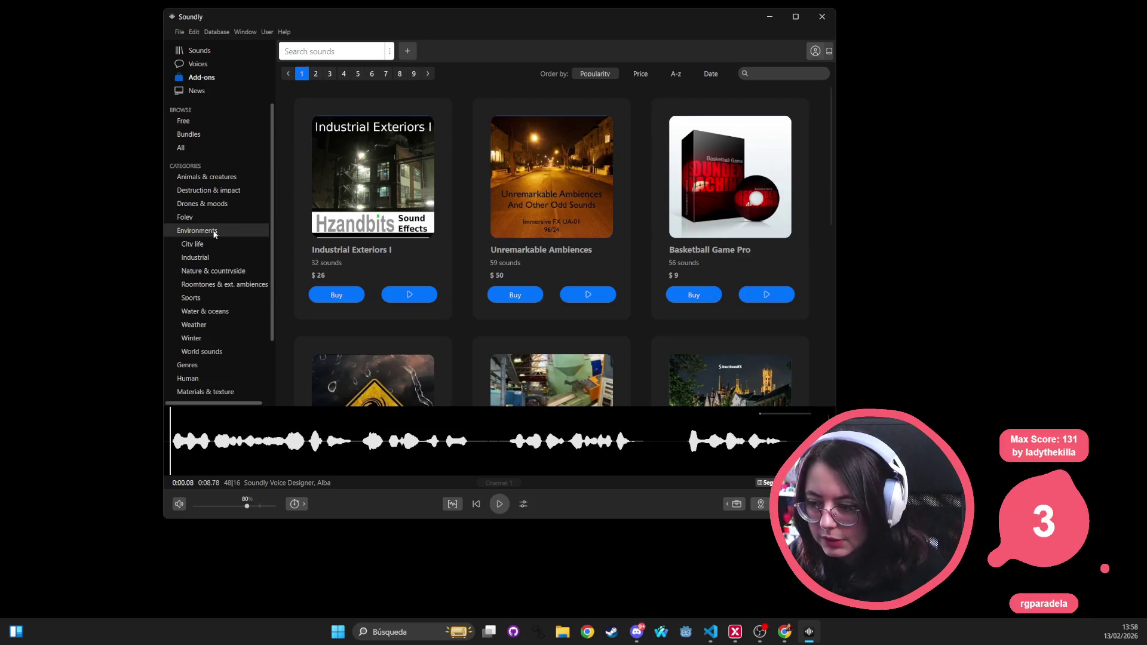
# Step: Play the Museum Crowds library preview
pyautogui.scroll(-5, 762, 301)
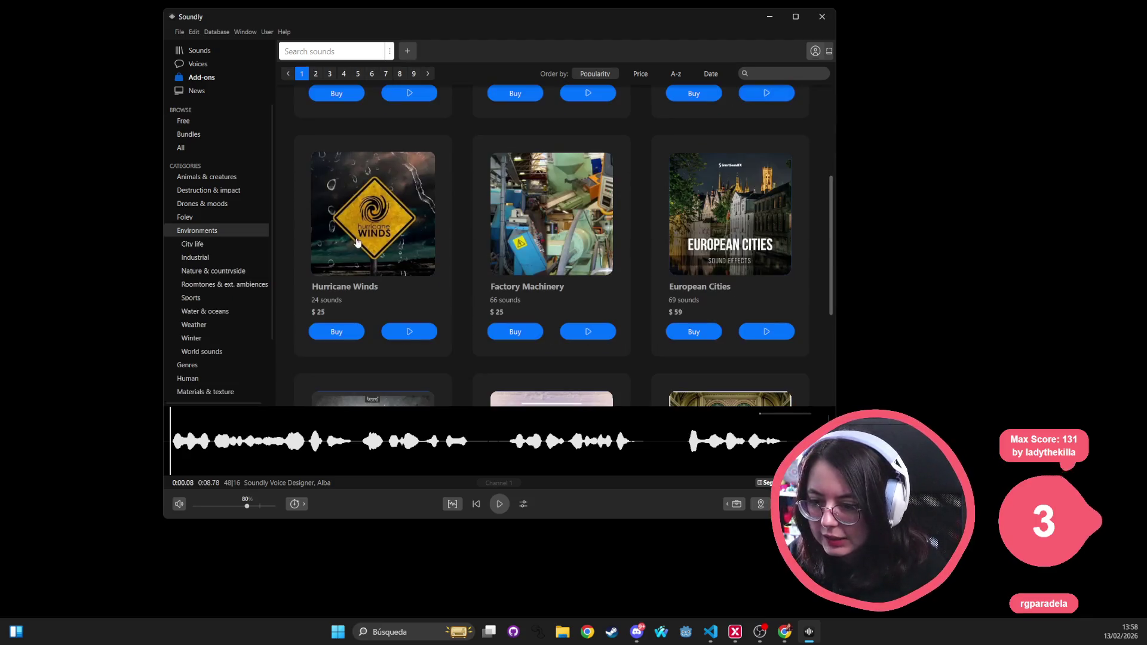
pyautogui.scroll(-2, 570, 171)
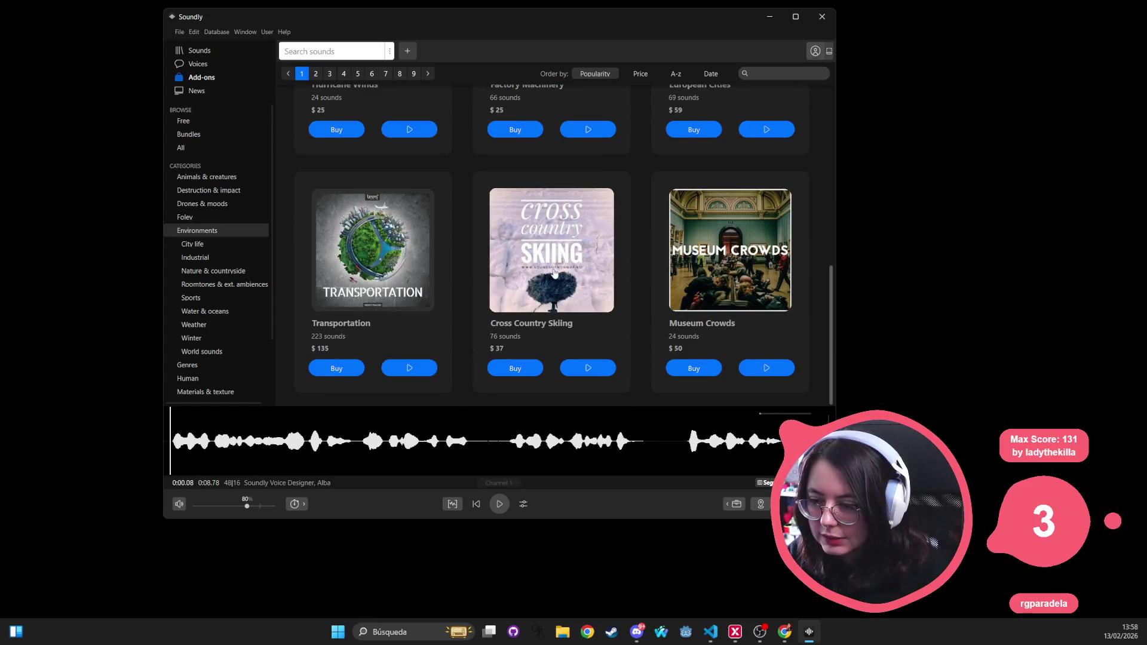
pyautogui.click(760, 369)
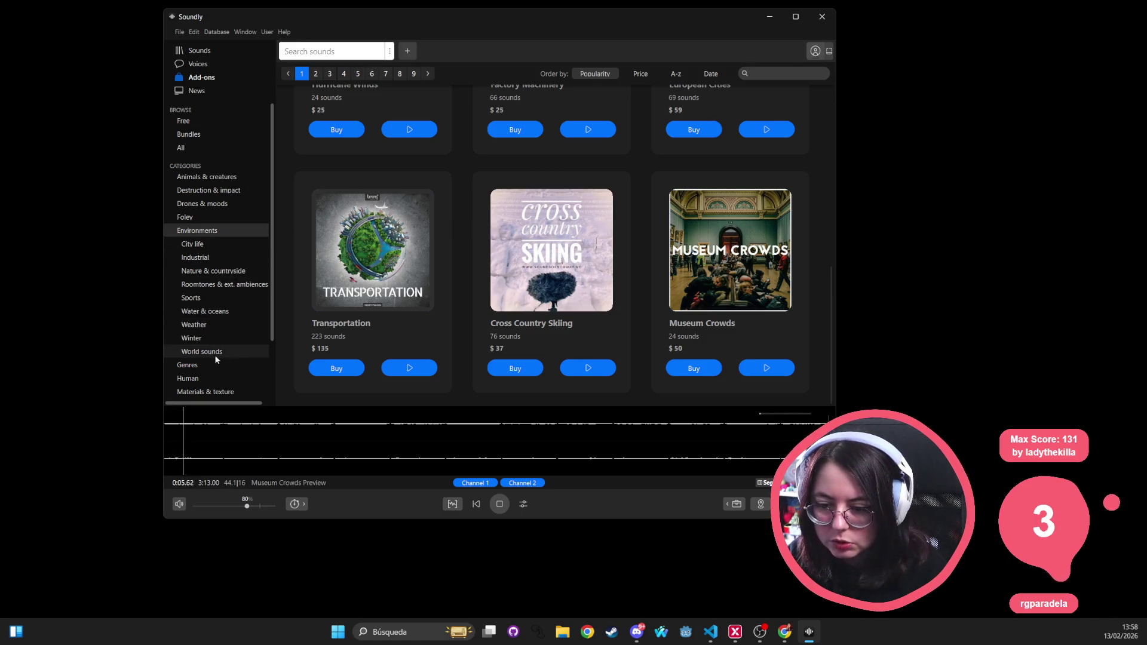
pyautogui.scroll(-1, 219, 364)
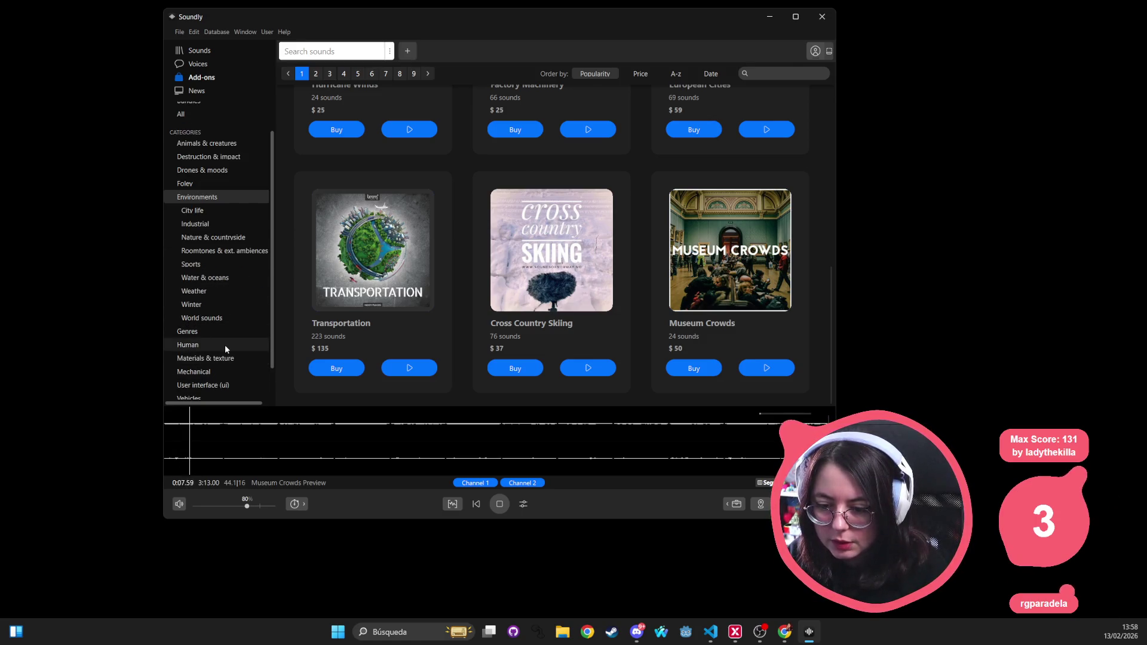
pyautogui.scroll(-1, 225, 349)
pyautogui.click(221, 326)
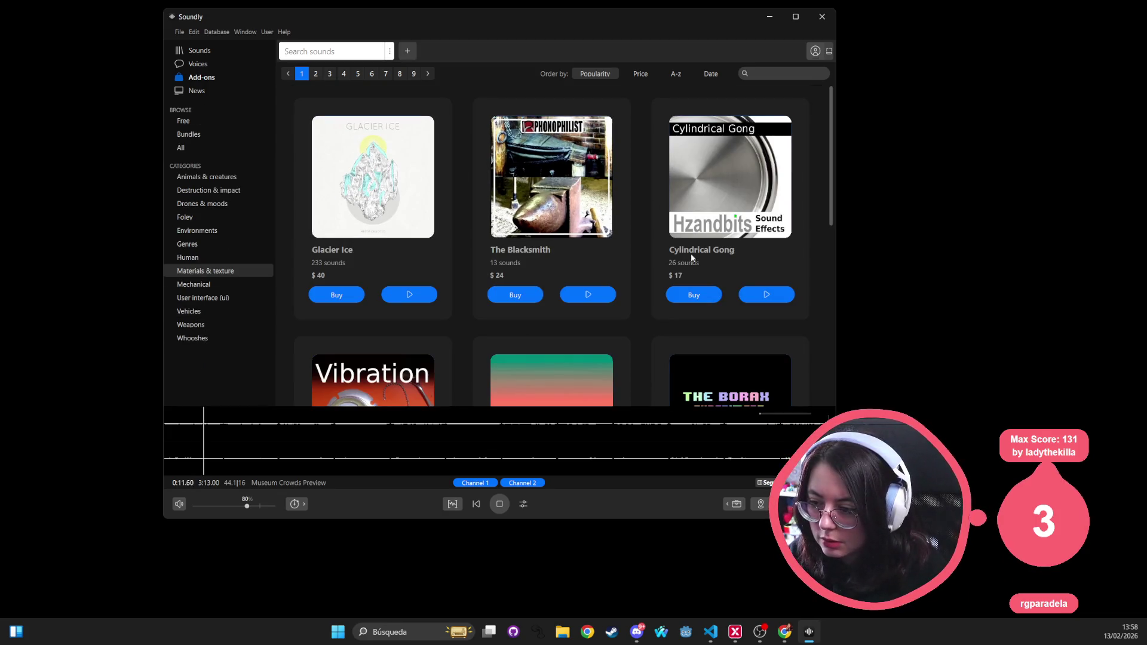
# Step: Play the Squeaks and Creaks preview from Materials & texture, then stop it
pyautogui.scroll(-3, 691, 257)
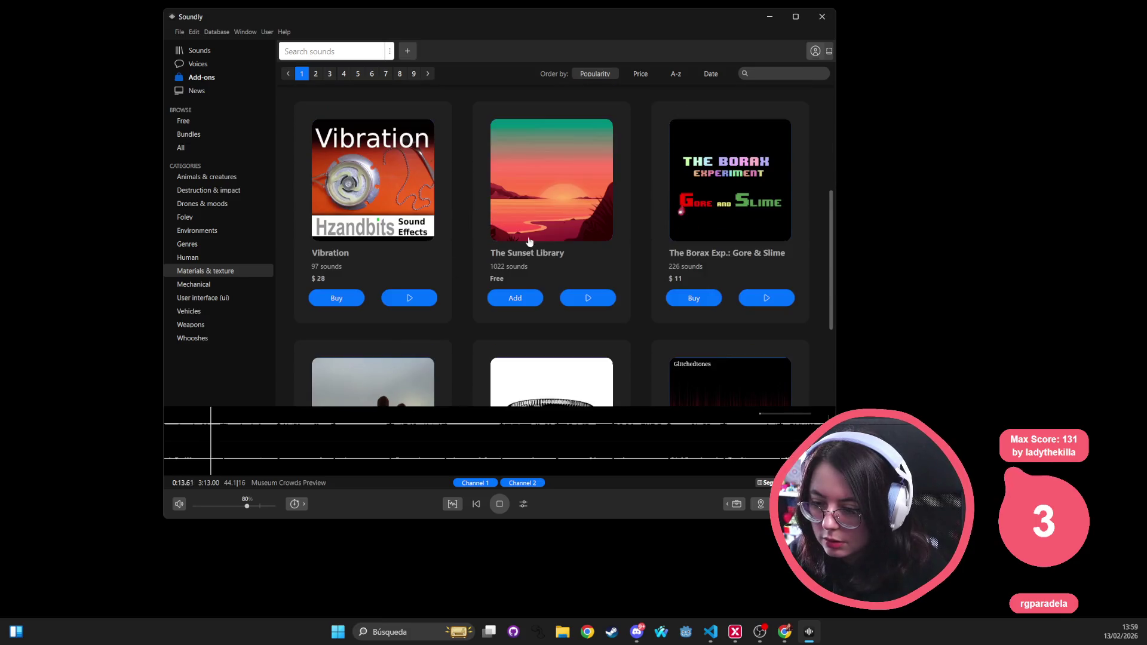
pyautogui.scroll(-2, 780, 193)
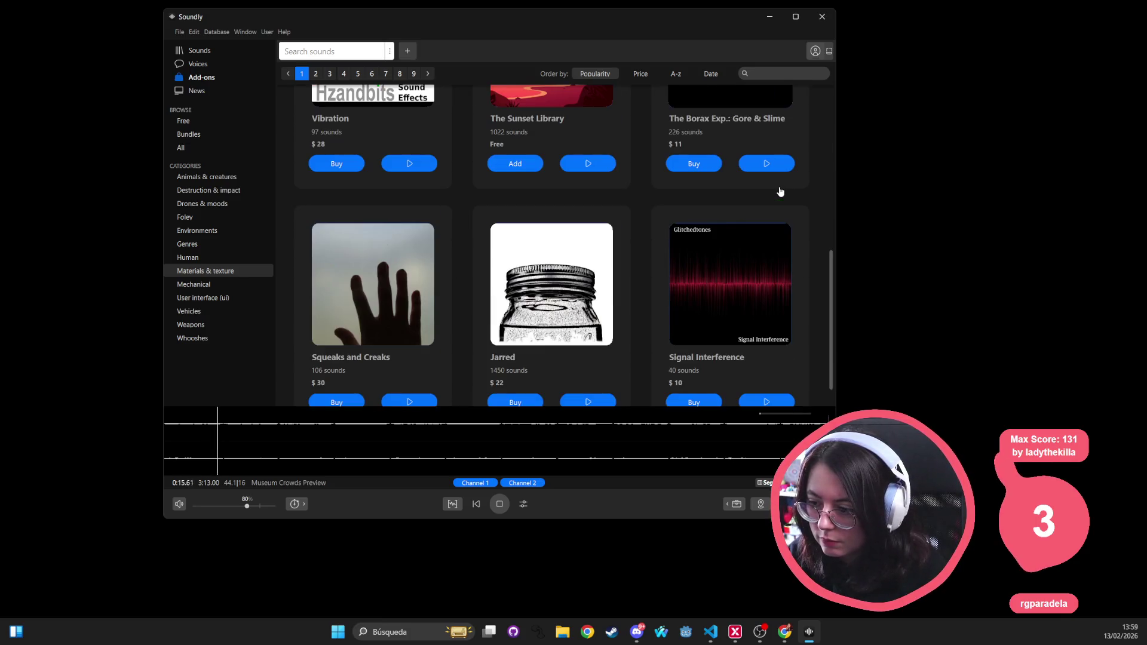
pyautogui.scroll(-1, 781, 192)
pyautogui.click(427, 371)
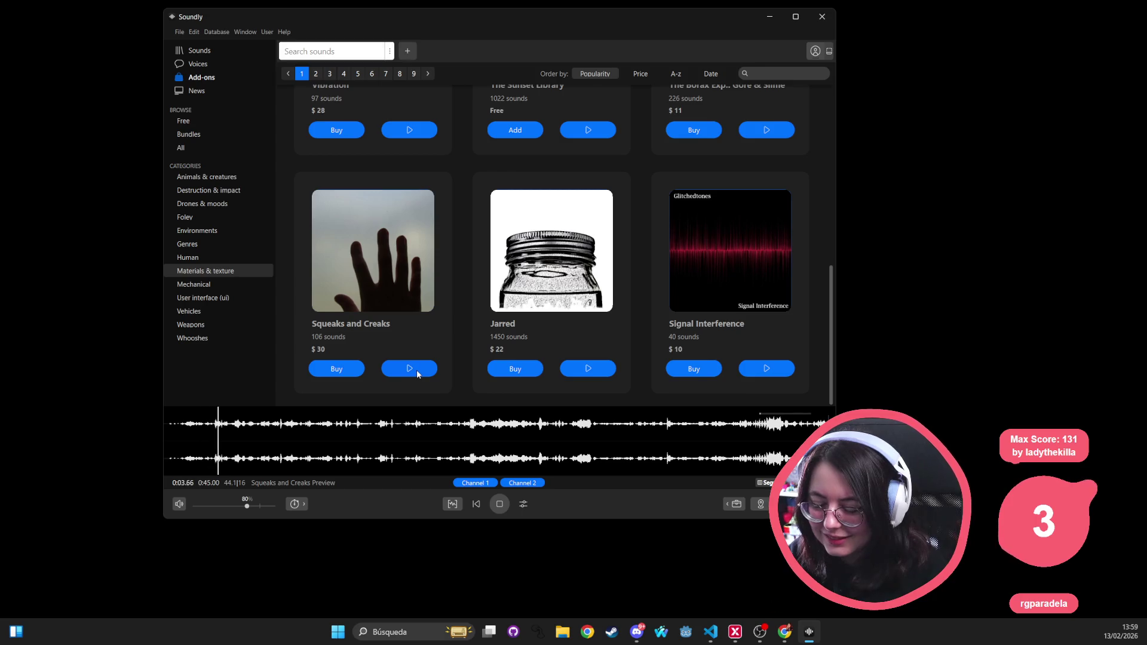
pyautogui.click(497, 505)
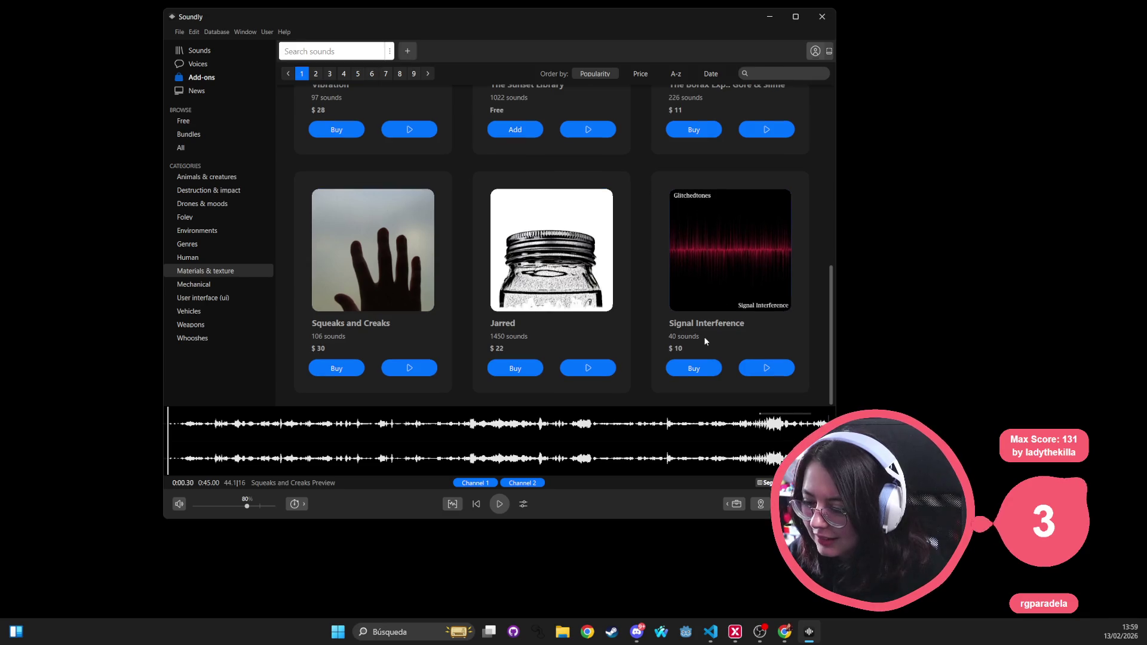
# Step: Show the User interface (ui) sound packs
pyautogui.scroll(5, 682, 340)
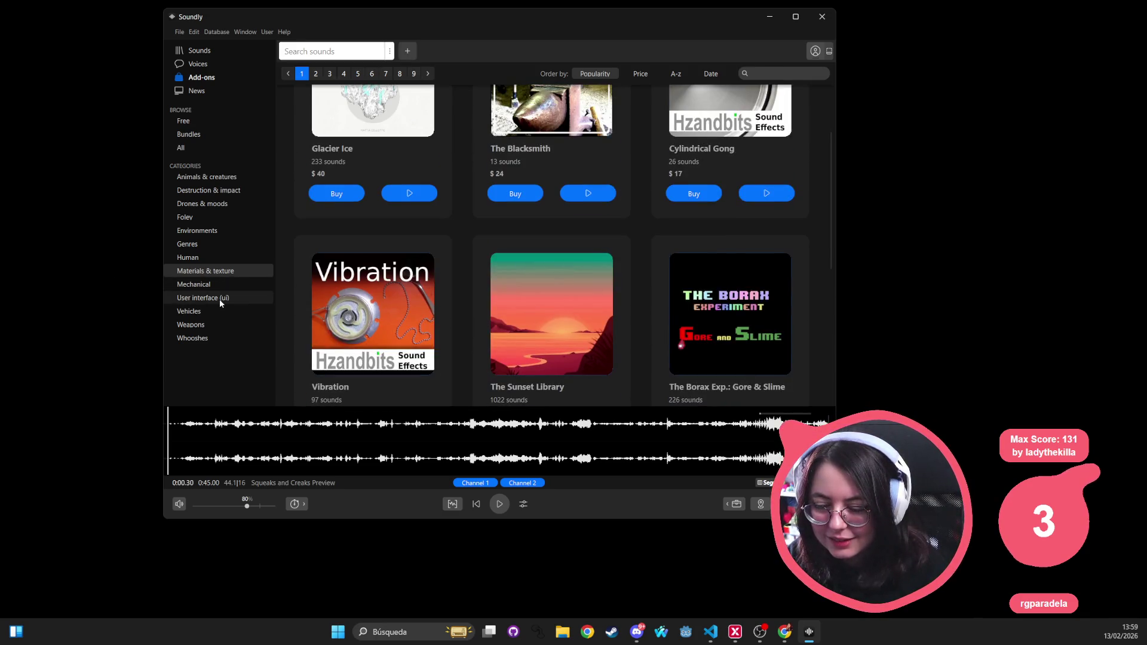
pyautogui.click(221, 299)
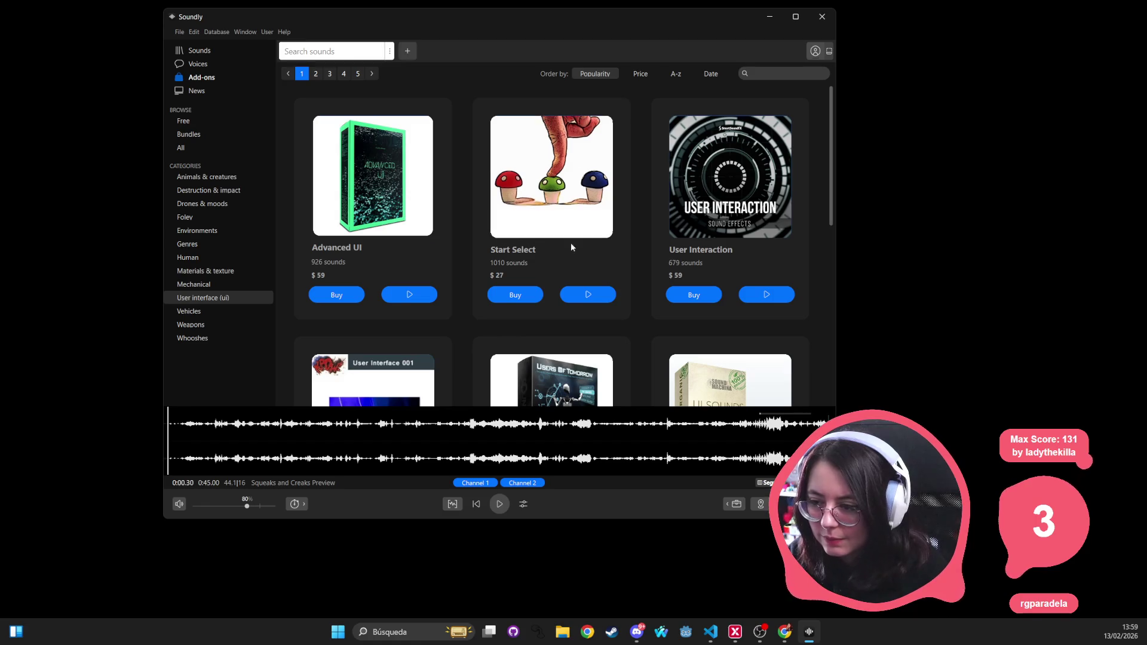
pyautogui.scroll(-4, 737, 335)
pyautogui.scroll(3, 466, 272)
pyautogui.scroll(1, 466, 272)
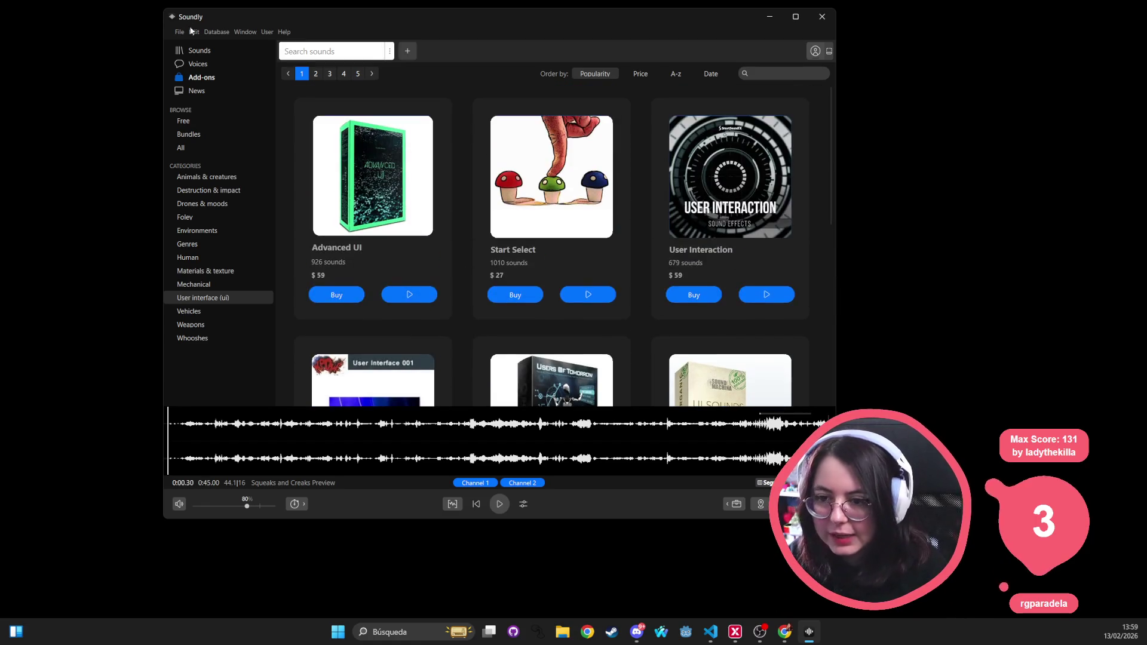
# Step: Return to the Free add-on libraries and scroll through them
pyautogui.click(185, 121)
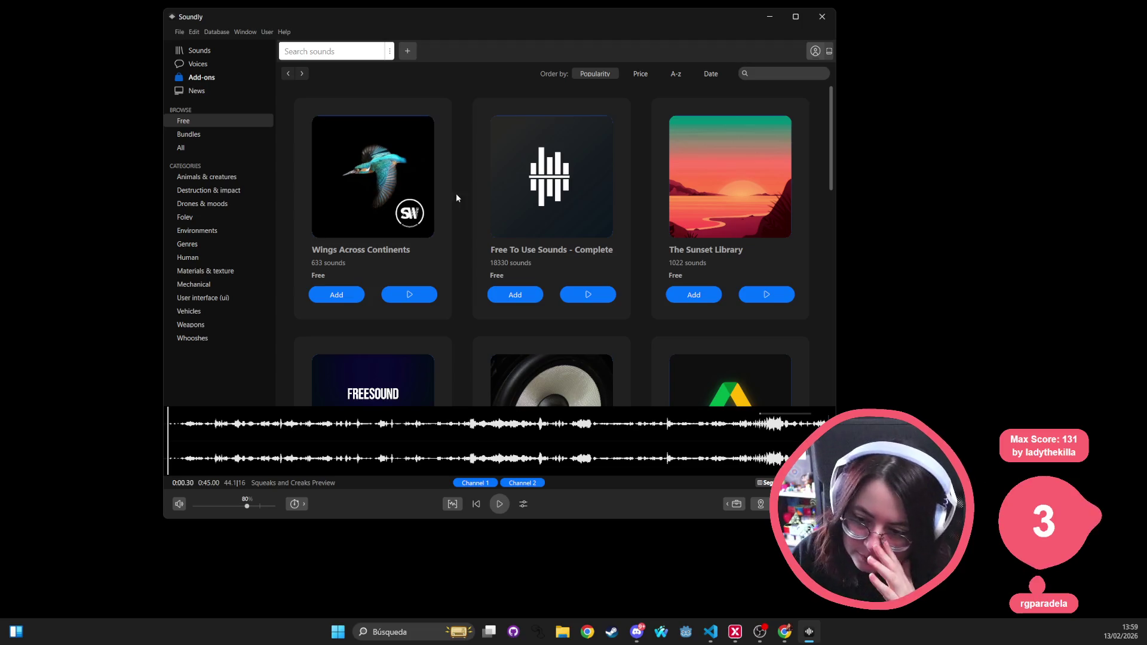
pyautogui.scroll(-3, 659, 203)
pyautogui.scroll(-5, 660, 203)
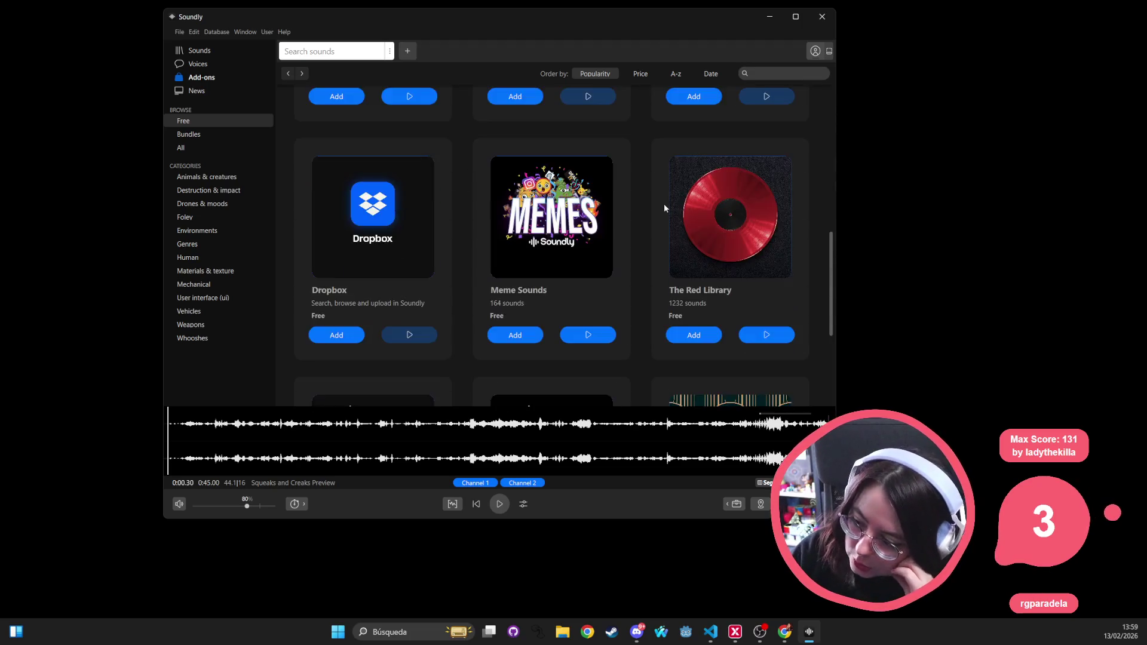
pyautogui.scroll(2, 677, 208)
pyautogui.scroll(4, 676, 207)
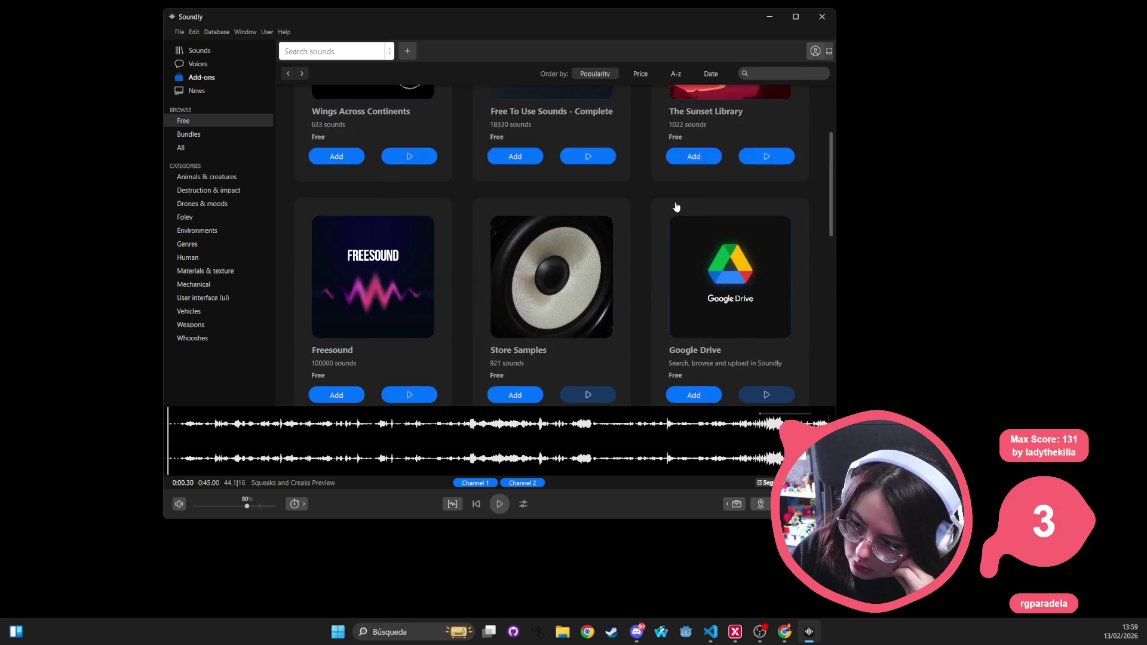
pyautogui.scroll(-2, 678, 210)
pyautogui.scroll(2, 678, 210)
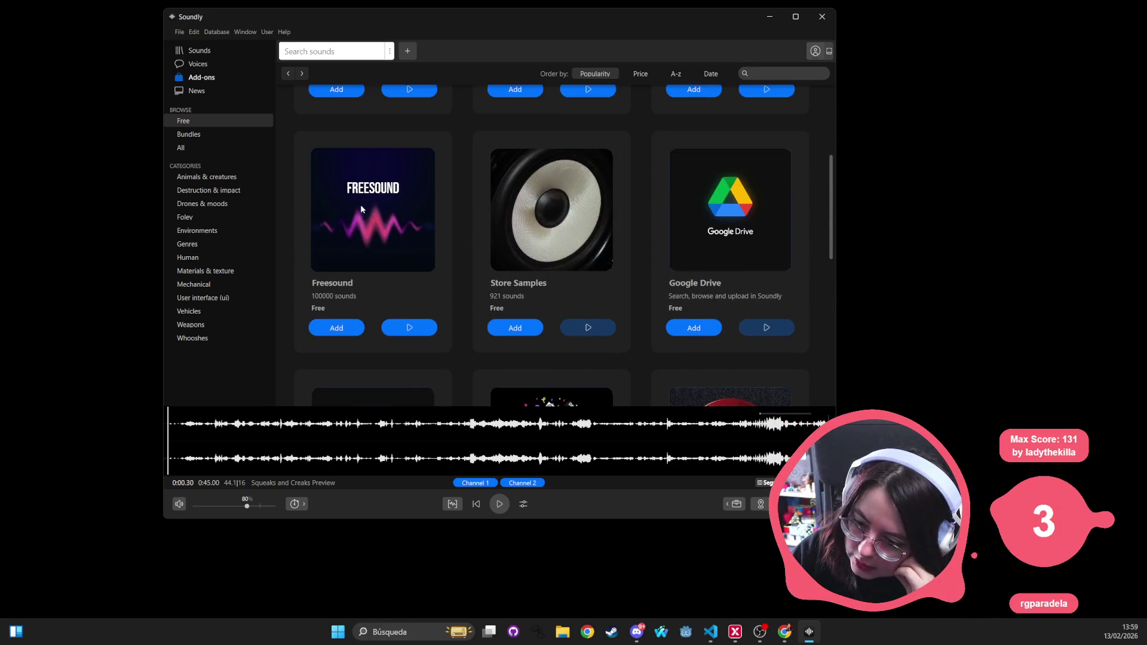
# Step: Add the Freesound library to Soundly with the 'Add Freesound CC0' option
pyautogui.click(361, 207)
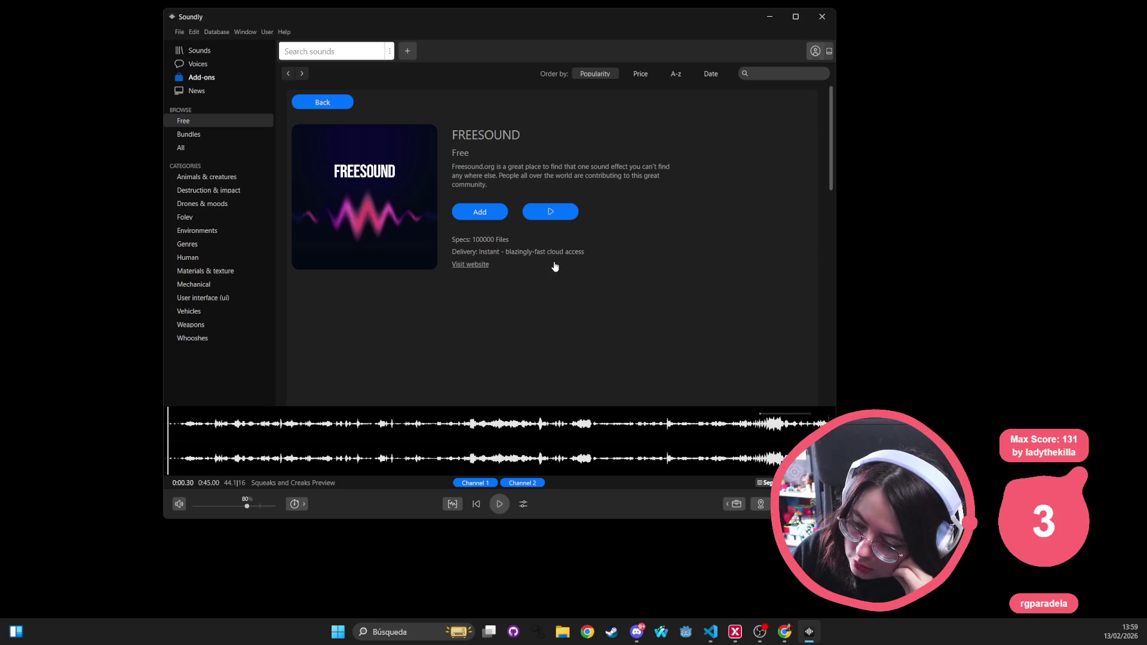
pyautogui.click(476, 212)
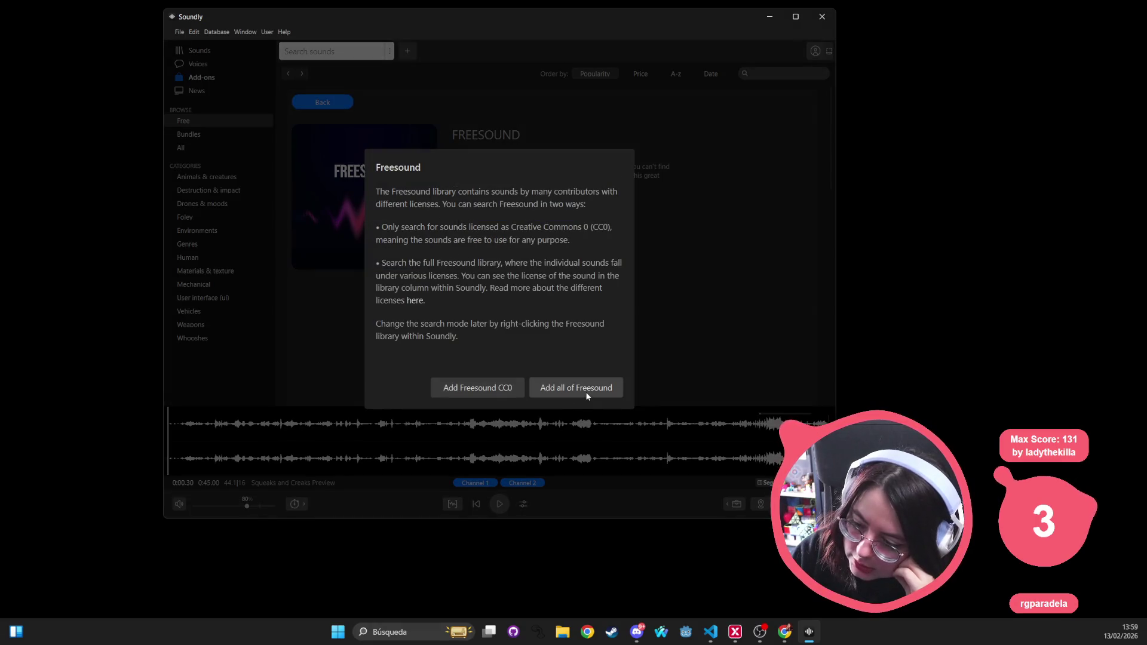
pyautogui.click(497, 390)
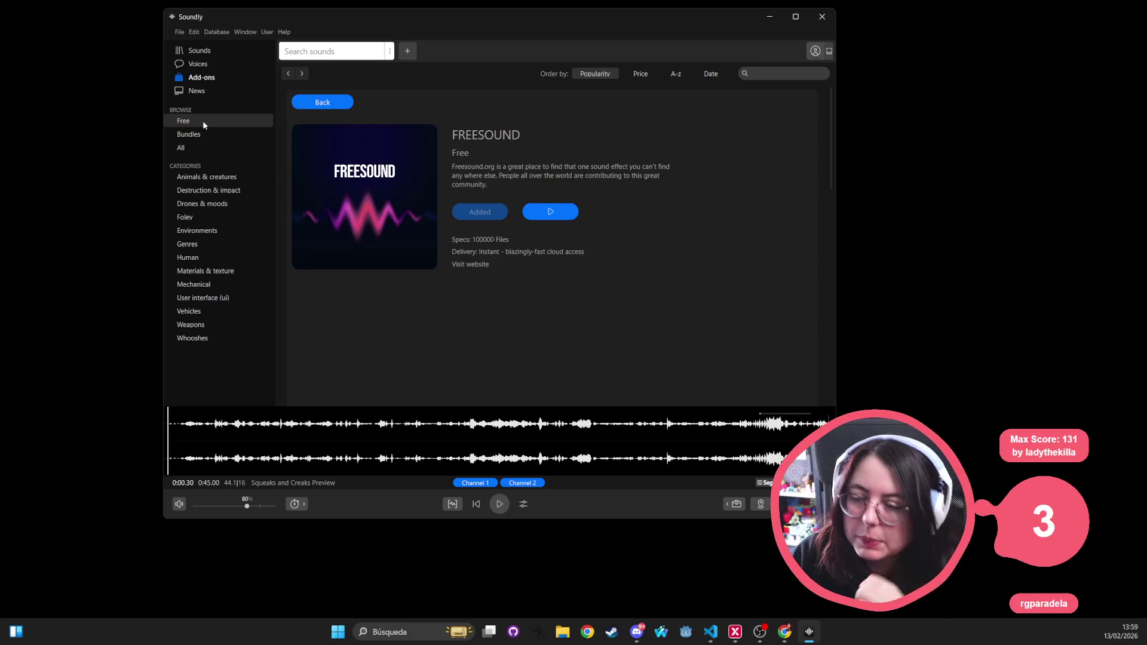
pyautogui.click(202, 121)
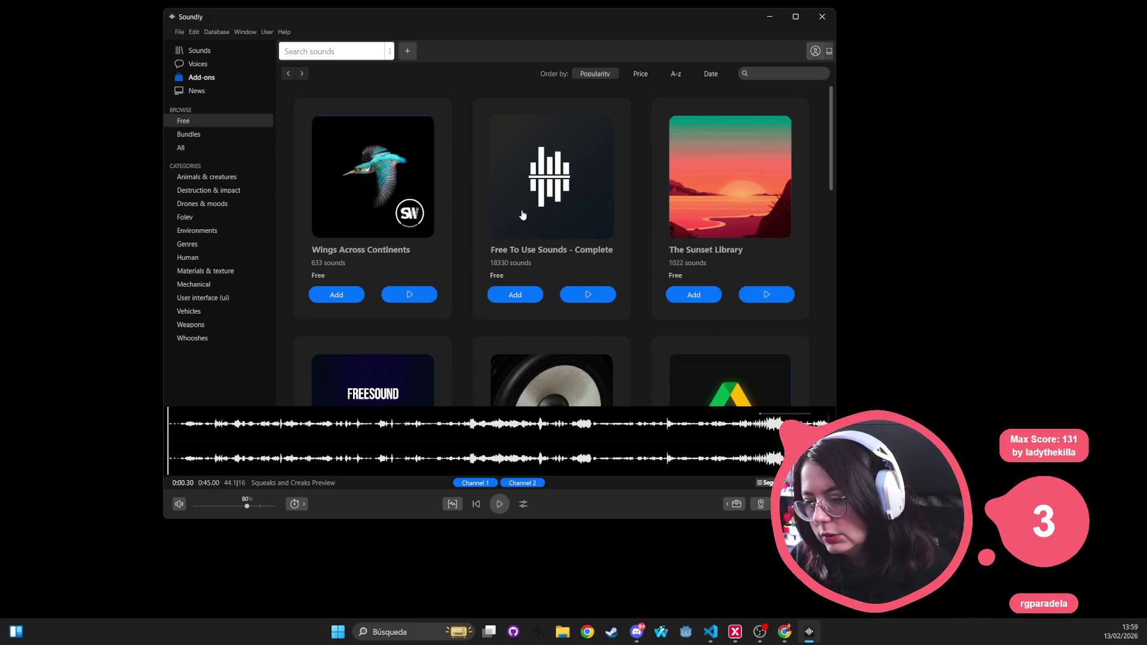
# Step: Confirm Free To Use Sounds - Complete (18330 sounds) is Added, then browse the free add-ons grid
pyautogui.click(572, 178)
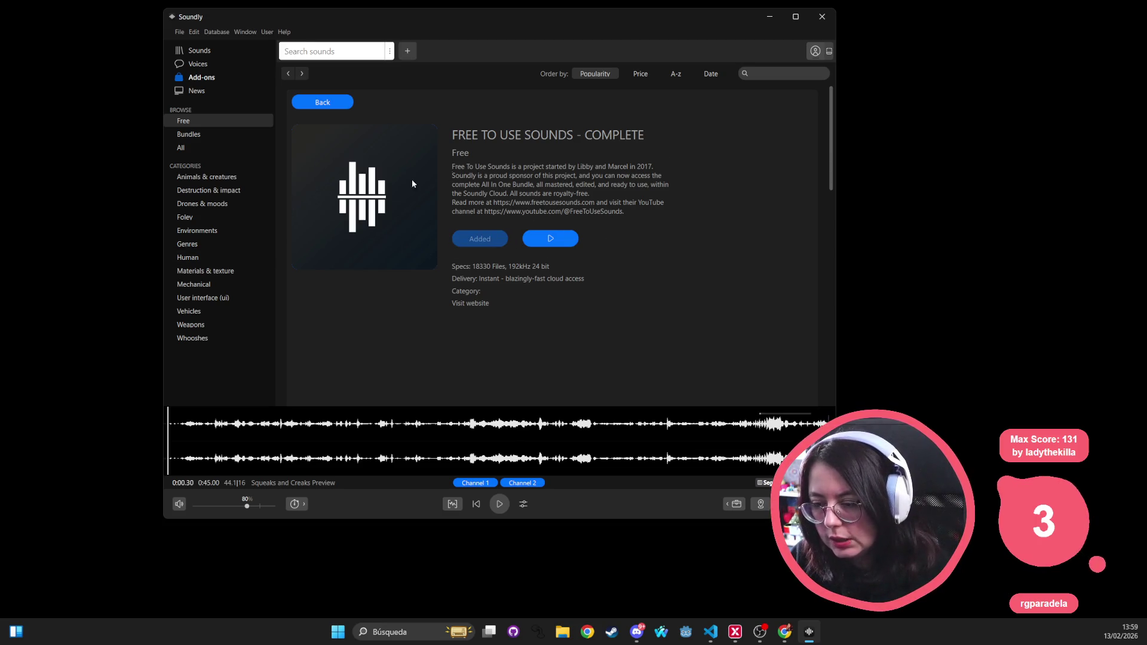
pyautogui.click(216, 121)
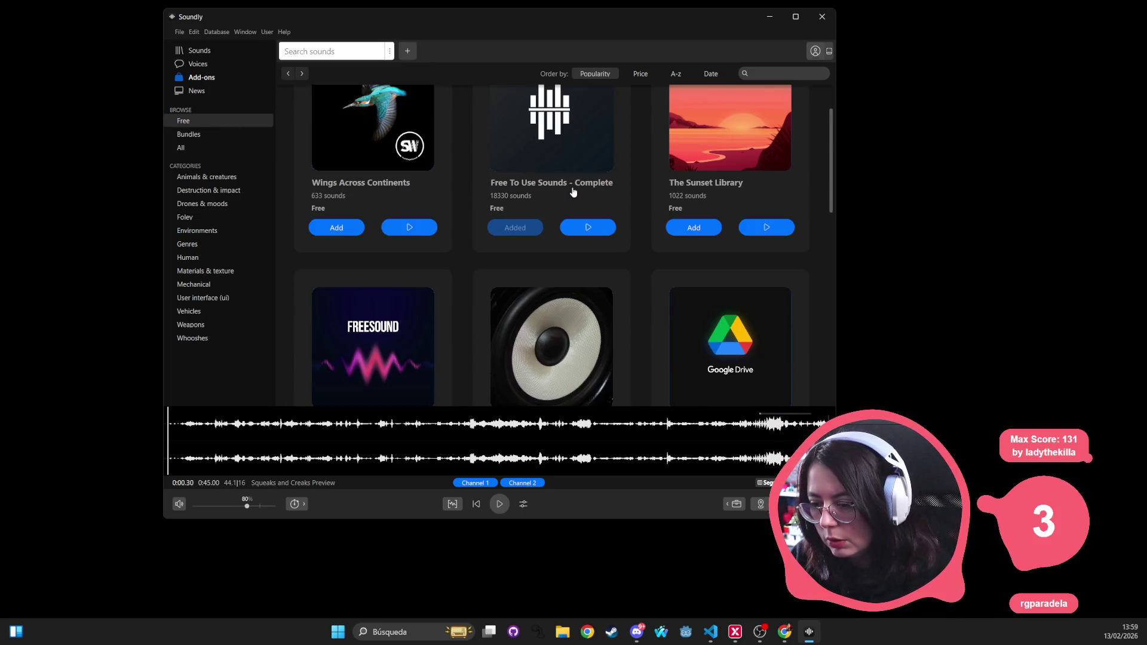
pyautogui.scroll(-2, 574, 192)
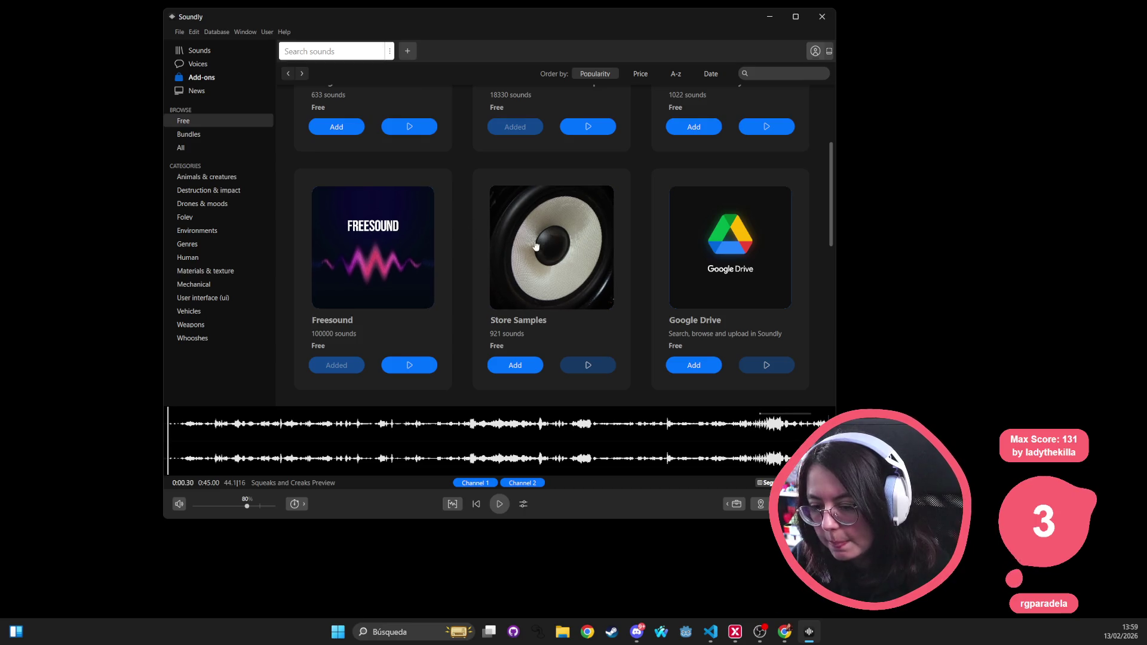
pyautogui.scroll(3, 472, 210)
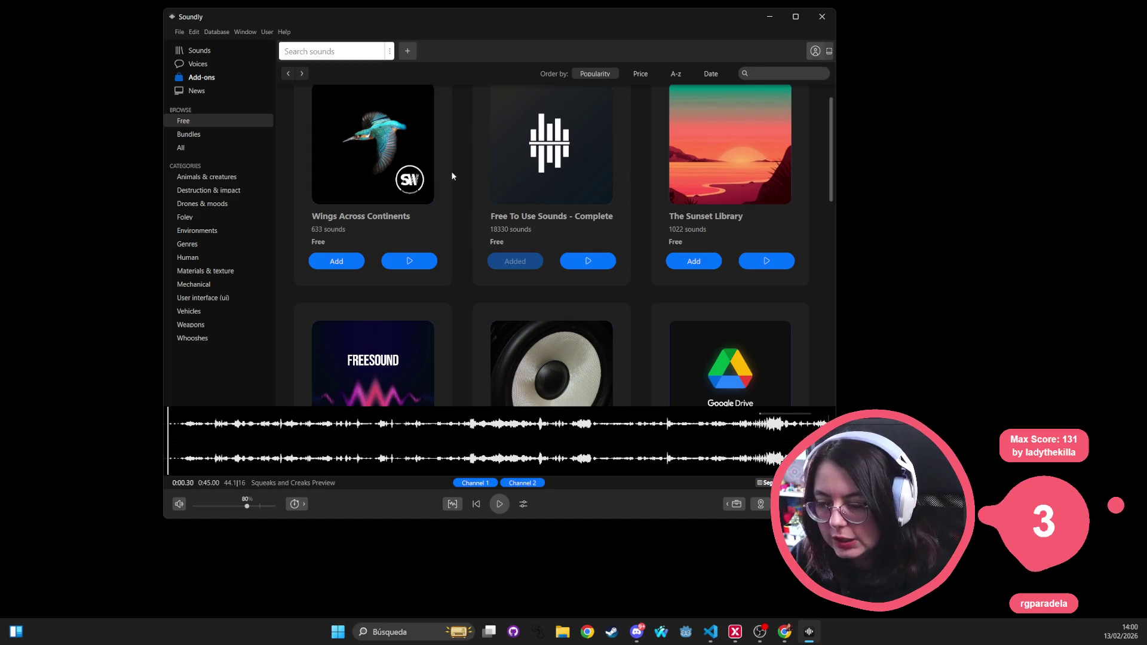
pyautogui.scroll(-1, 470, 199)
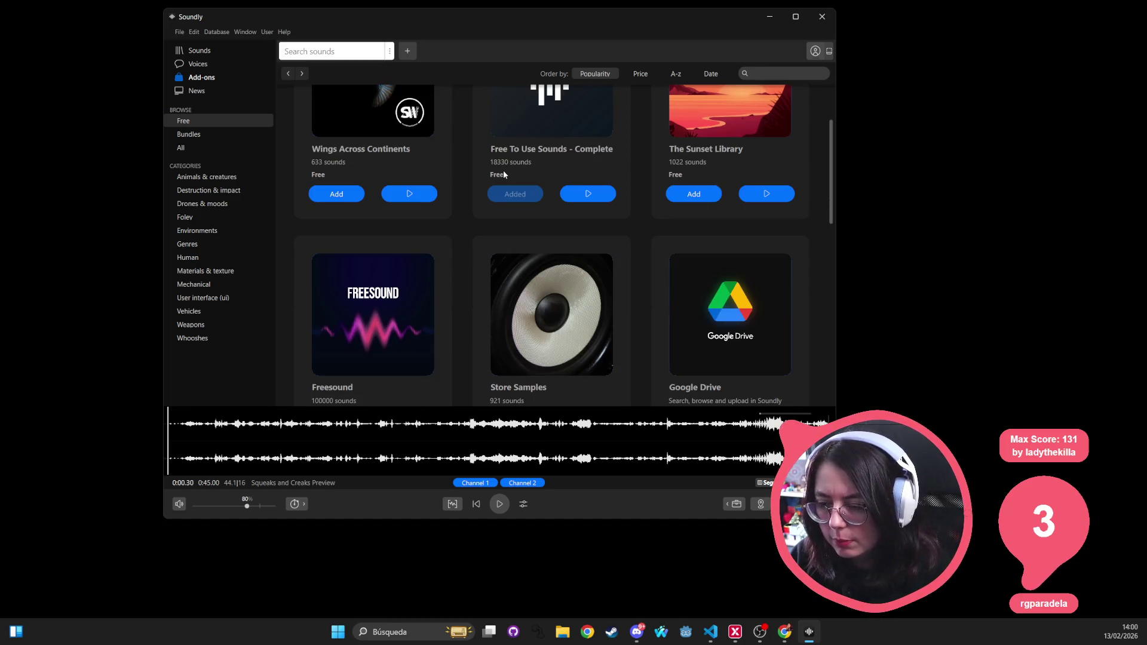
# Step: Add the Store Samples library from its add-on details and return to the free add-ons
pyautogui.click(555, 299)
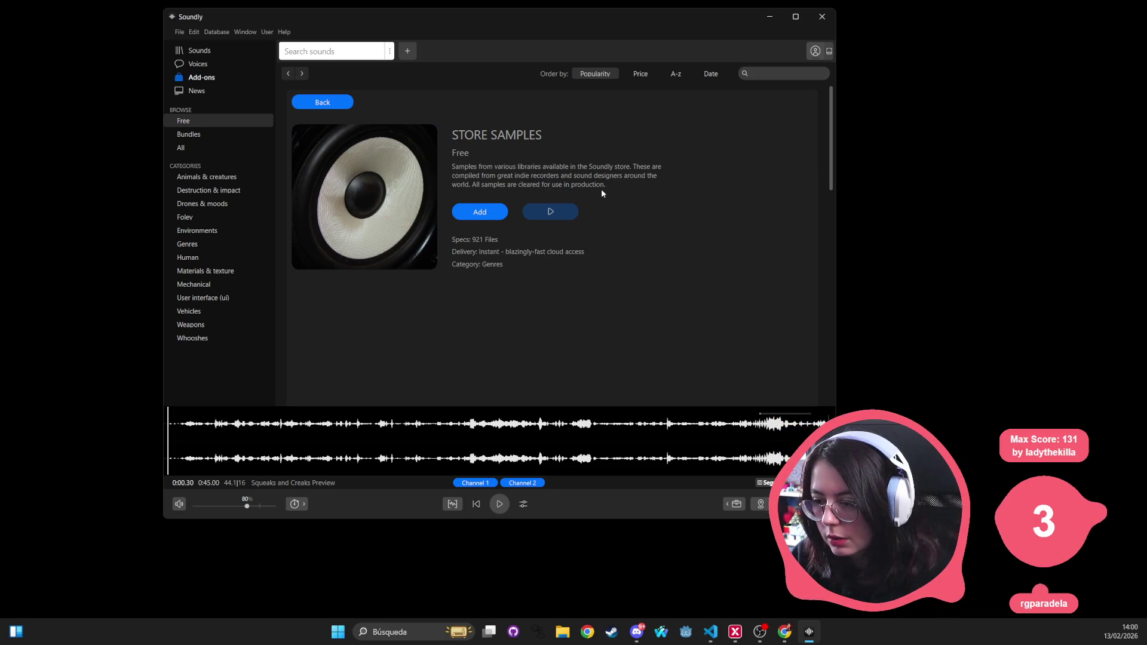
pyautogui.click(482, 214)
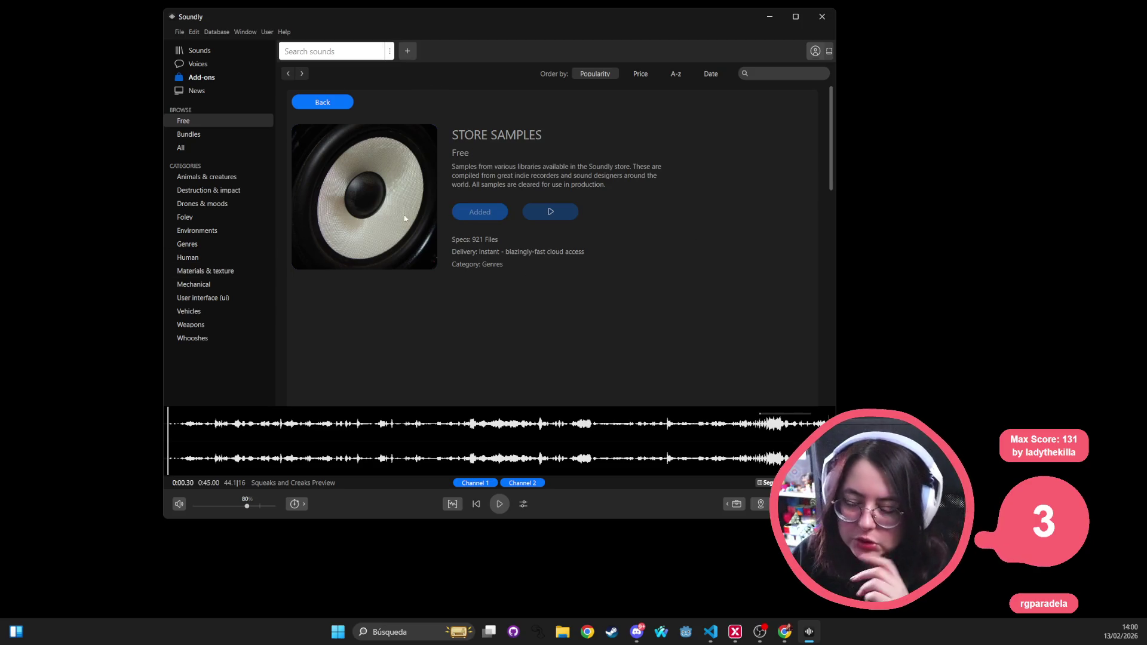
pyautogui.click(195, 121)
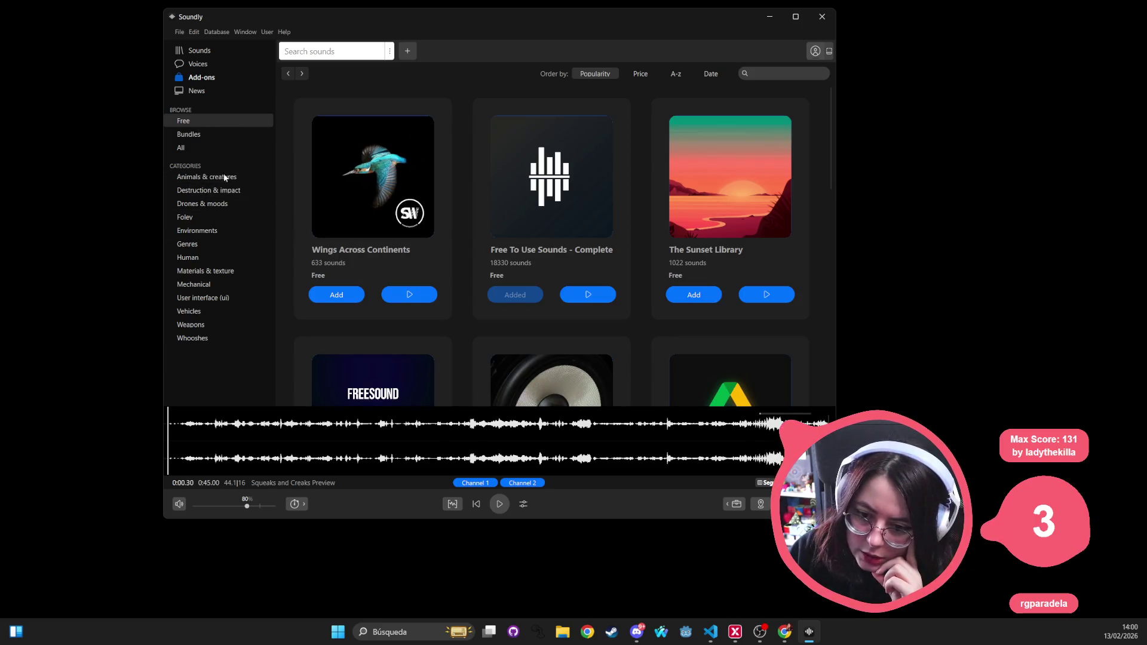
# Step: Peek at the Whooshes add-on category, then go to Soundly's Sounds libraries
pyautogui.click(207, 341)
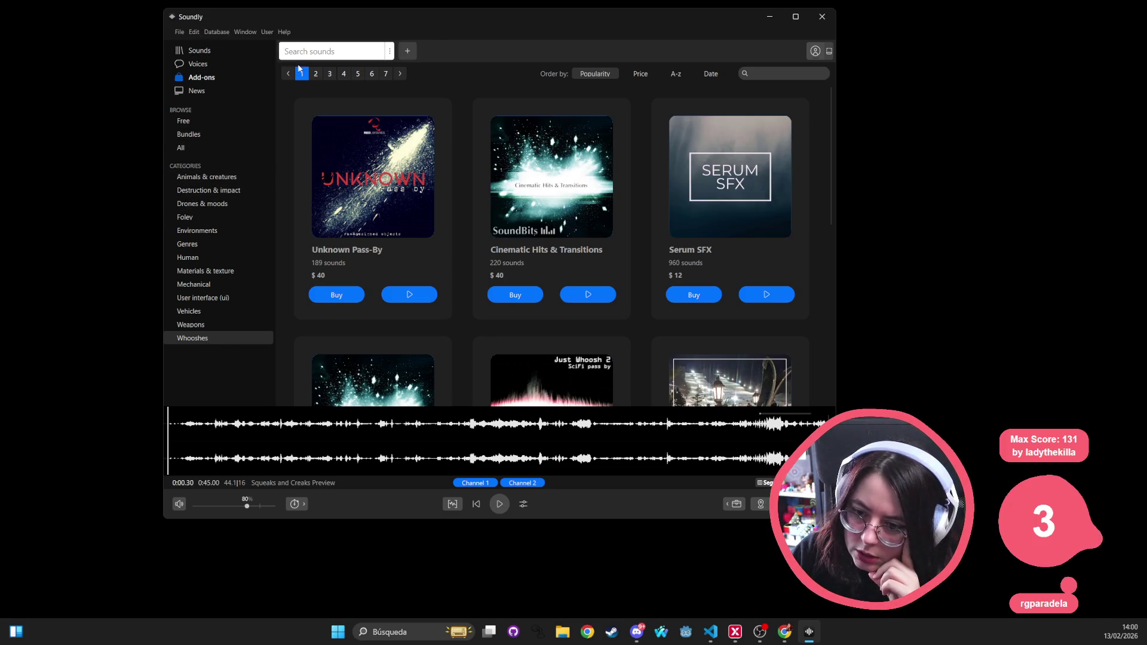
pyautogui.click(184, 122)
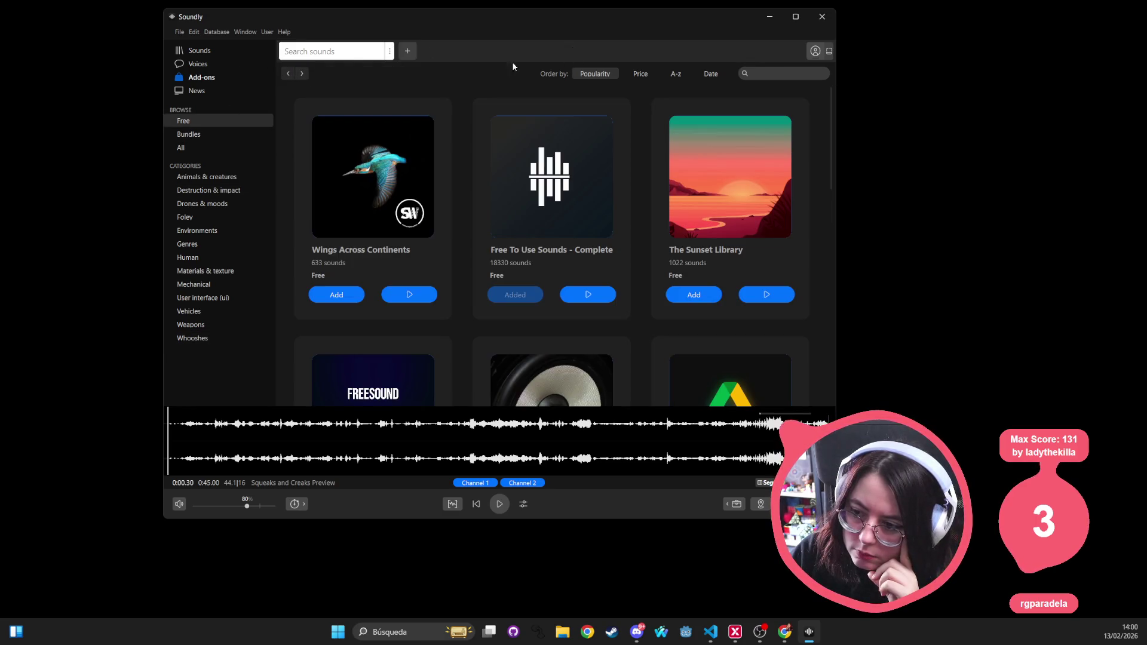
pyautogui.click(201, 51)
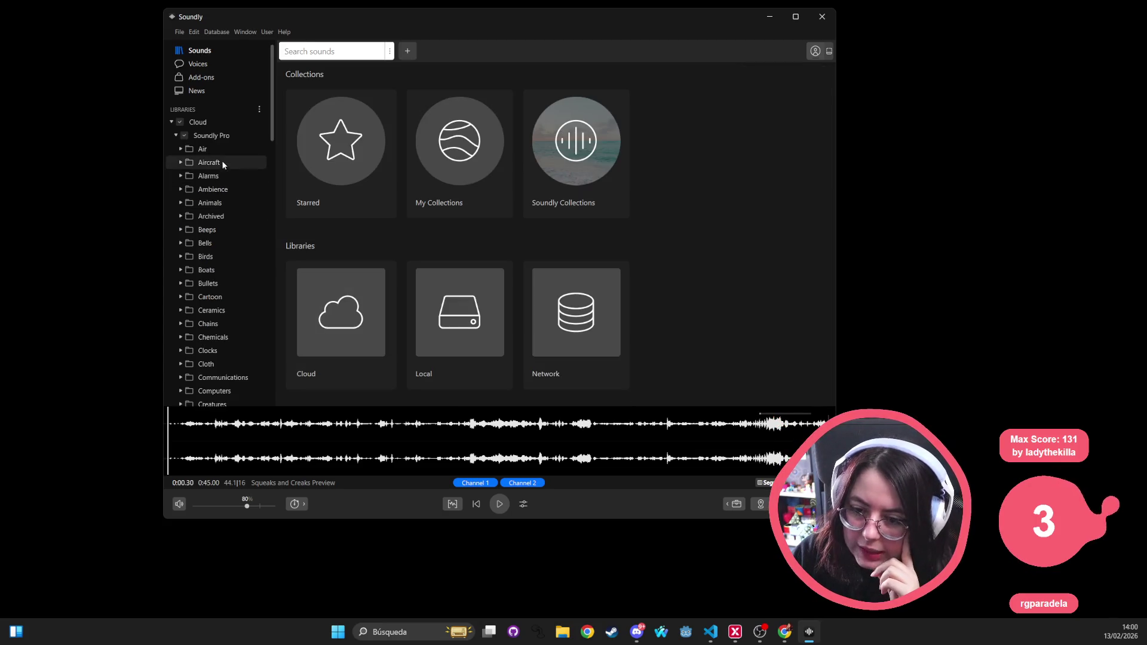
# Step: Collapse Soundly Pro, open the Local library, and toggle the Soundly Collections list
pyautogui.click(176, 135)
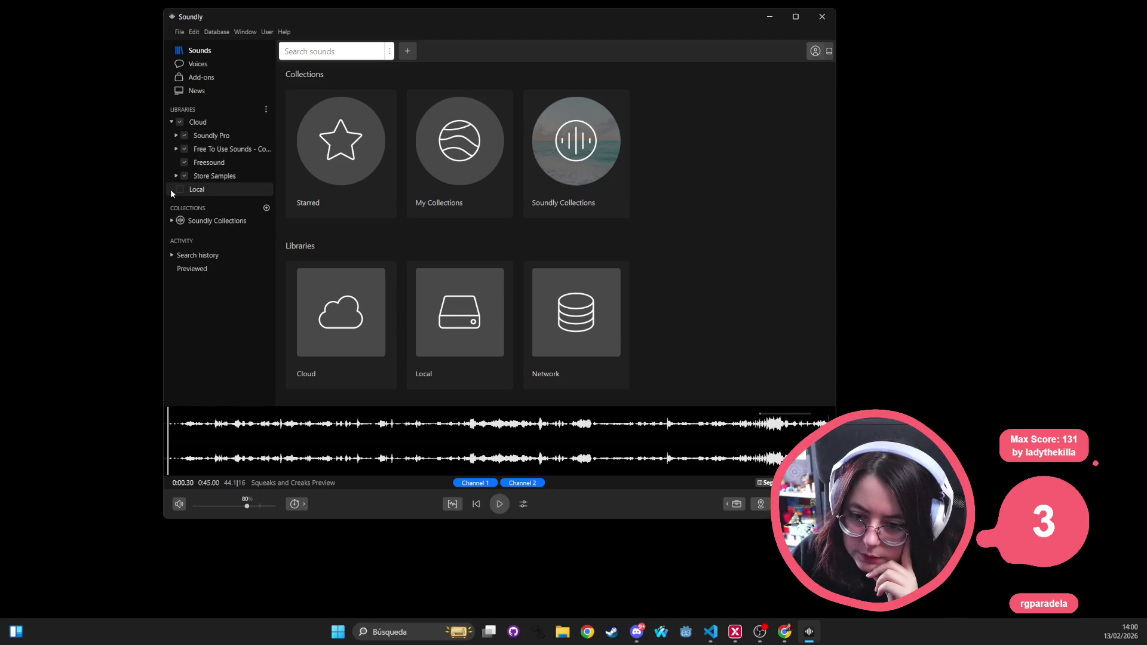
pyautogui.click(179, 193)
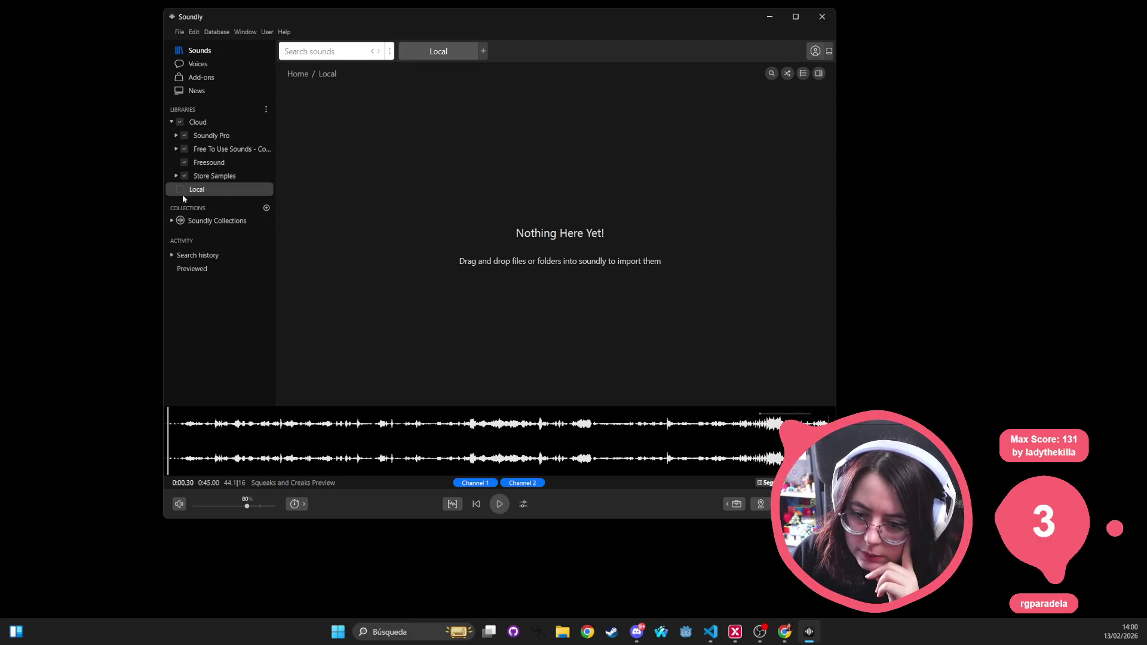
pyautogui.click(172, 222)
pyautogui.click(173, 221)
pyautogui.click(172, 221)
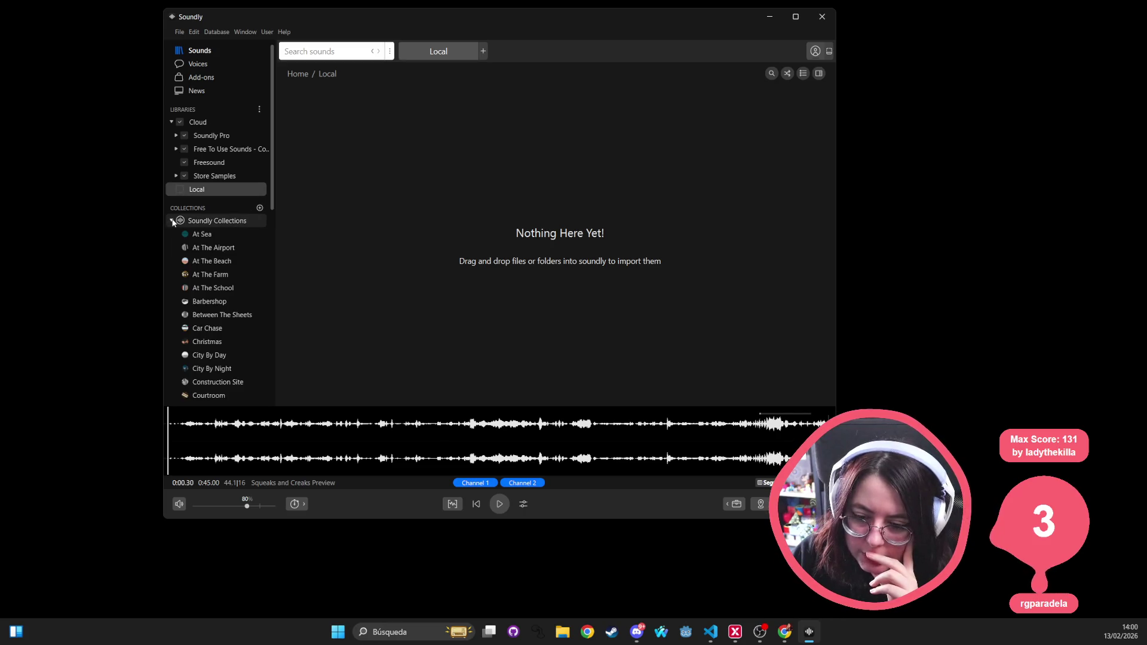
pyautogui.click(172, 221)
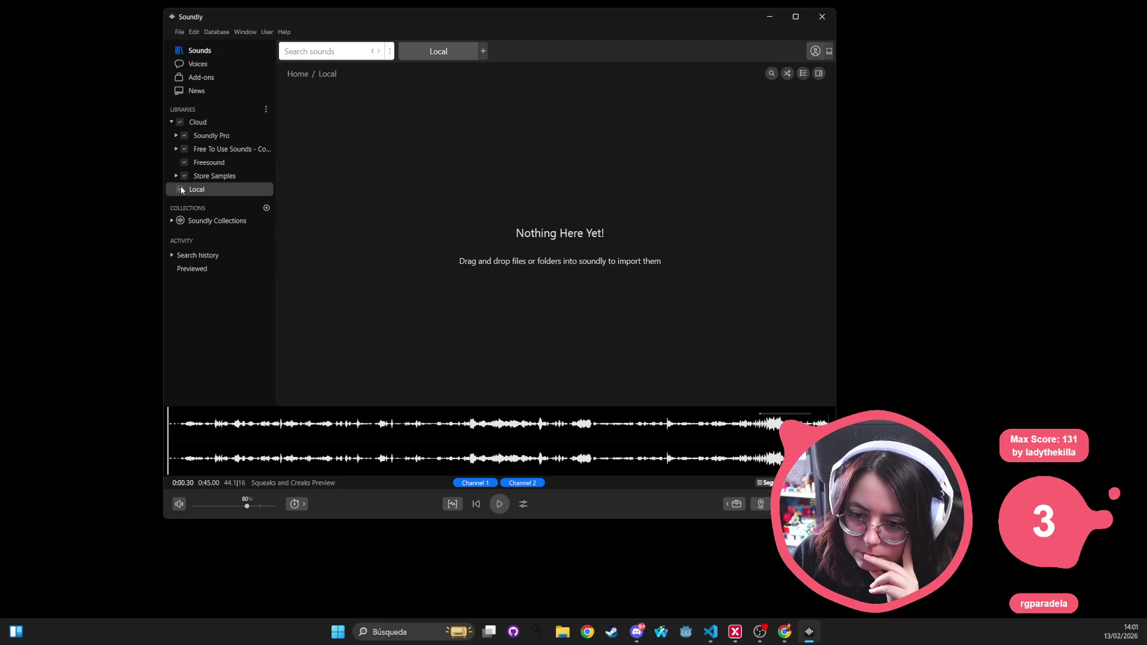
# Step: Open Soundly's Settings page from the Window menu
pyautogui.click(178, 32)
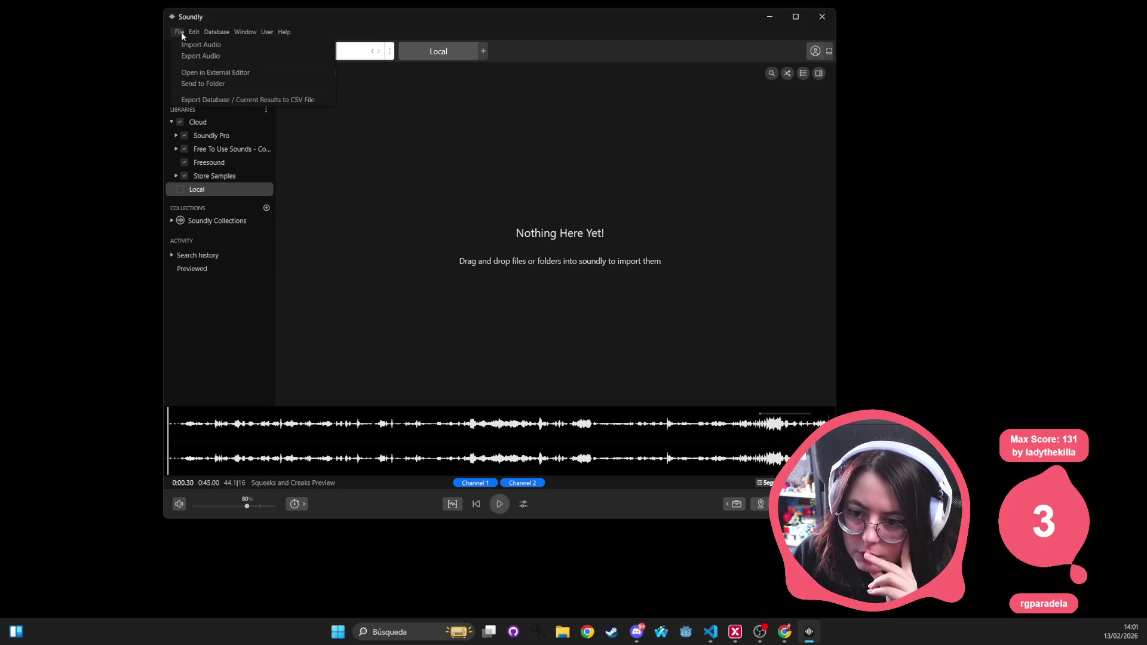
pyautogui.moveTo(186, 33)
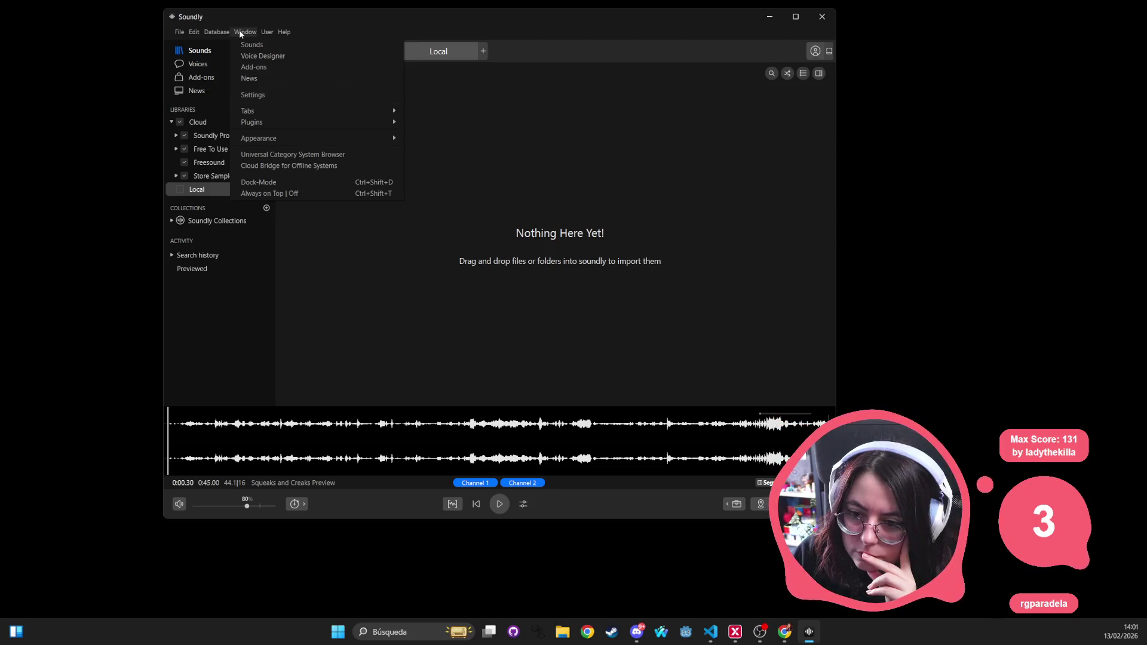
pyautogui.click(278, 94)
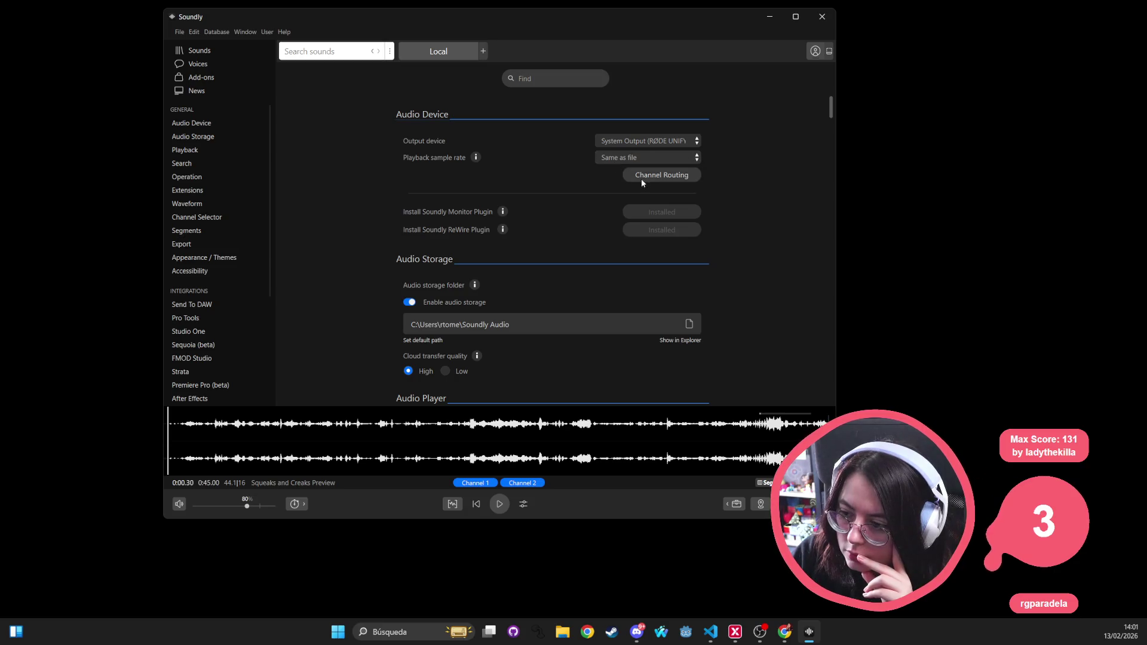
# Step: Set the audio storage folder to D:/Soundly and bring the Soundly window back into view
pyautogui.scroll(-1, 540, 248)
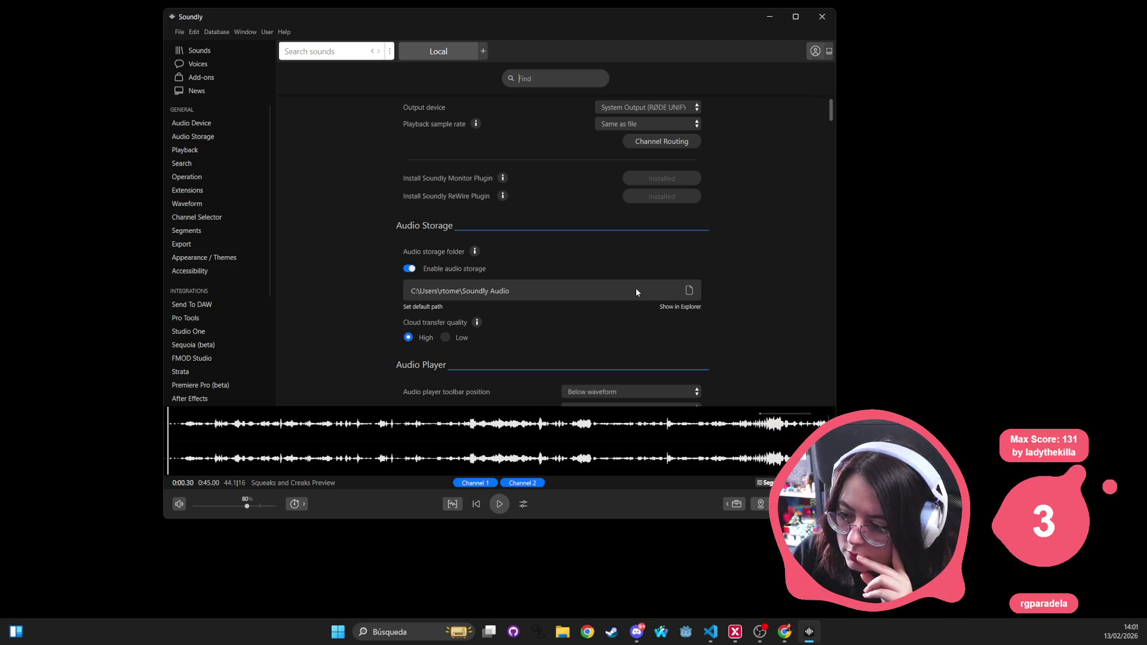
pyautogui.moveTo(483, 17); pyautogui.dragTo(483, 0)
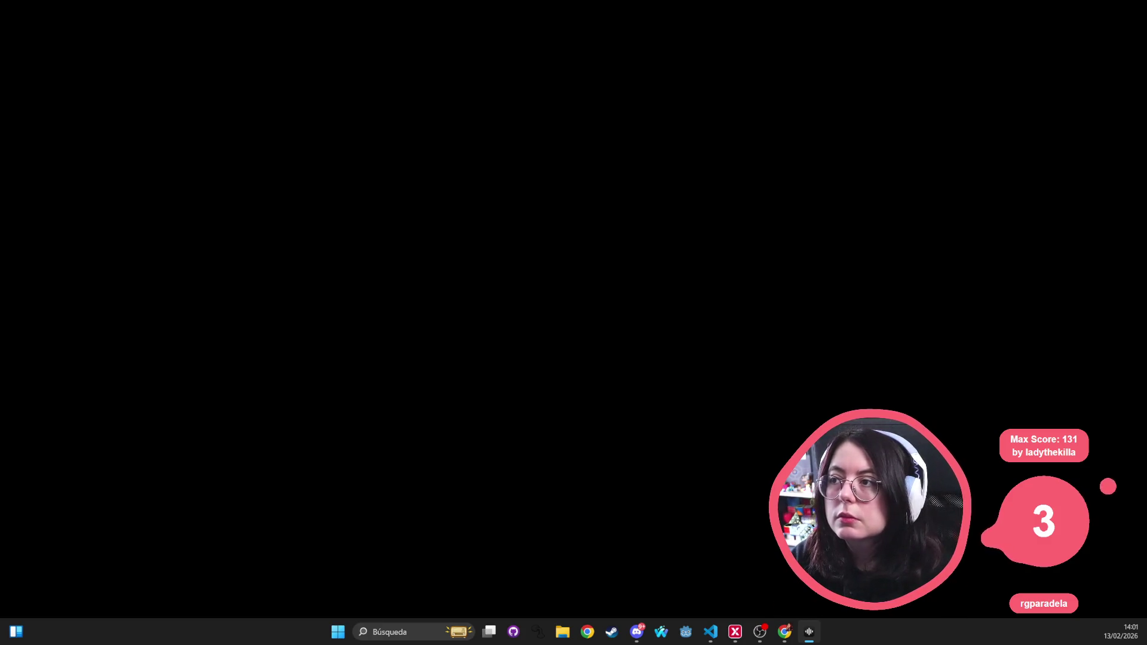
pyautogui.moveTo(468, 145); pyautogui.dragTo(469, 78)
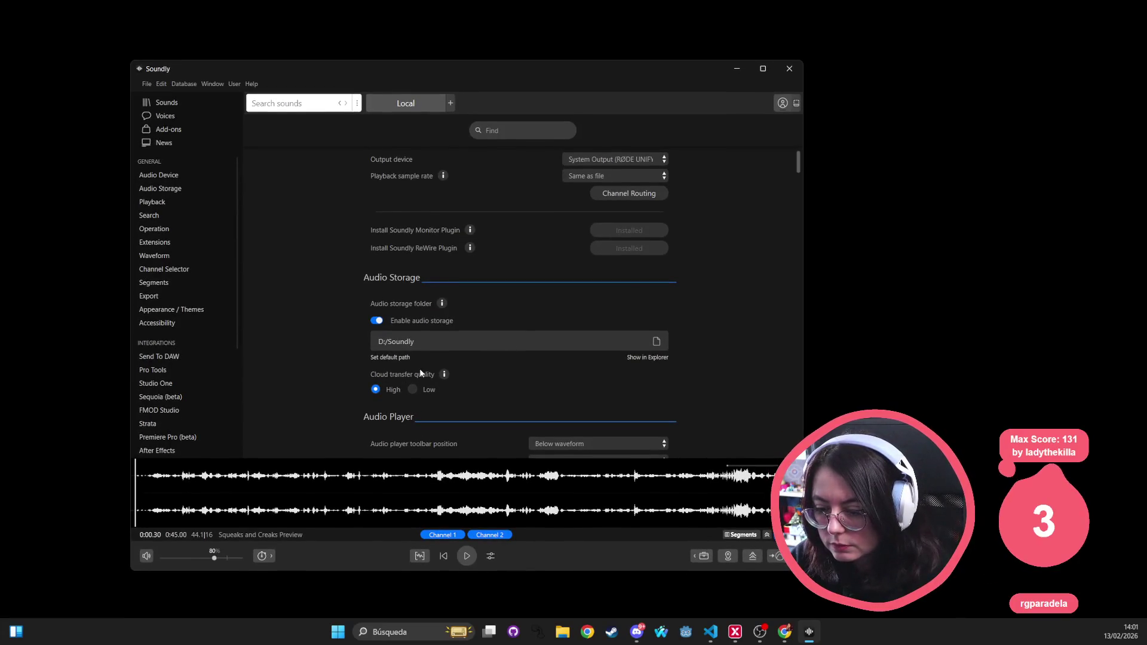
pyautogui.moveTo(445, 375)
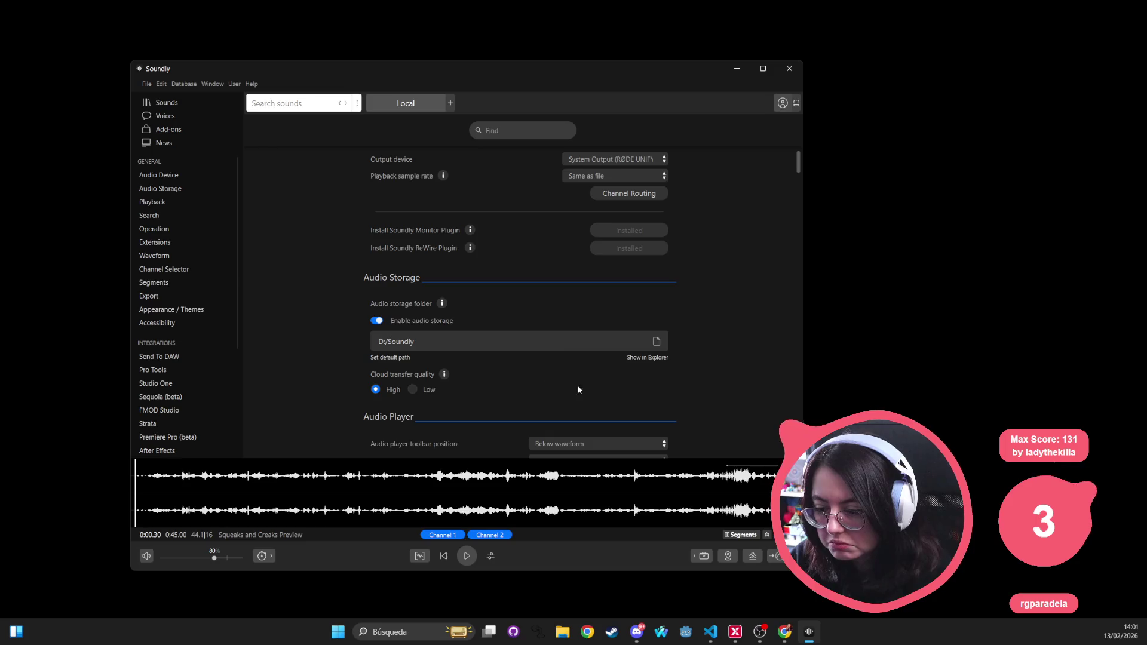
pyautogui.scroll(-1, 577, 384)
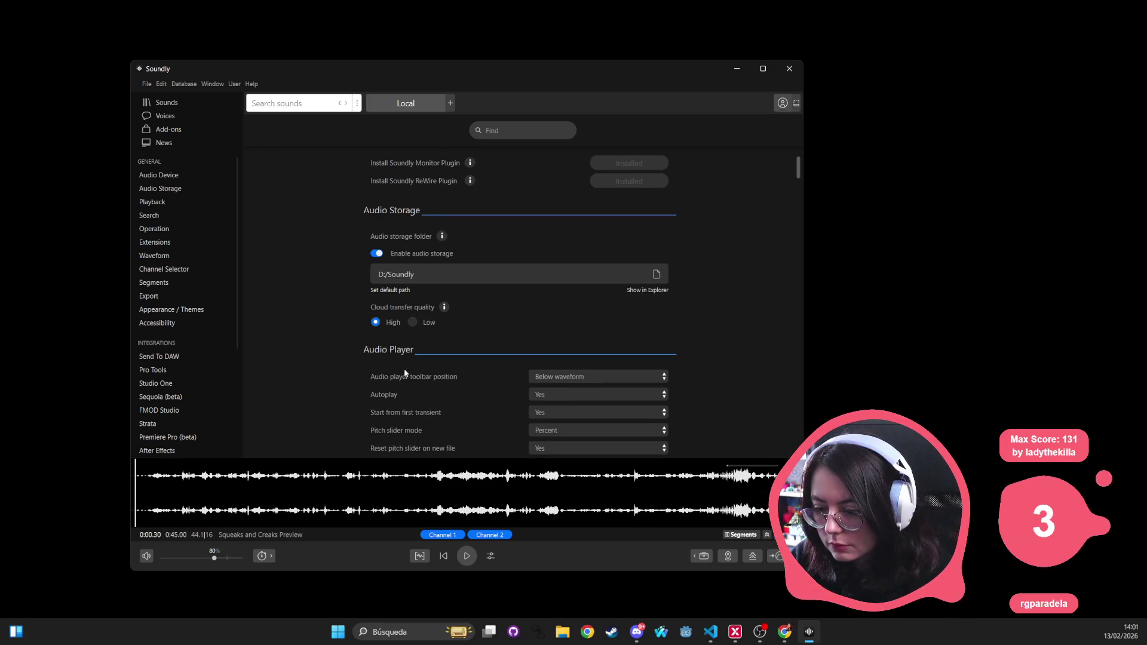
pyautogui.scroll(-1, 488, 396)
pyautogui.scroll(-3, 421, 366)
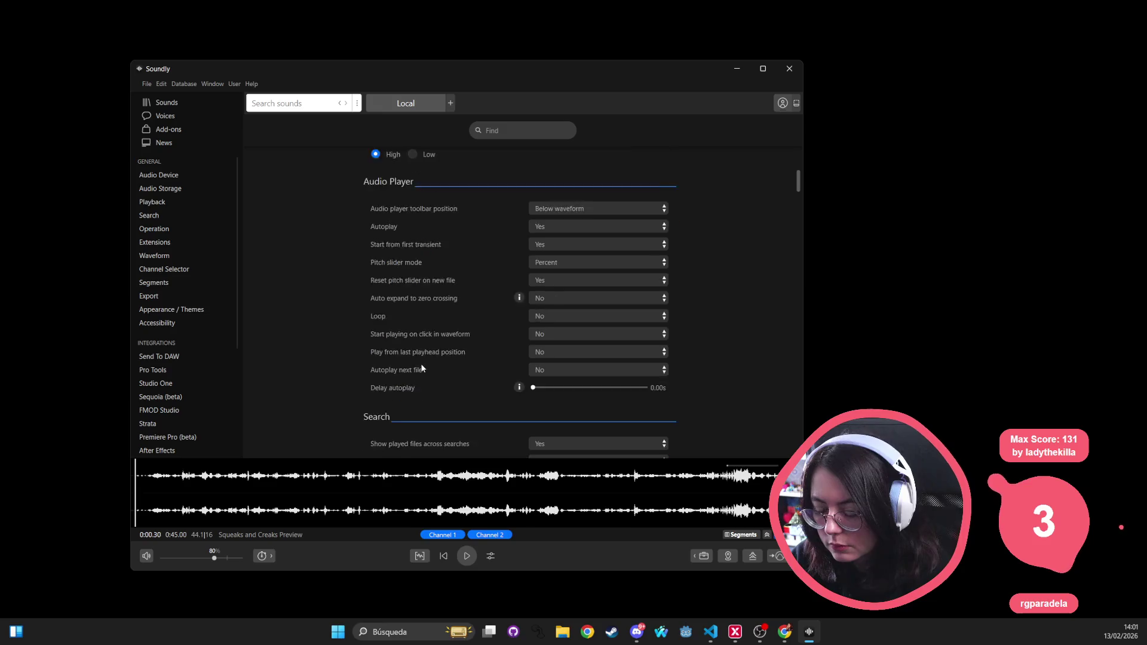
pyautogui.scroll(-2, 494, 381)
pyautogui.scroll(-2, 487, 376)
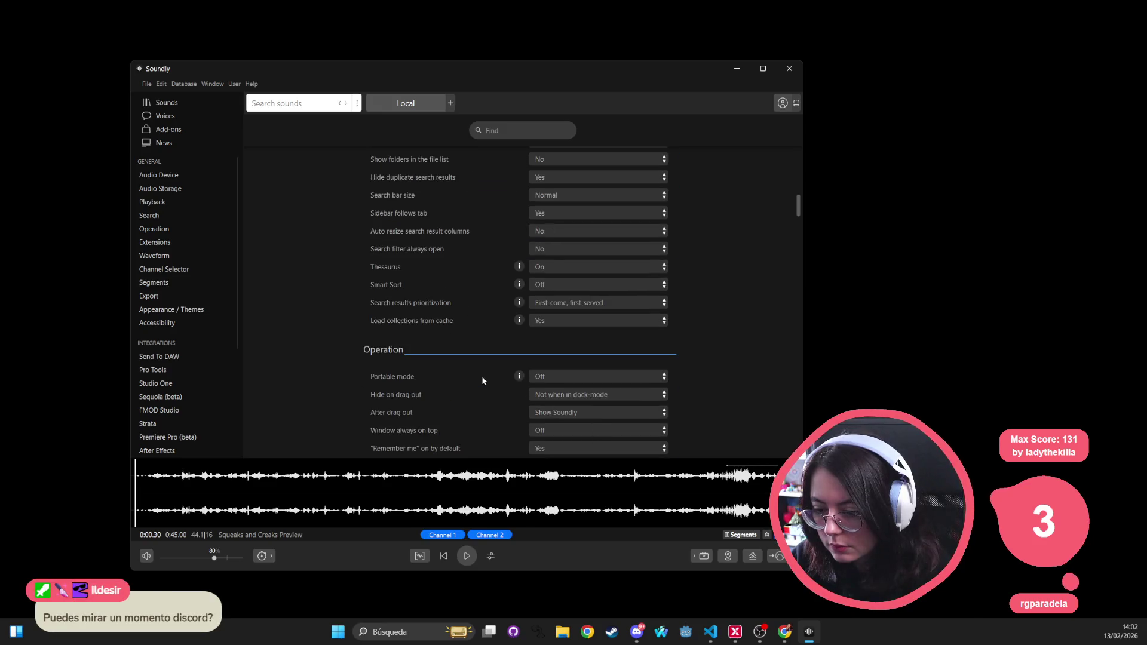
pyautogui.scroll(-2, 450, 383)
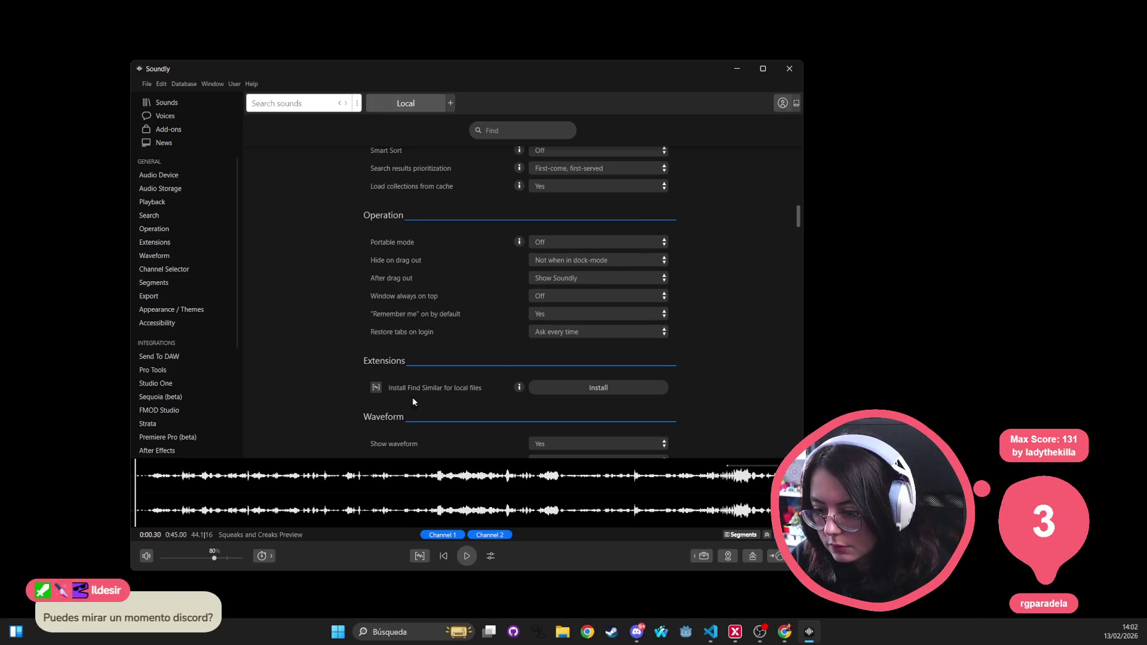
pyautogui.scroll(-2, 469, 397)
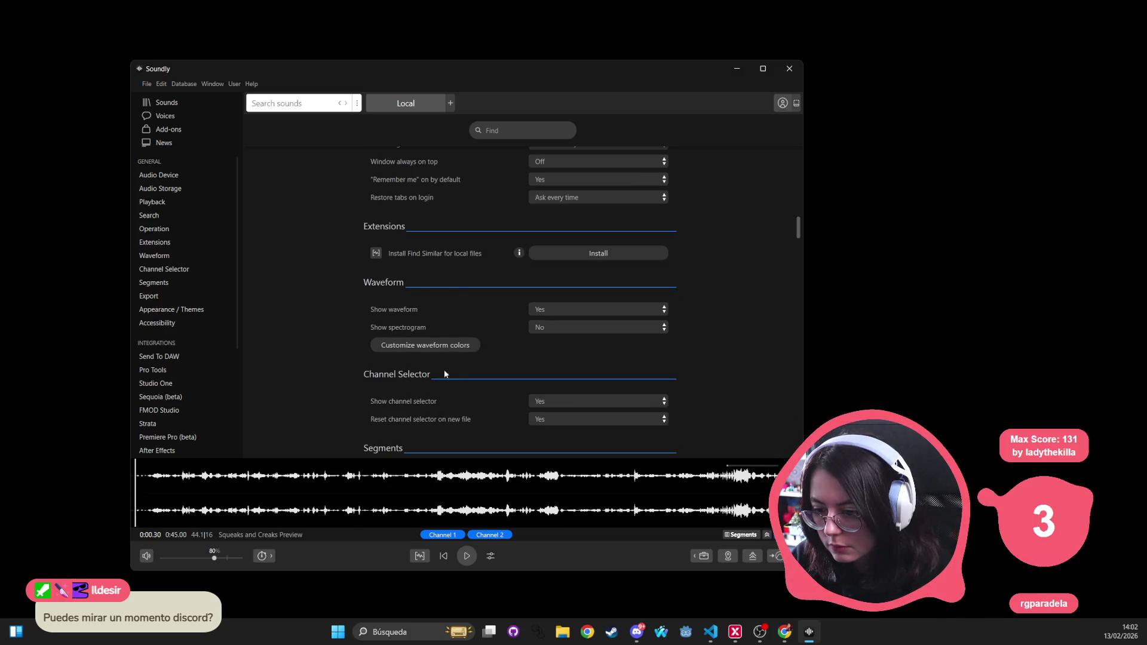
pyautogui.scroll(-2, 430, 354)
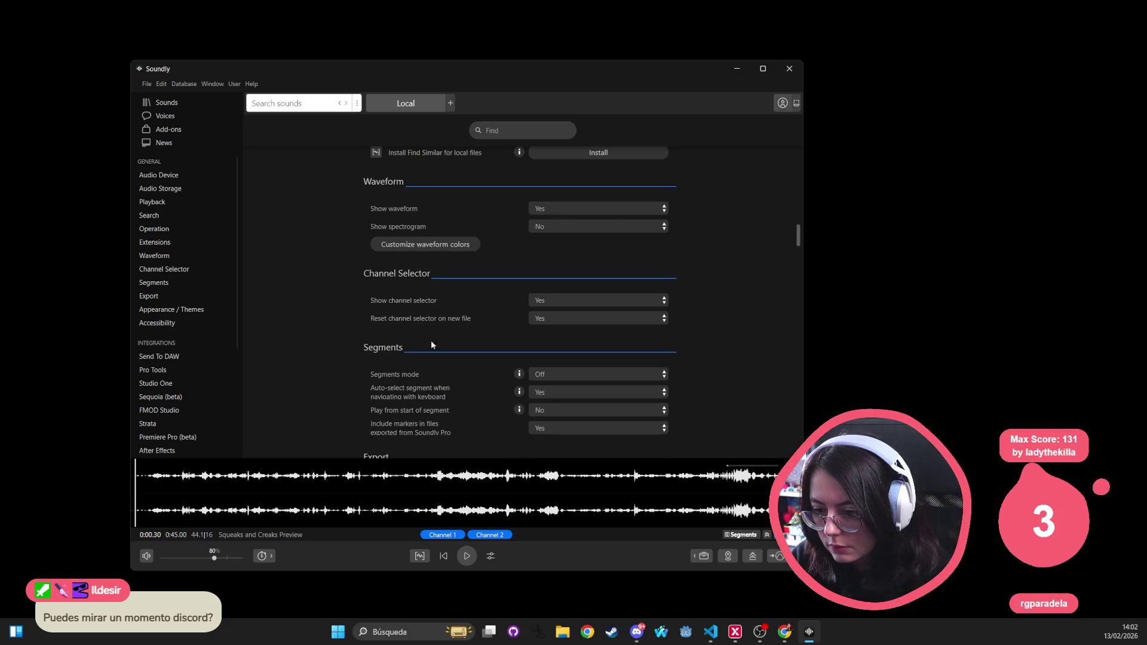
pyautogui.scroll(-2, 418, 329)
pyautogui.scroll(-2, 414, 323)
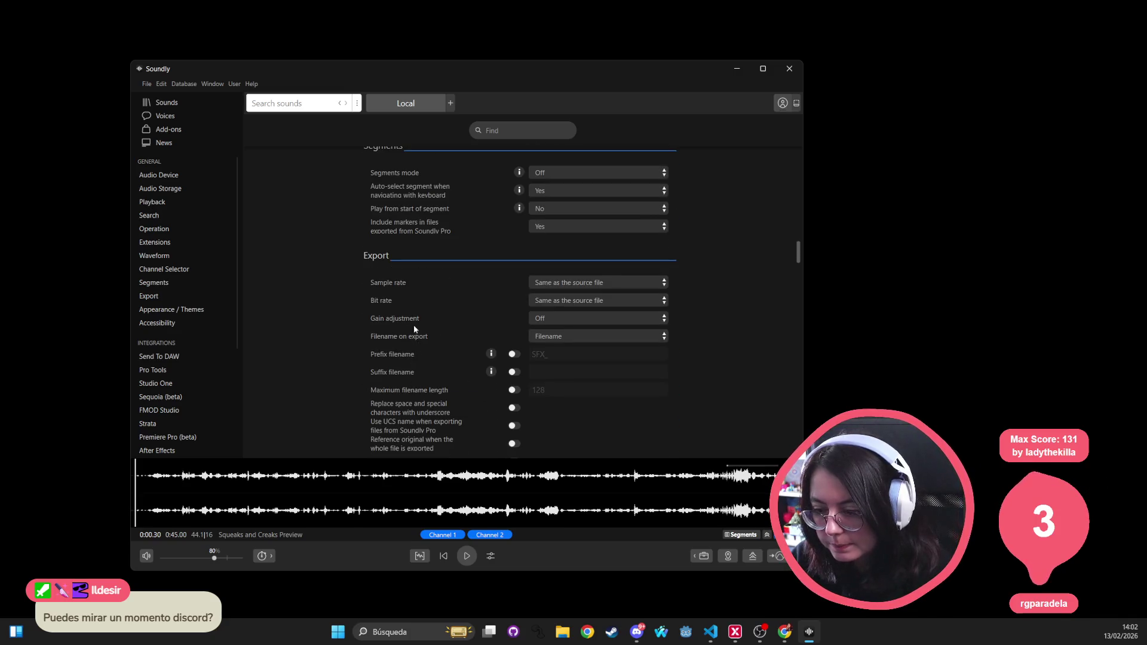
pyautogui.scroll(-1, 415, 329)
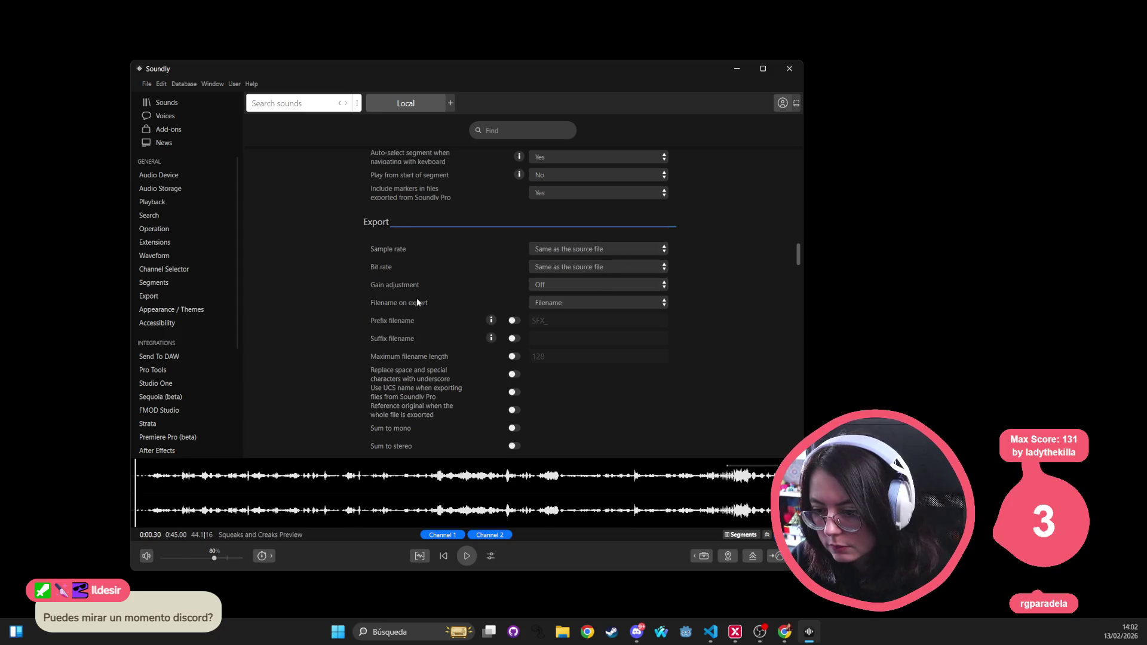
pyautogui.scroll(-4, 417, 301)
pyautogui.scroll(-2, 436, 358)
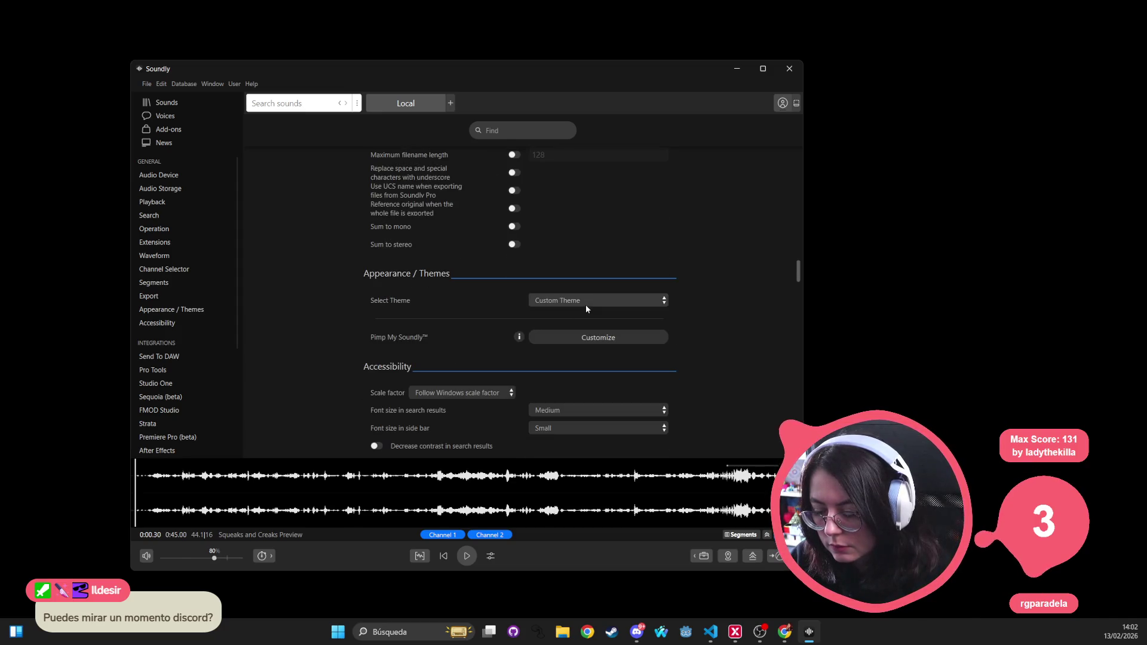
pyautogui.click(577, 302)
pyautogui.click(577, 302)
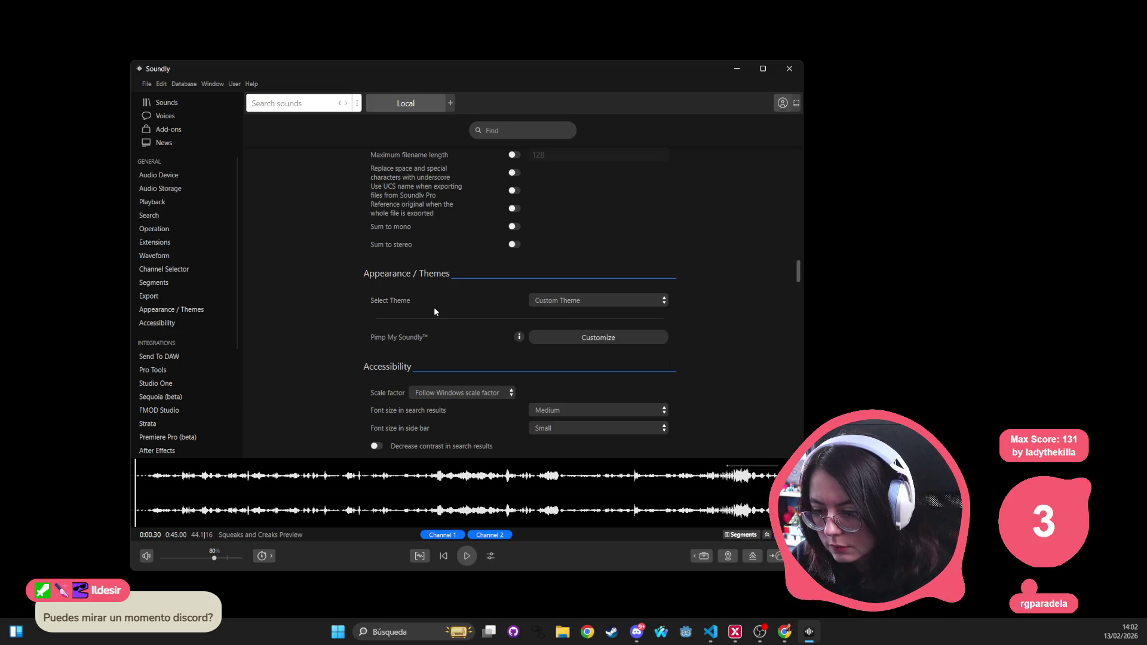
pyautogui.scroll(-1, 434, 306)
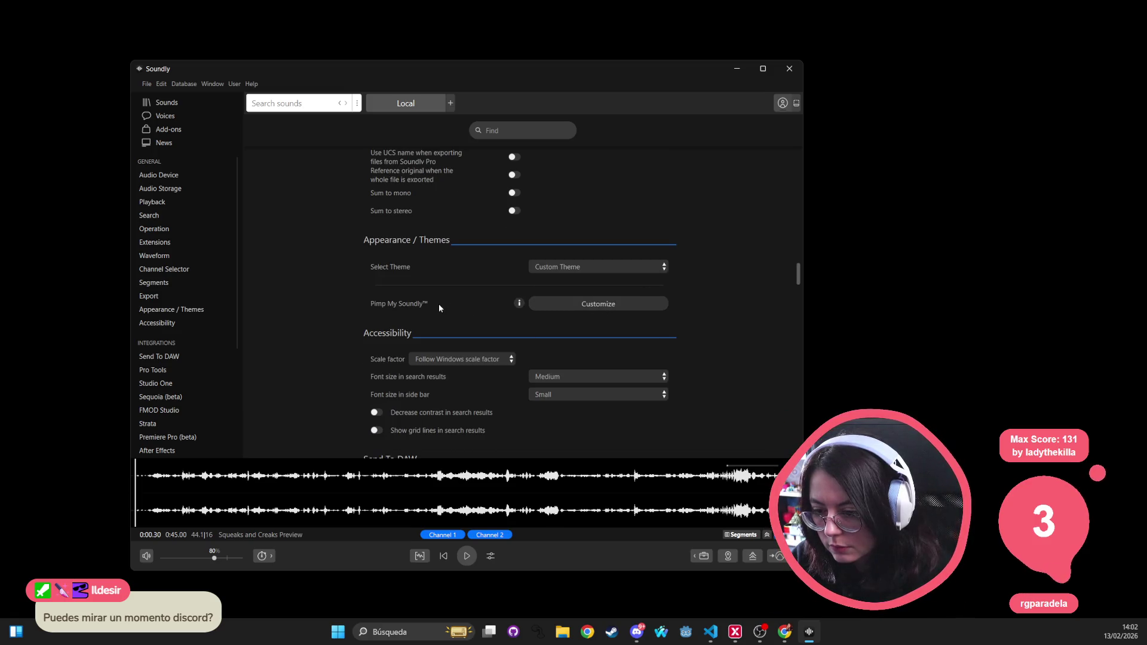
pyautogui.moveTo(520, 305)
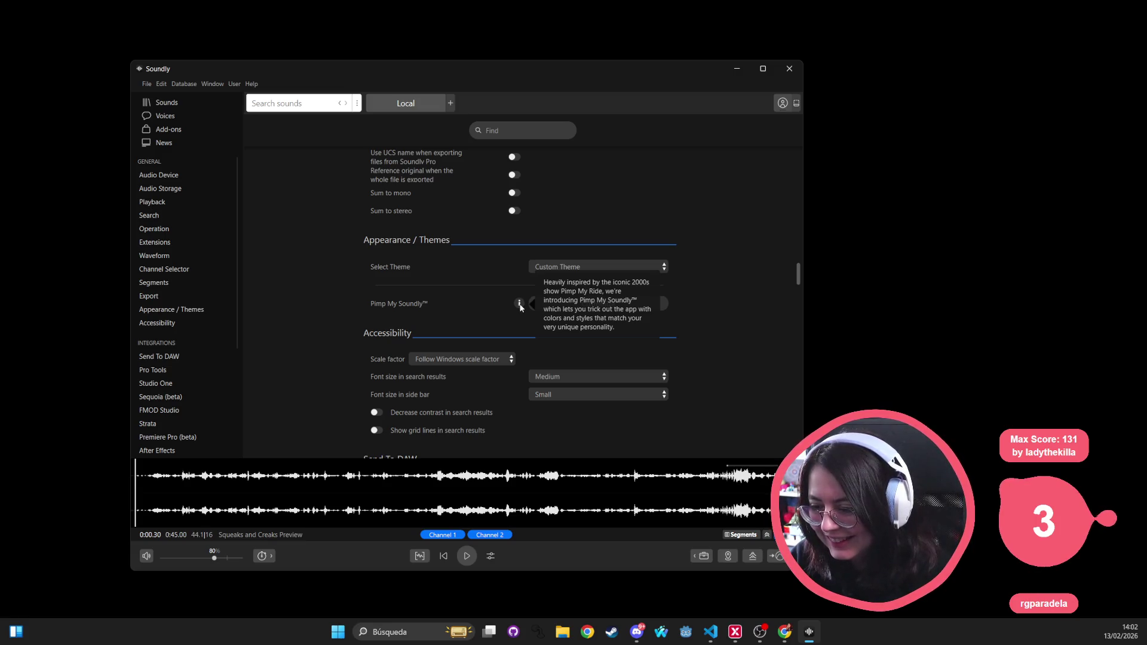
pyautogui.scroll(-2, 428, 304)
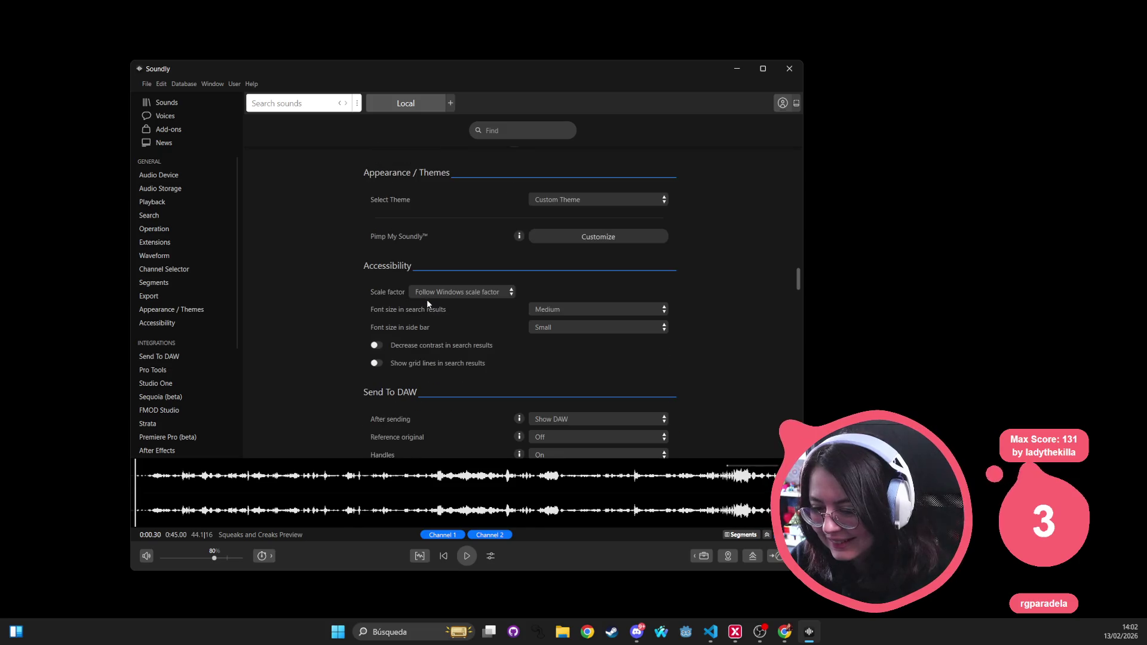
pyautogui.scroll(-6, 469, 304)
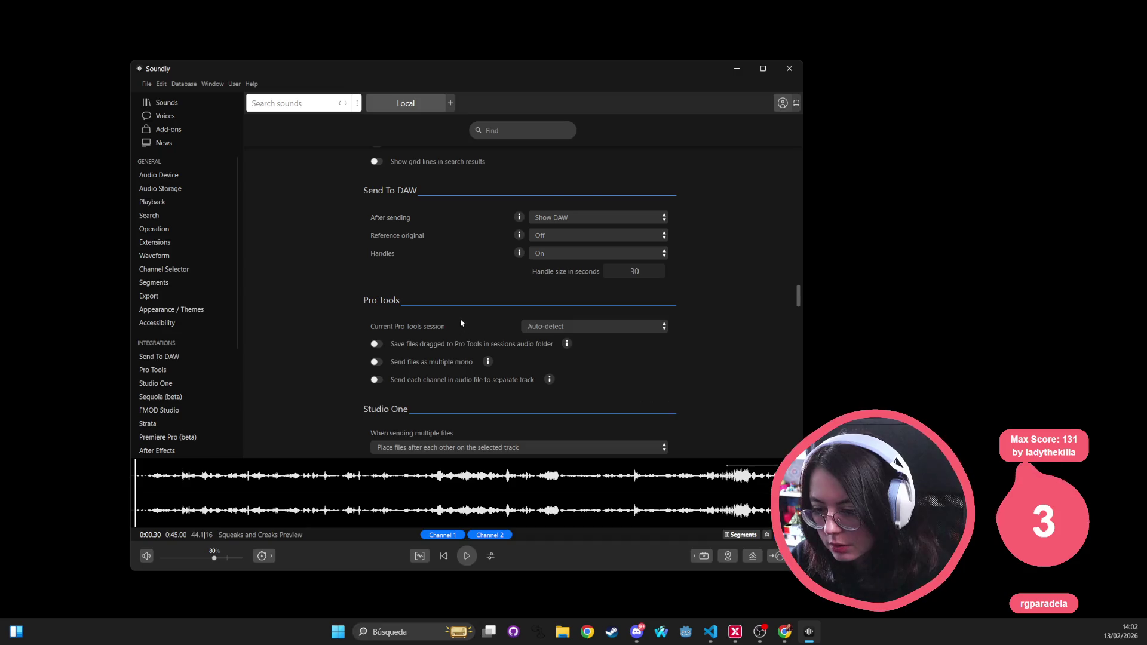
pyautogui.scroll(-6, 460, 318)
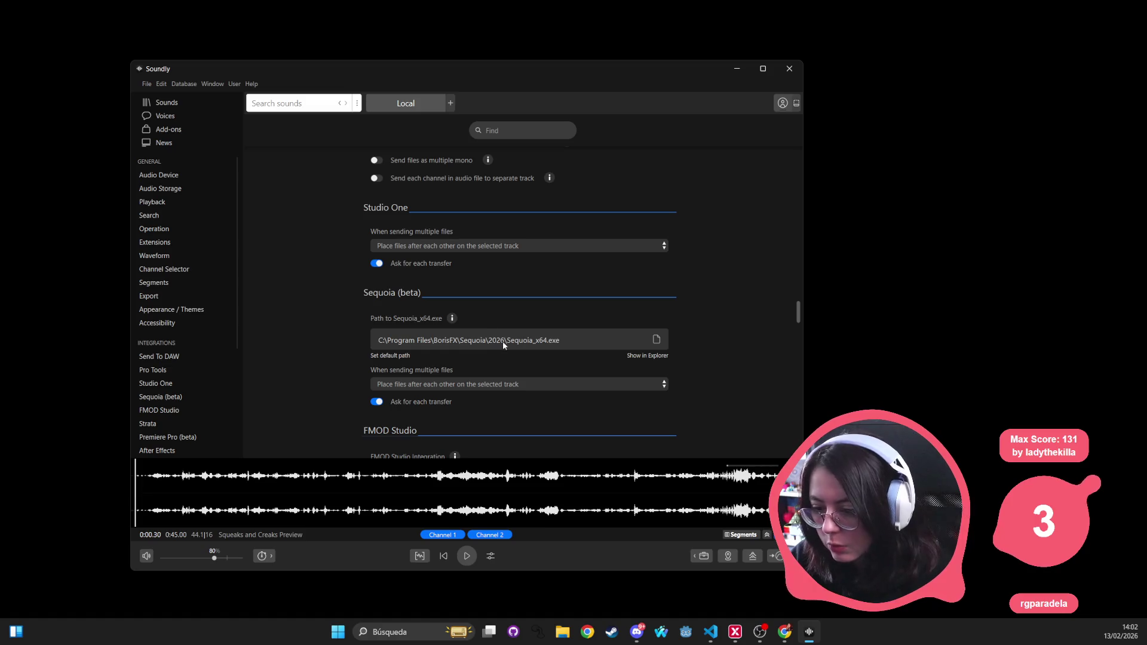
# Step: Scroll through Soundly's Audio Device and Audio Storage settings, then switch over to Discord
pyautogui.scroll(-4, 541, 401)
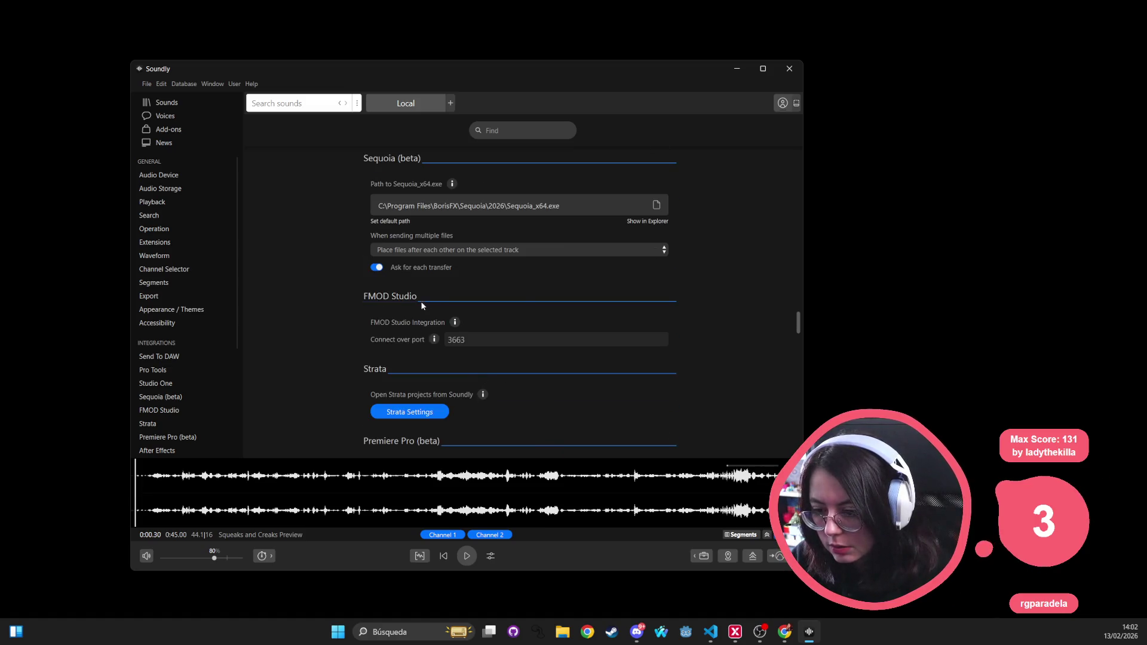
pyautogui.scroll(-4, 466, 335)
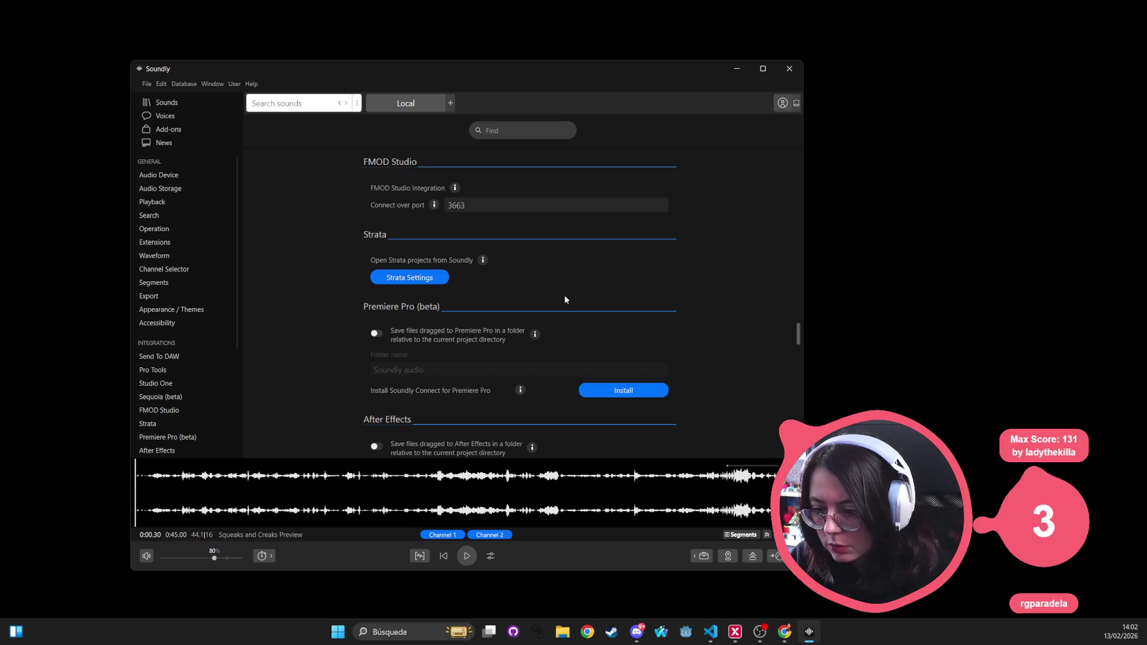
pyautogui.scroll(-3, 501, 305)
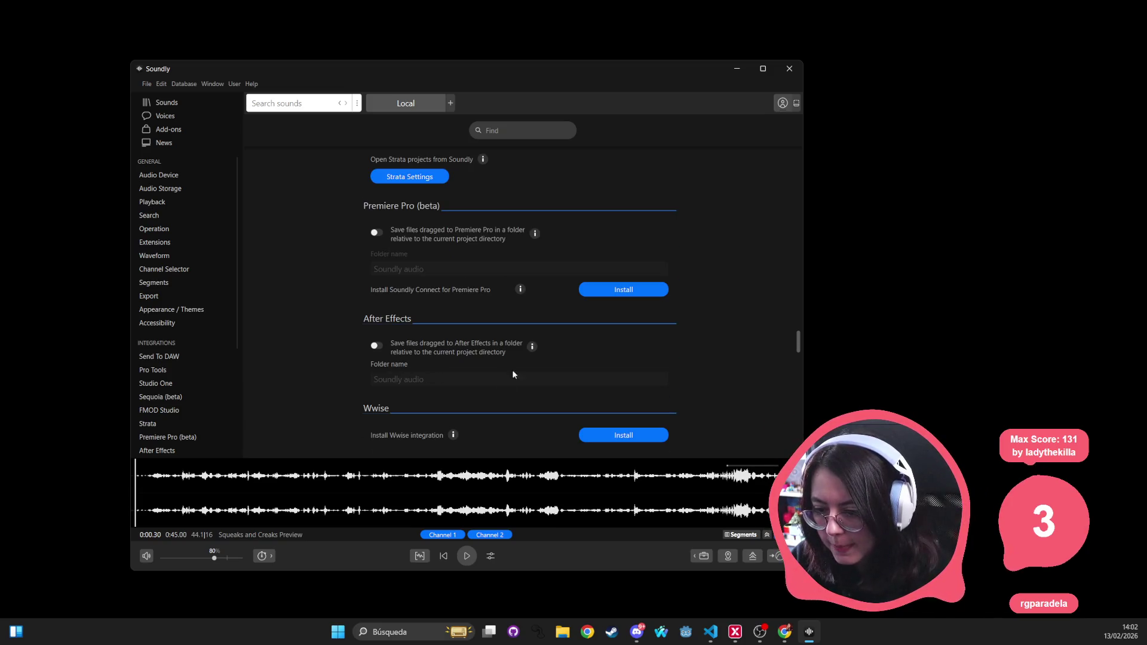
pyautogui.scroll(-3, 513, 375)
pyautogui.scroll(-3, 422, 294)
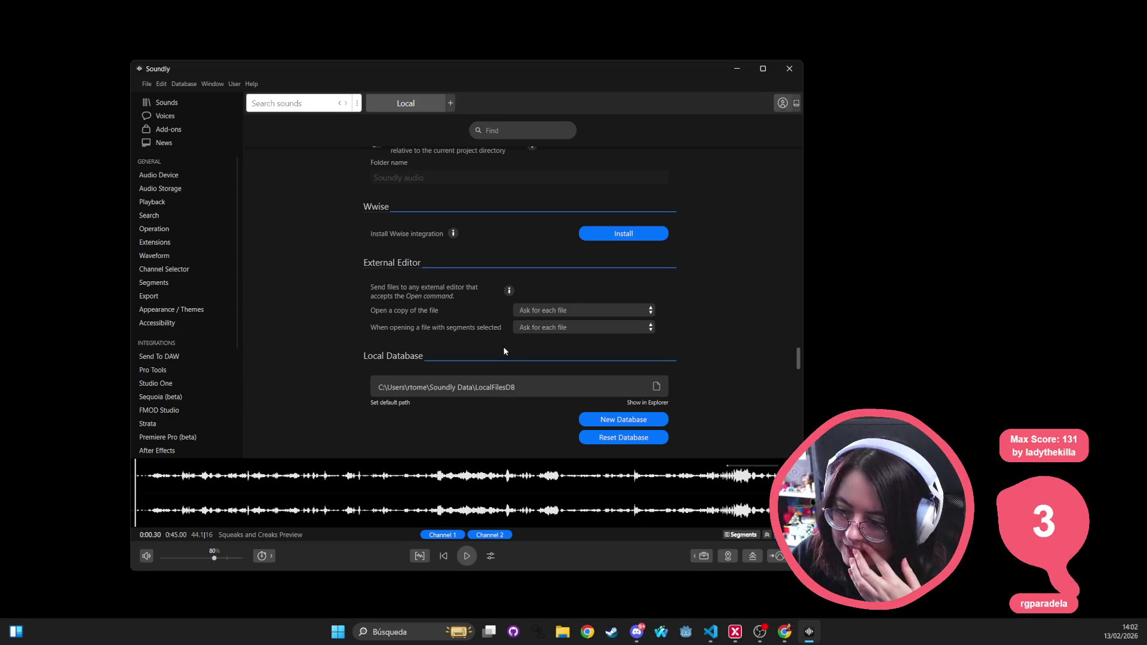
pyautogui.scroll(-3, 449, 335)
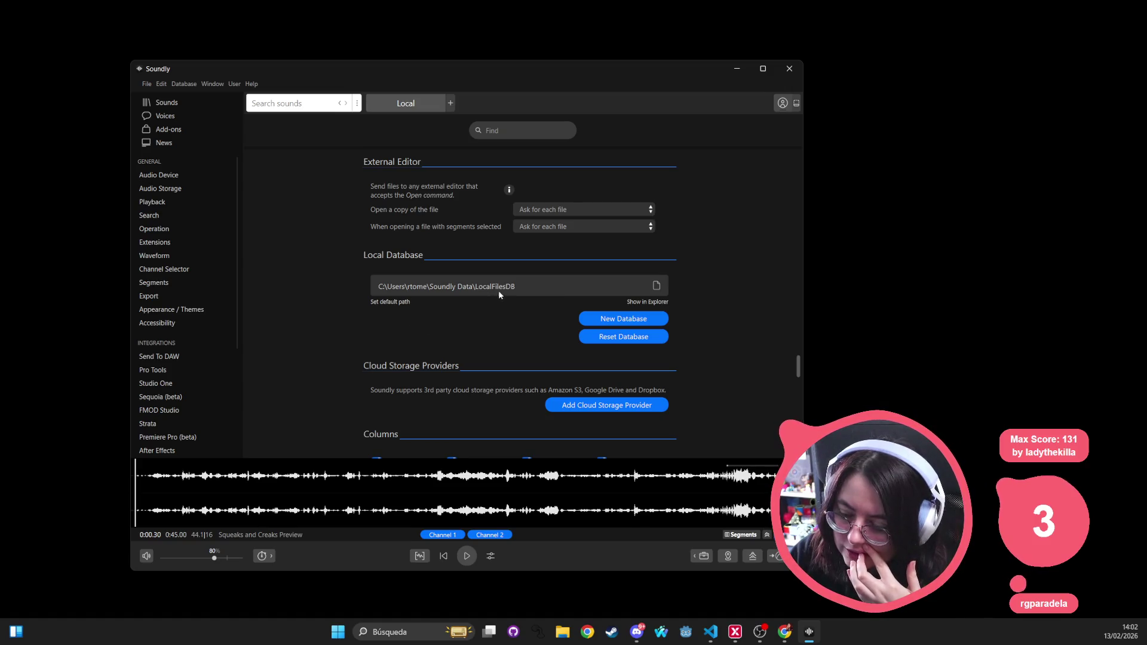
pyautogui.scroll(-2, 483, 315)
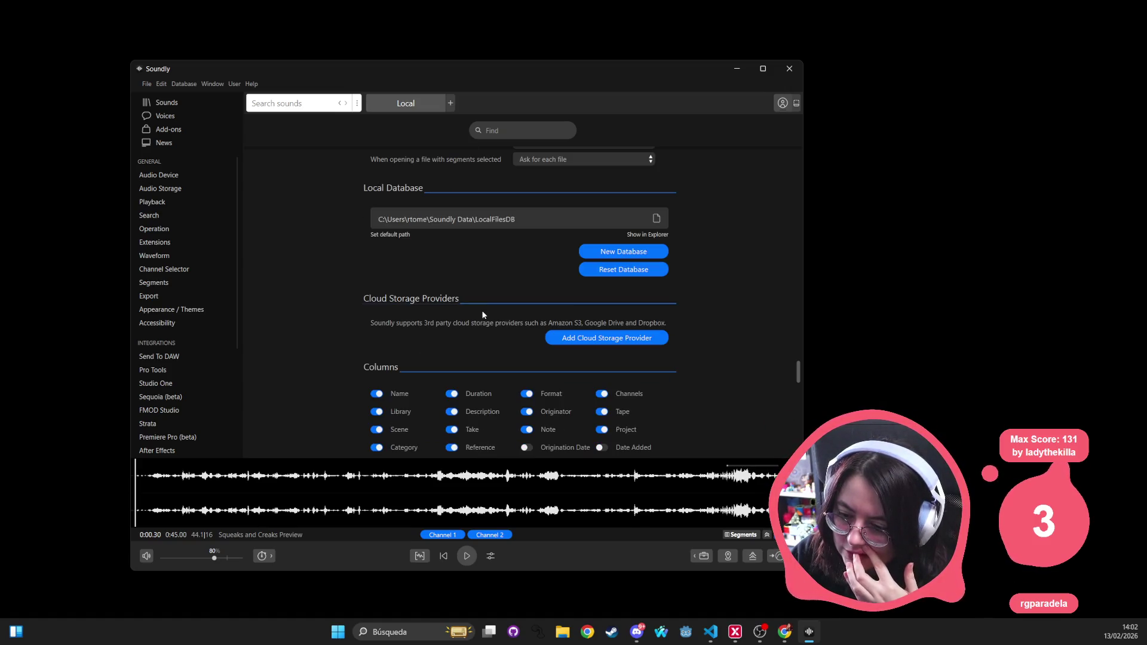
pyautogui.scroll(-4, 483, 315)
pyautogui.scroll(-4, 520, 336)
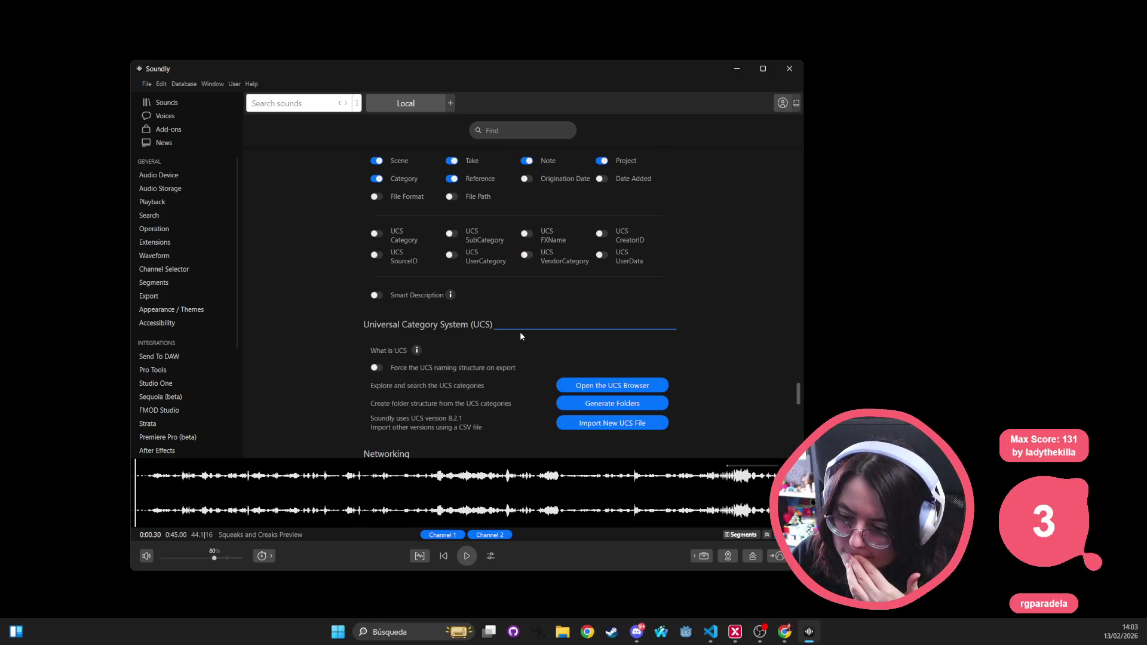
pyautogui.scroll(-3, 520, 336)
pyautogui.scroll(-4, 521, 336)
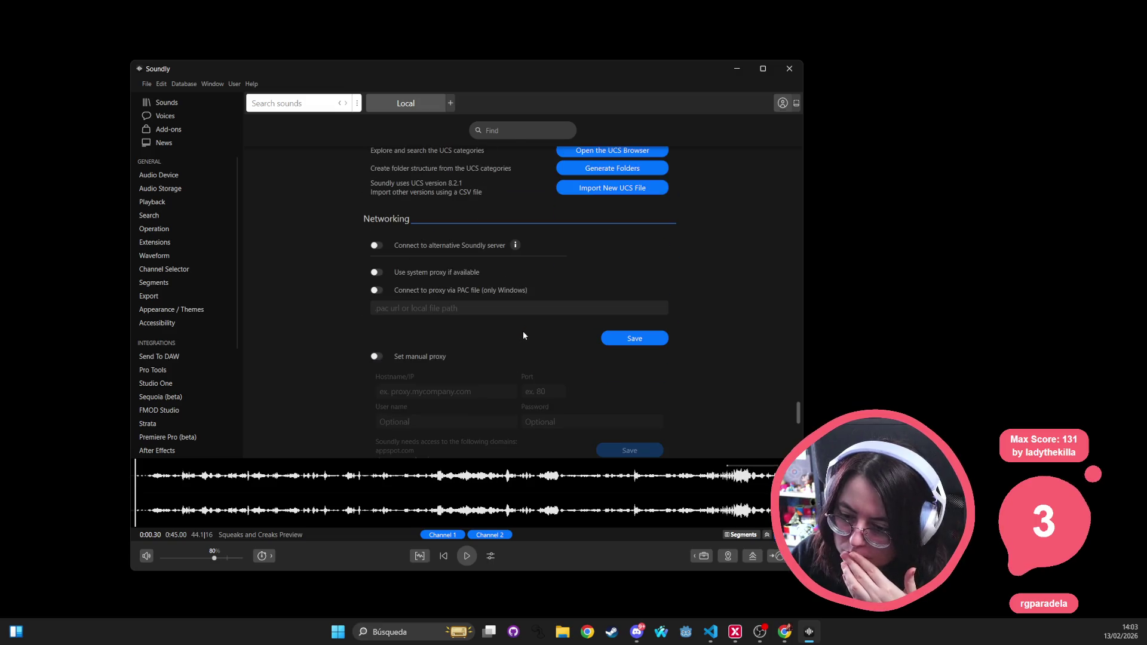
pyautogui.scroll(-9, 523, 336)
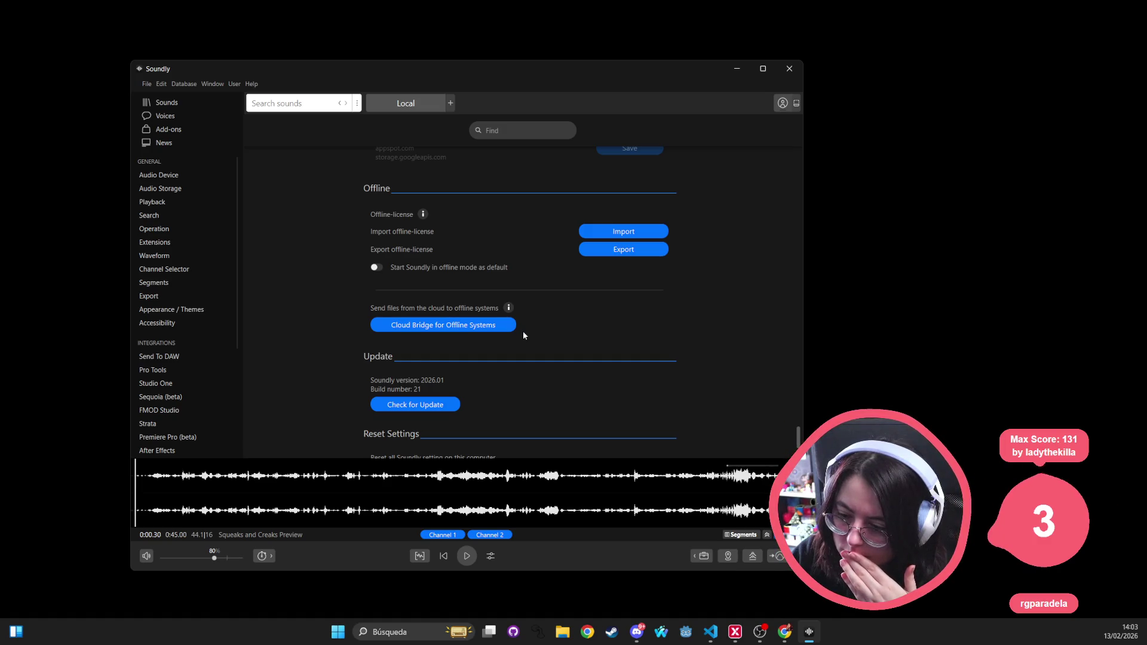
pyautogui.scroll(20, 523, 323)
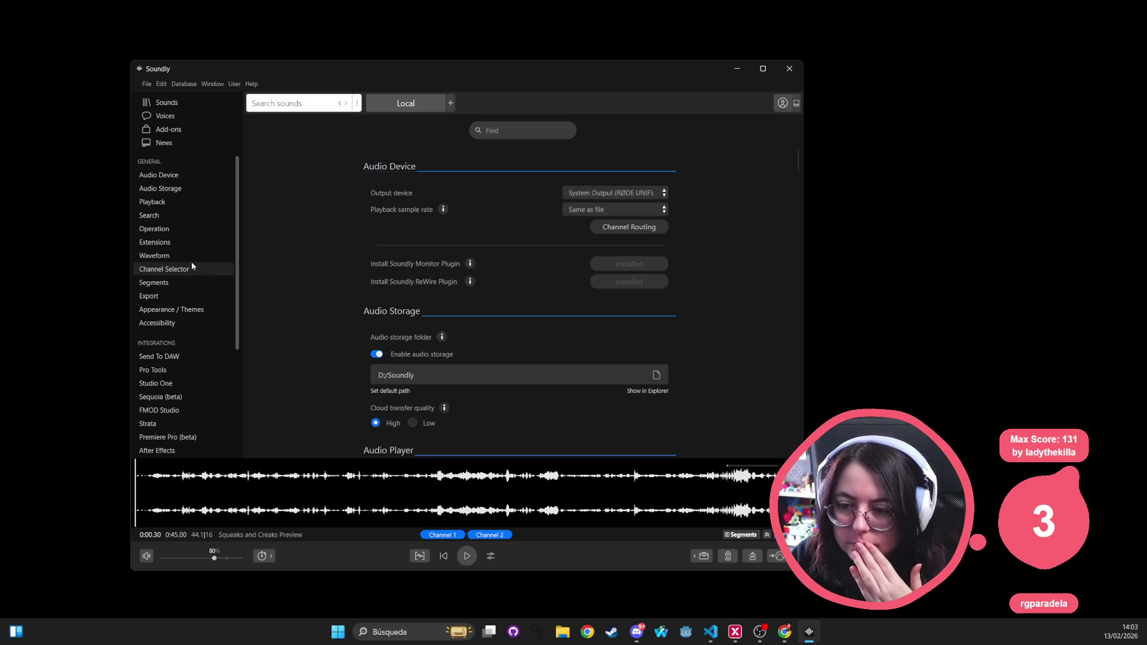
pyautogui.moveTo(702, 635)
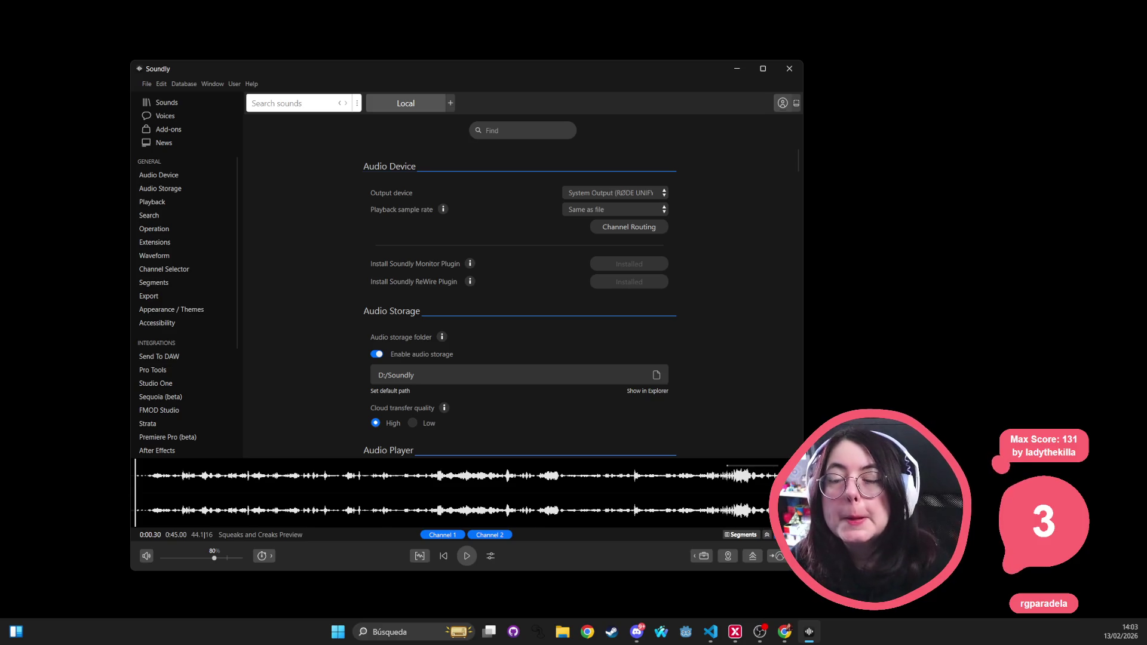
pyautogui.click(637, 632)
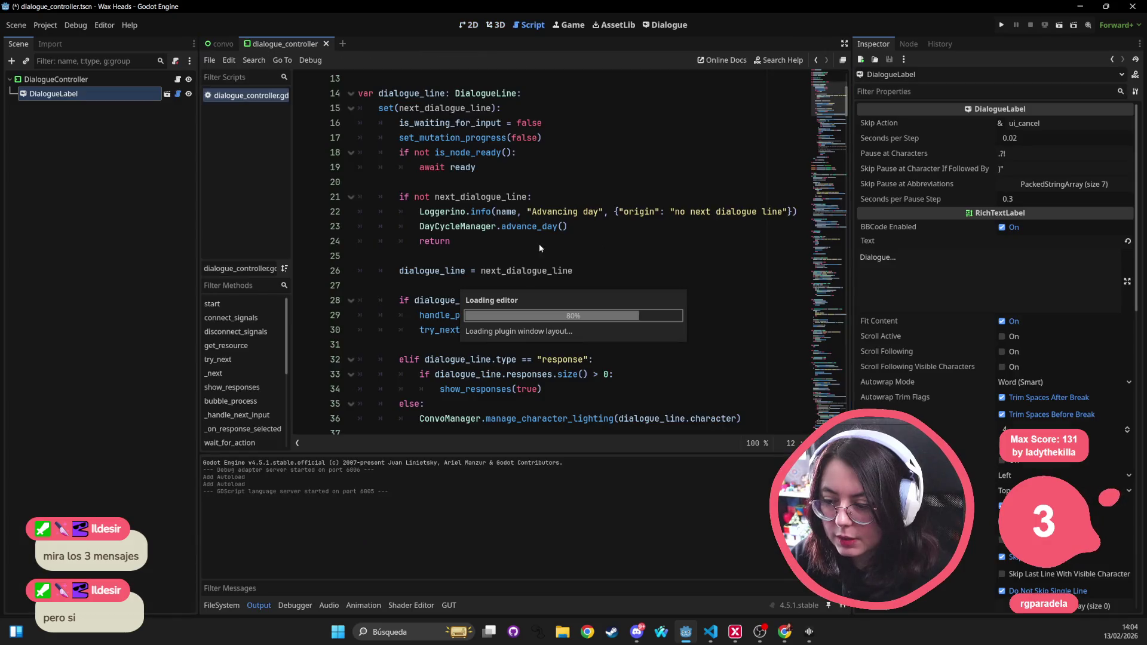
# Step: Show the dialogue_controller scene in the 2D view and zoom out on the DialogueLabel
pyautogui.click(469, 25)
pyautogui.scroll(-6, 457, 255)
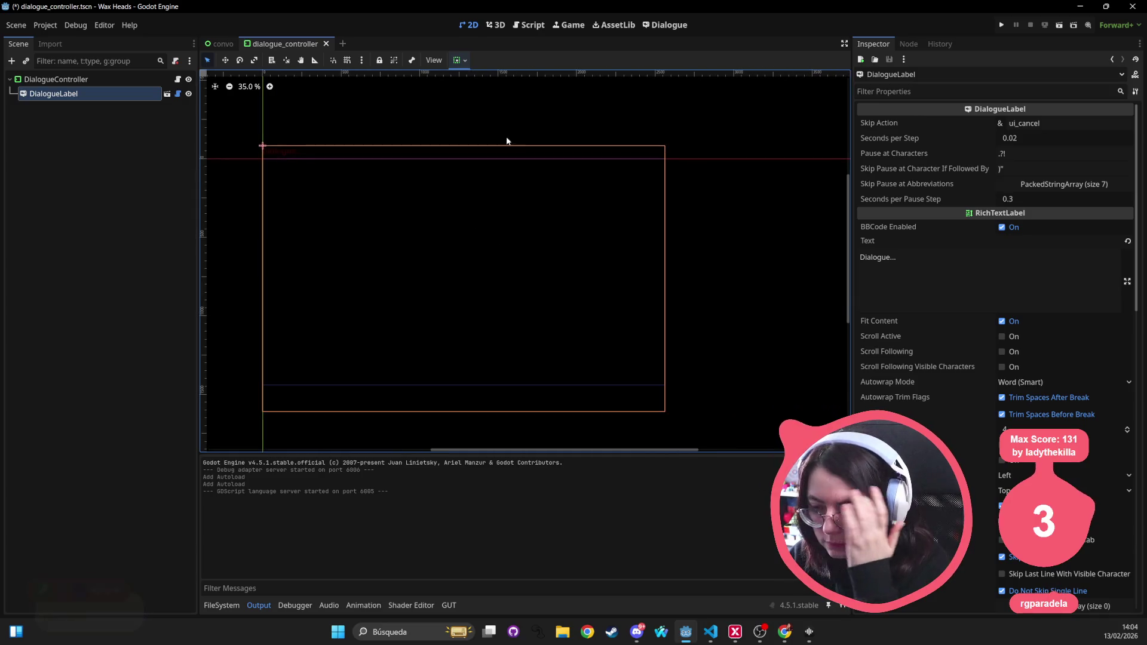
# Step: Close the convo scene, recentre the DialogueLabel canvas, then close dialogue_controller too
pyautogui.click(237, 44)
pyautogui.moveTo(576, 294); pyautogui.dragTo(634, 289)
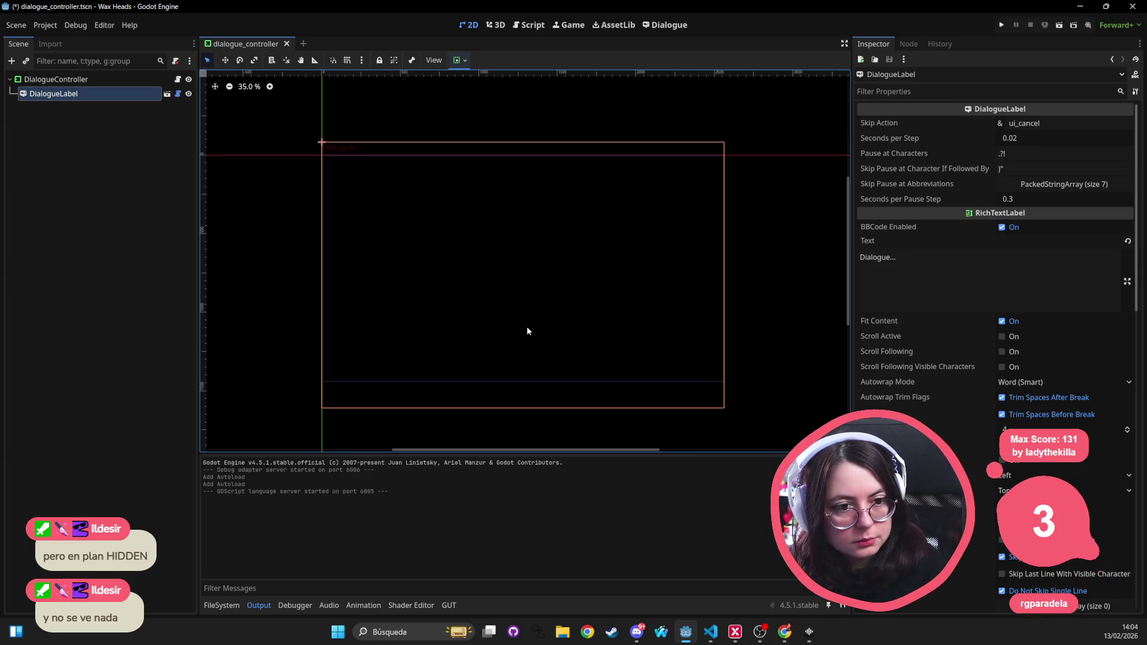
pyautogui.scroll(-1, 523, 333)
pyautogui.scroll(2, 521, 328)
pyautogui.scroll(-1, 608, 290)
pyautogui.moveTo(608, 290); pyautogui.dragTo(575, 310)
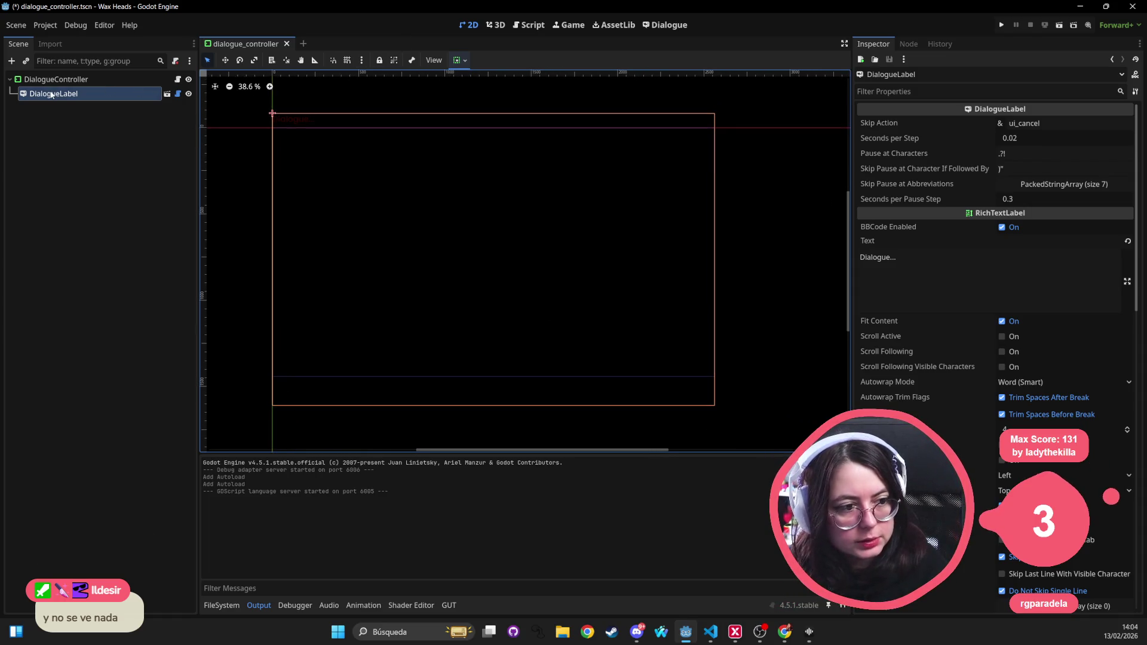
pyautogui.click(287, 43)
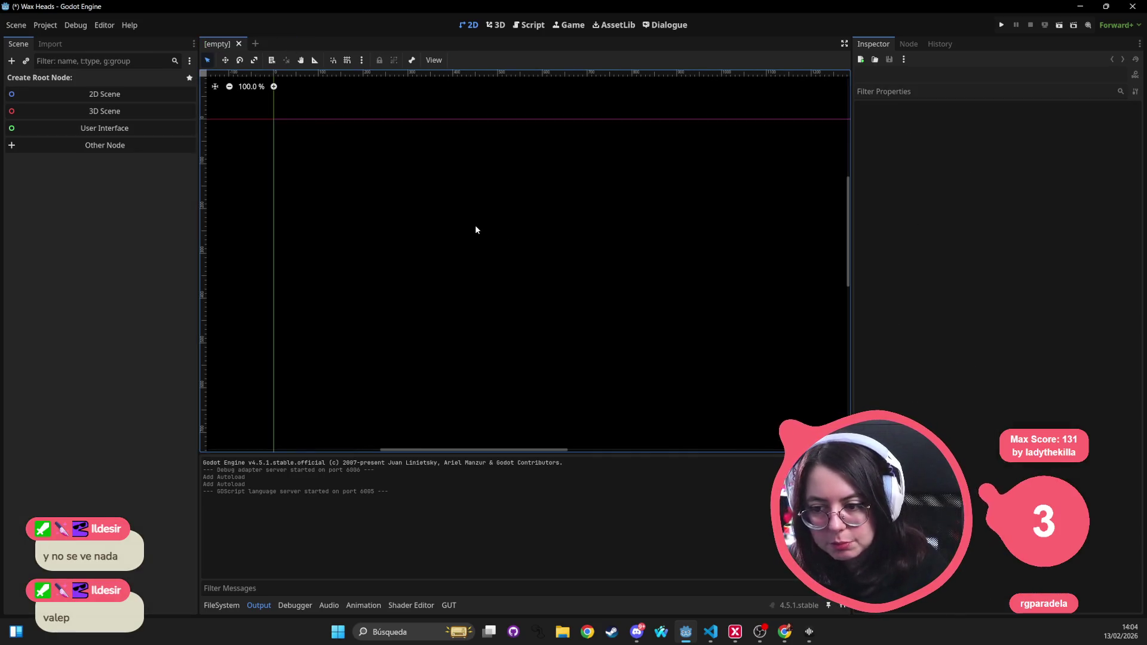
# Step: Briefly switch Soundly to its sound library, then run the Wax Heads project from Godot
pyautogui.scroll(-6, 470, 222)
pyautogui.moveTo(403, 150)
pyautogui.mouseDown()
pyautogui.moveTo(456, 138)
pyautogui.moveTo(472, 167)
pyautogui.moveTo(419, 185)
pyautogui.moveTo(447, 193)
pyautogui.mouseUp()
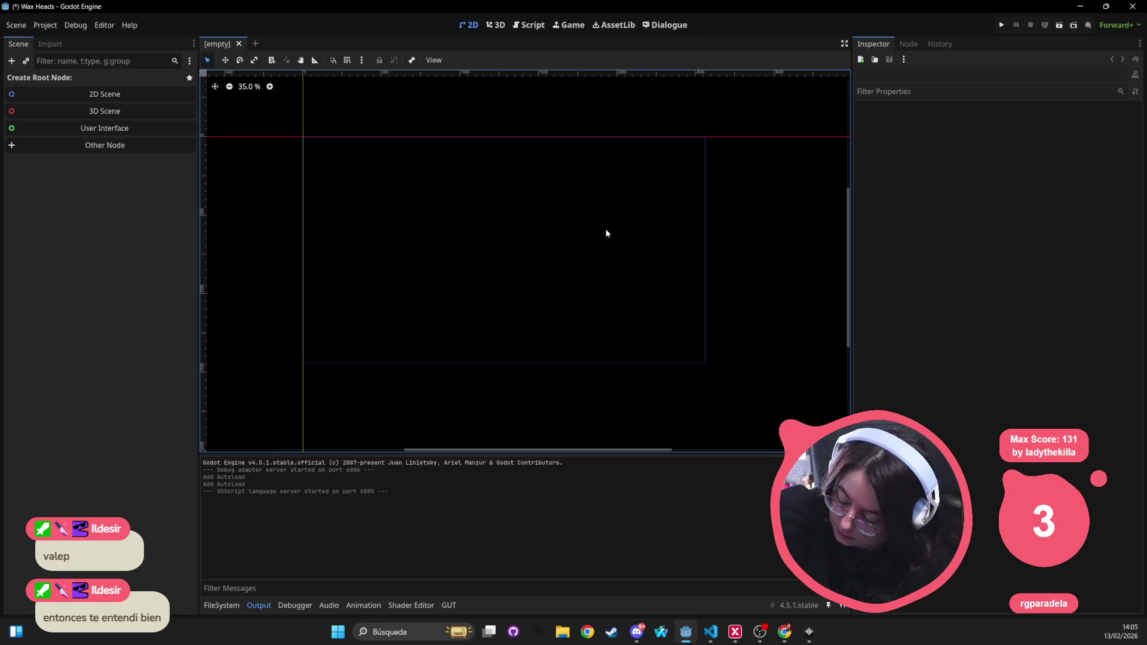
pyautogui.hotkey('alt', 'Tab')
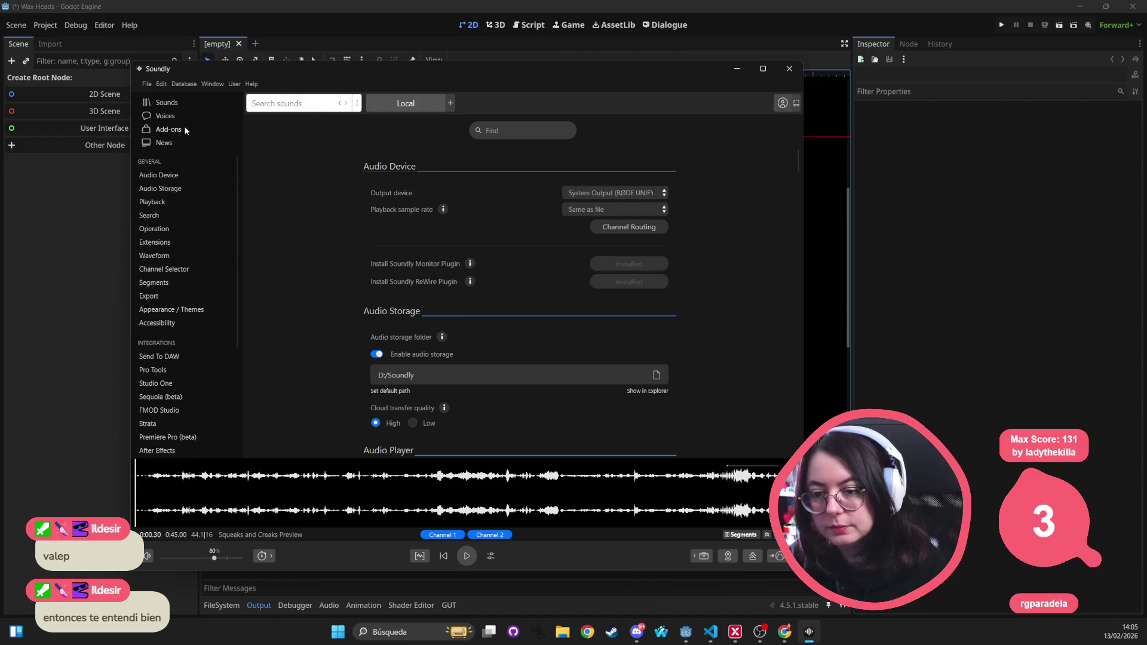
pyautogui.click(172, 106)
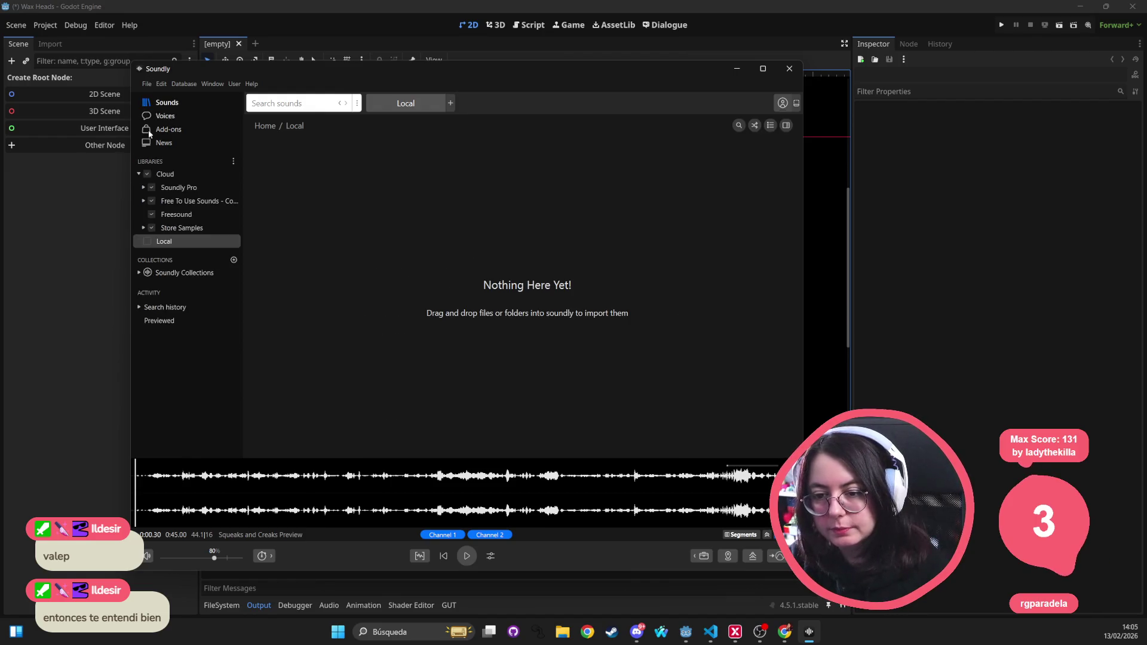
pyautogui.hotkey('alt', 'Tab')
pyautogui.click(1001, 27)
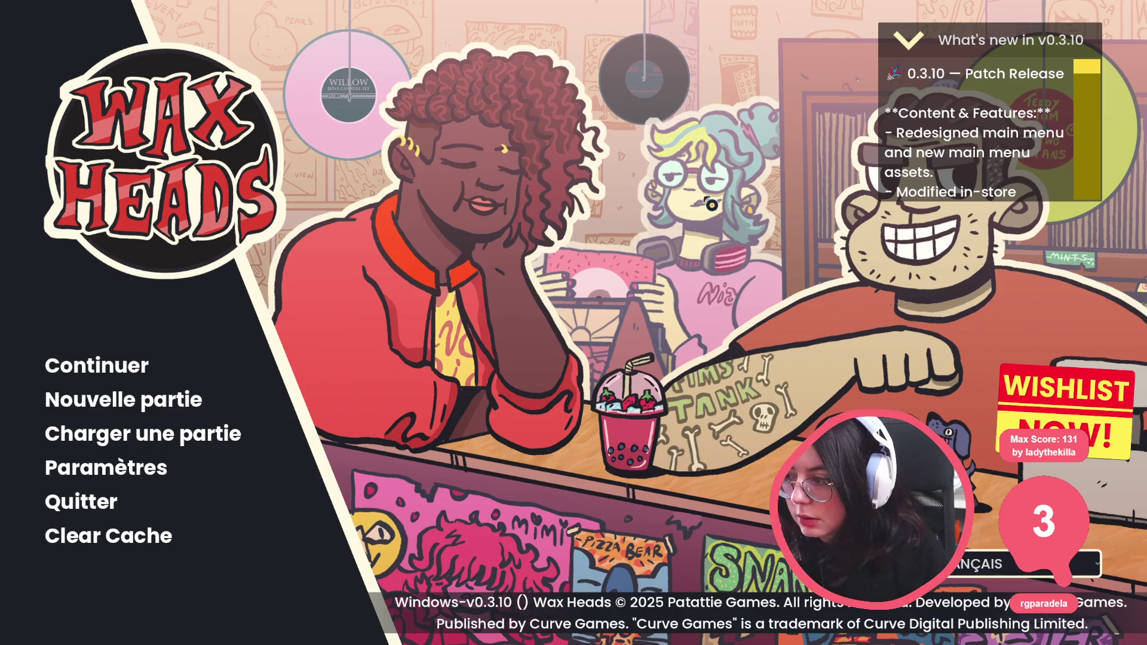
# Step: Raise the game's general and diegetic music volumes to maximum and apply
pyautogui.click(102, 469)
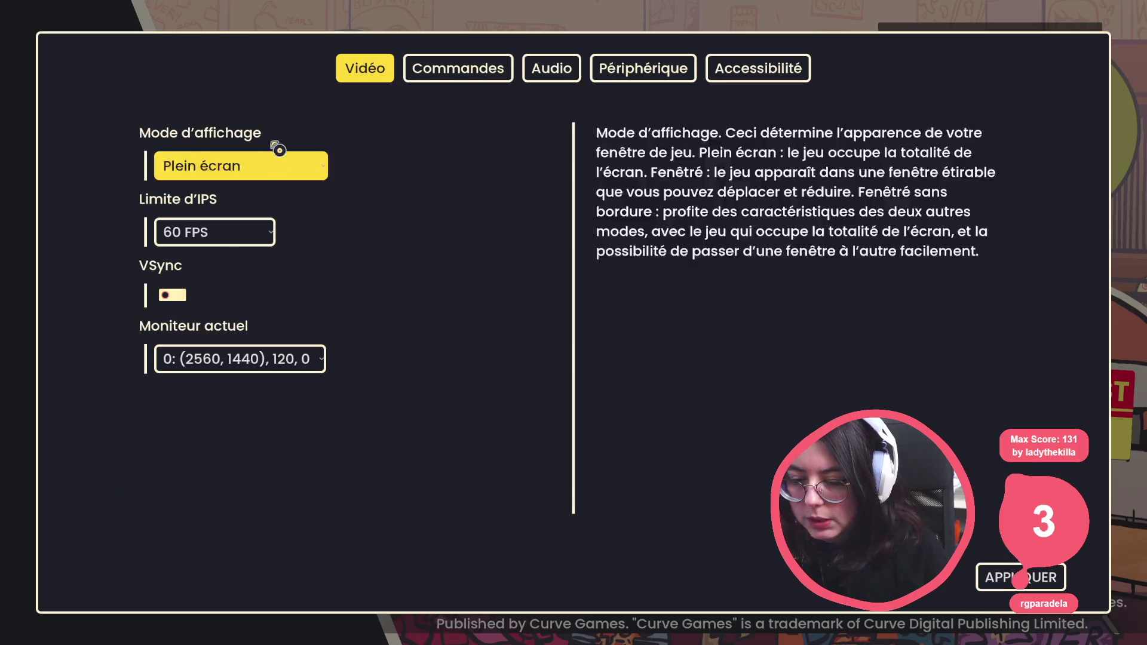
pyautogui.click(555, 71)
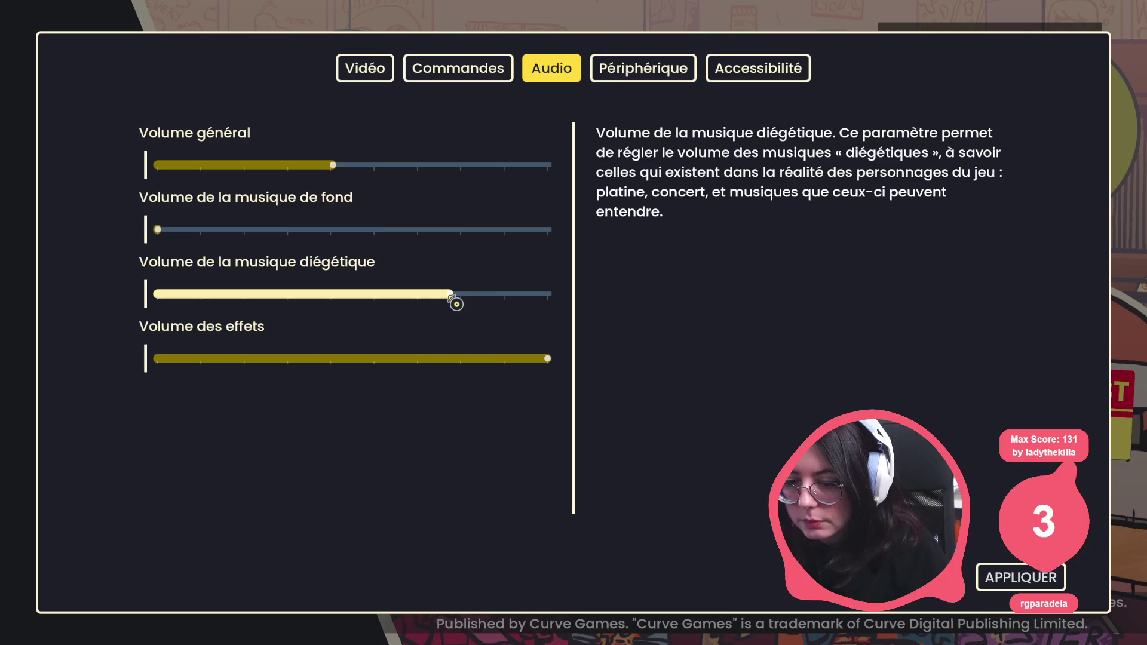
pyautogui.moveTo(466, 302); pyautogui.dragTo(526, 303)
pyautogui.moveTo(336, 165); pyautogui.dragTo(653, 167)
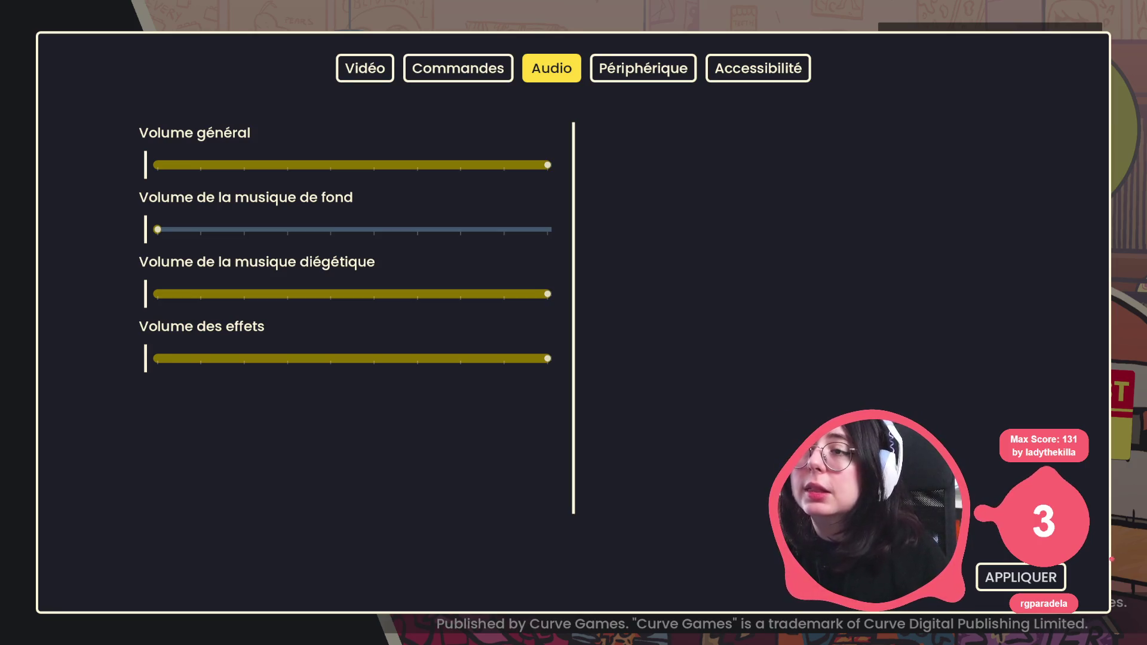
pyautogui.click(1019, 577)
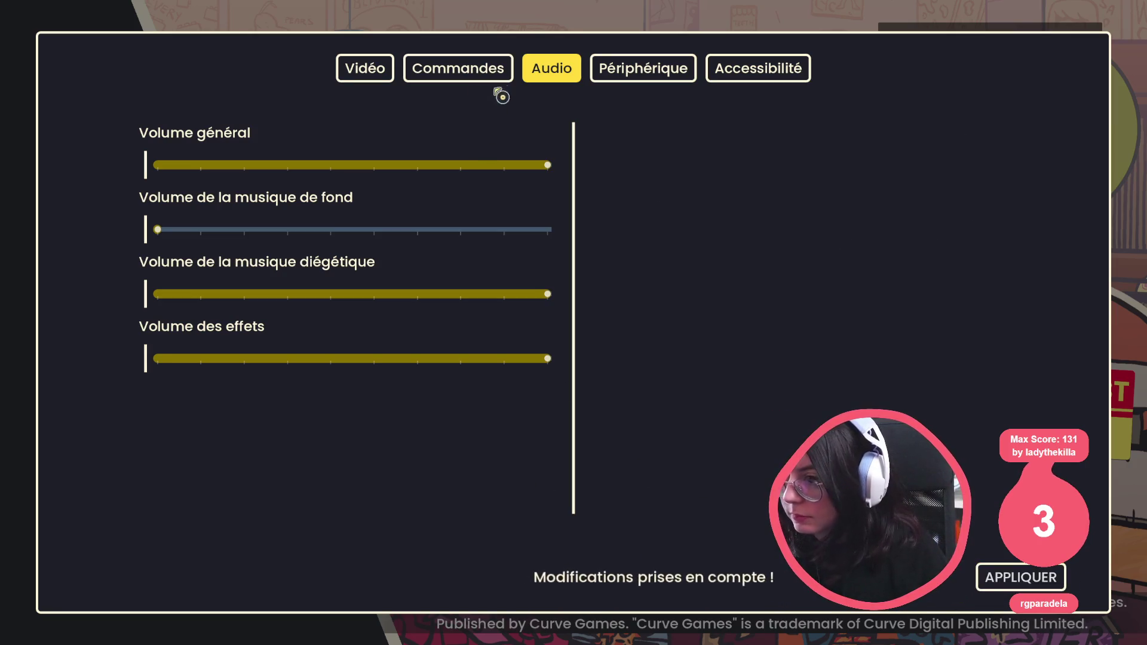
# Step: Switch the game language to ESPAÑOL in Accessibility, apply, return to the menu, and quit
pyautogui.click(788, 75)
pyautogui.click(239, 410)
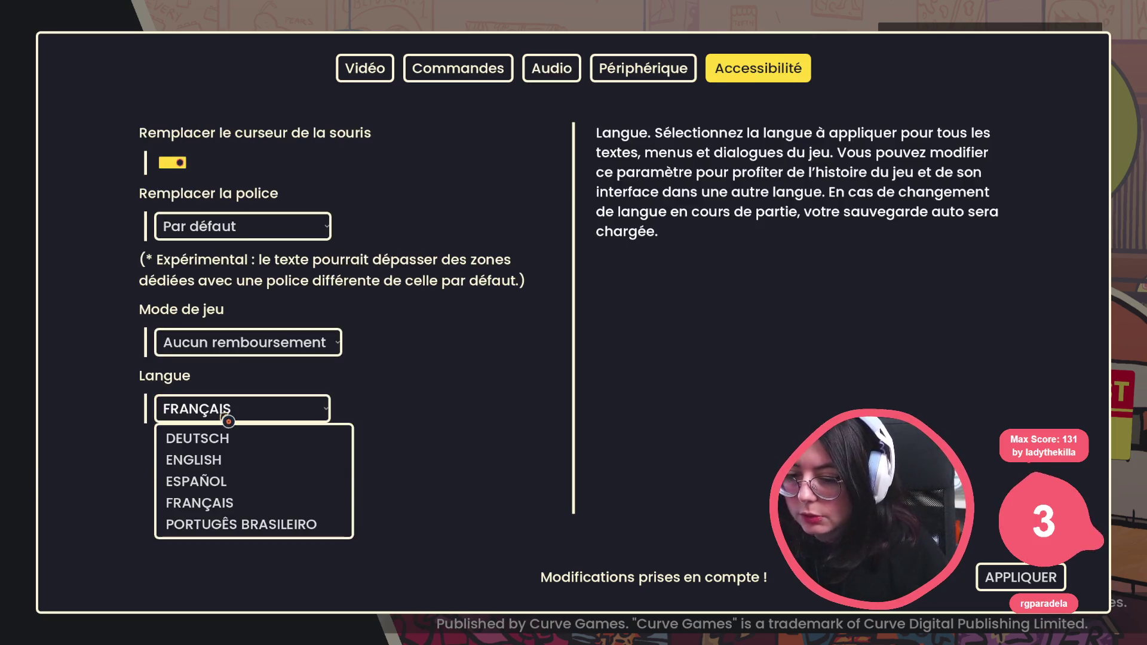
pyautogui.click(227, 481)
pyautogui.click(1028, 577)
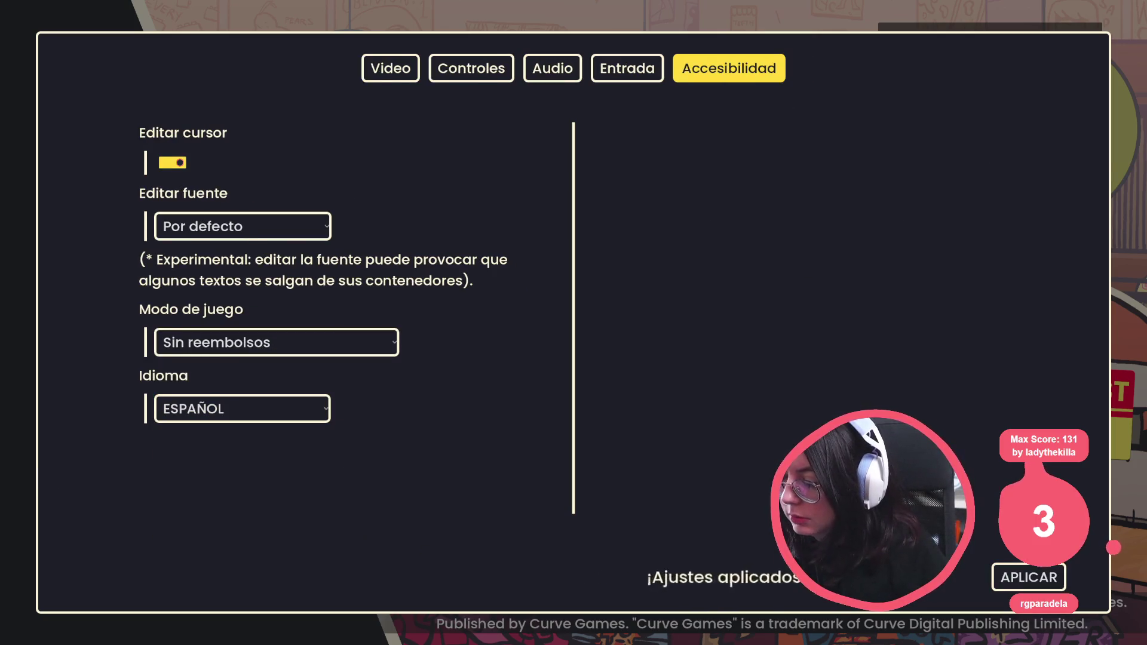
pyautogui.press('Escape')
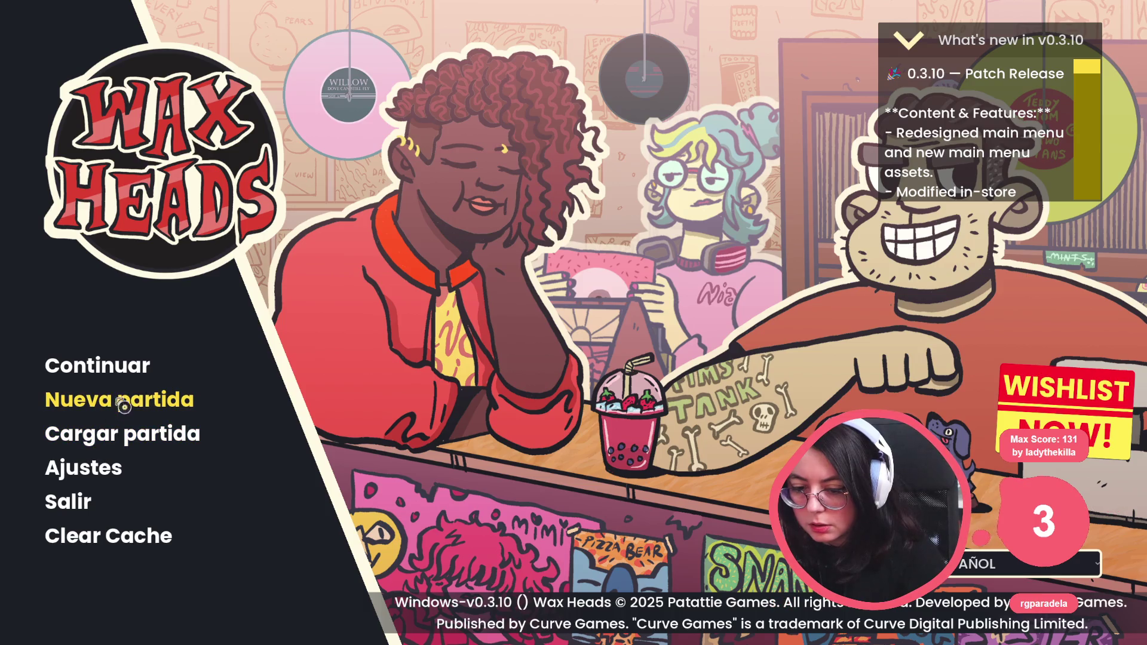
pyautogui.hotkey('alt', 'F4')
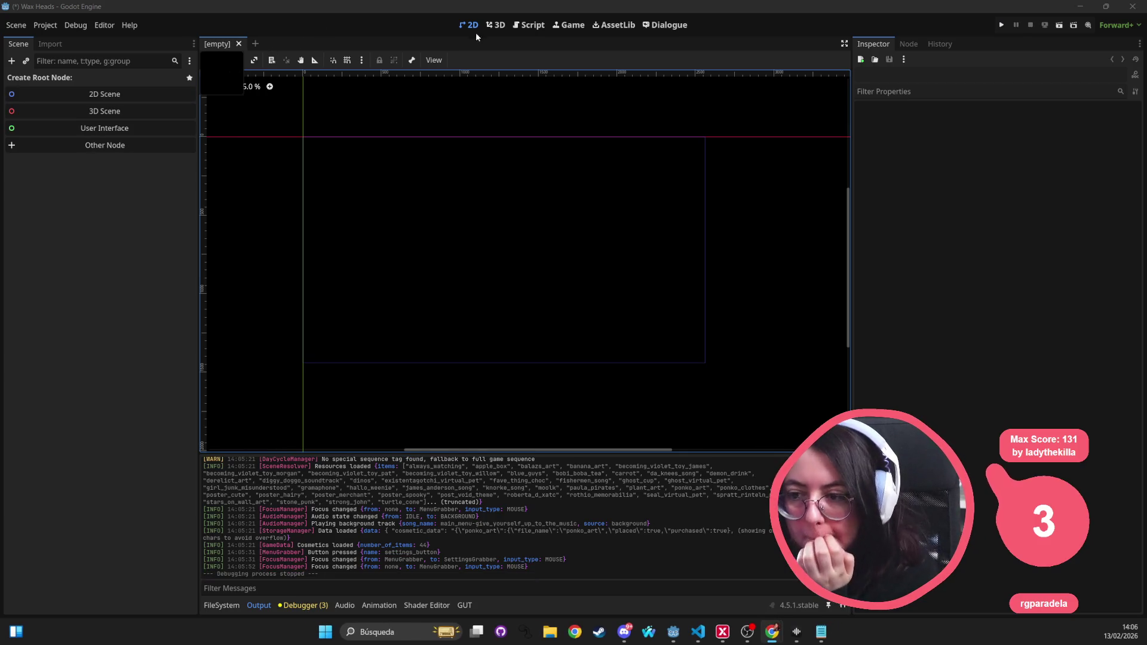
# Step: Quick Open the hover_sfx.gd script by searching 'hover'
pyautogui.hotkey('shift', 'alt', 'o')
pyautogui.write('hover')
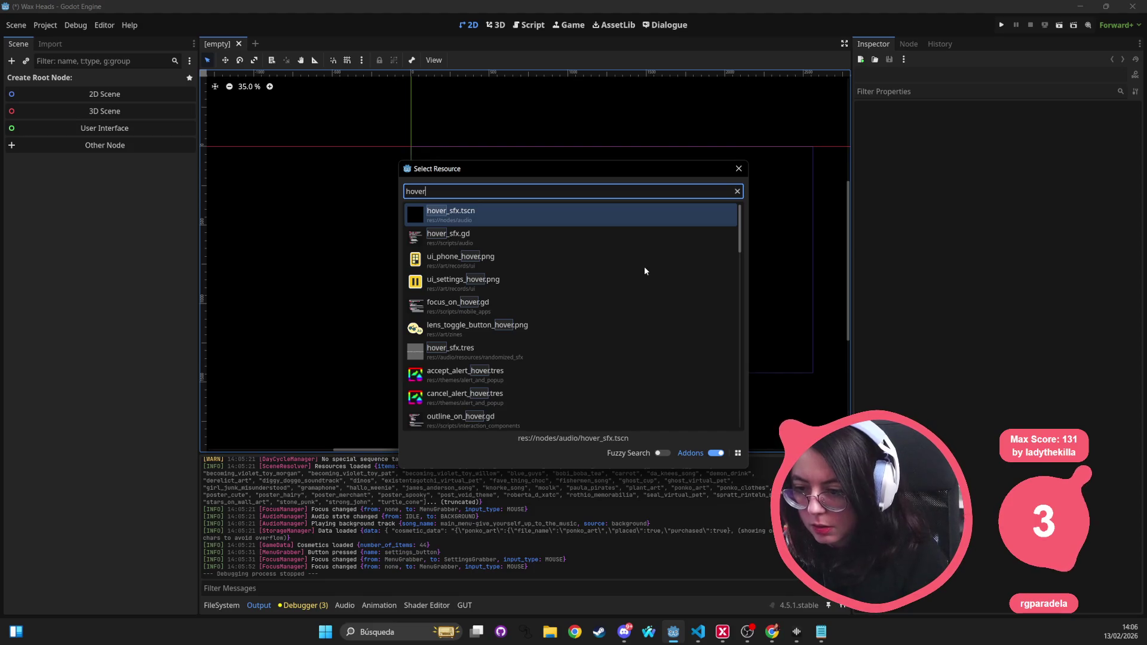
pyautogui.press('Down')
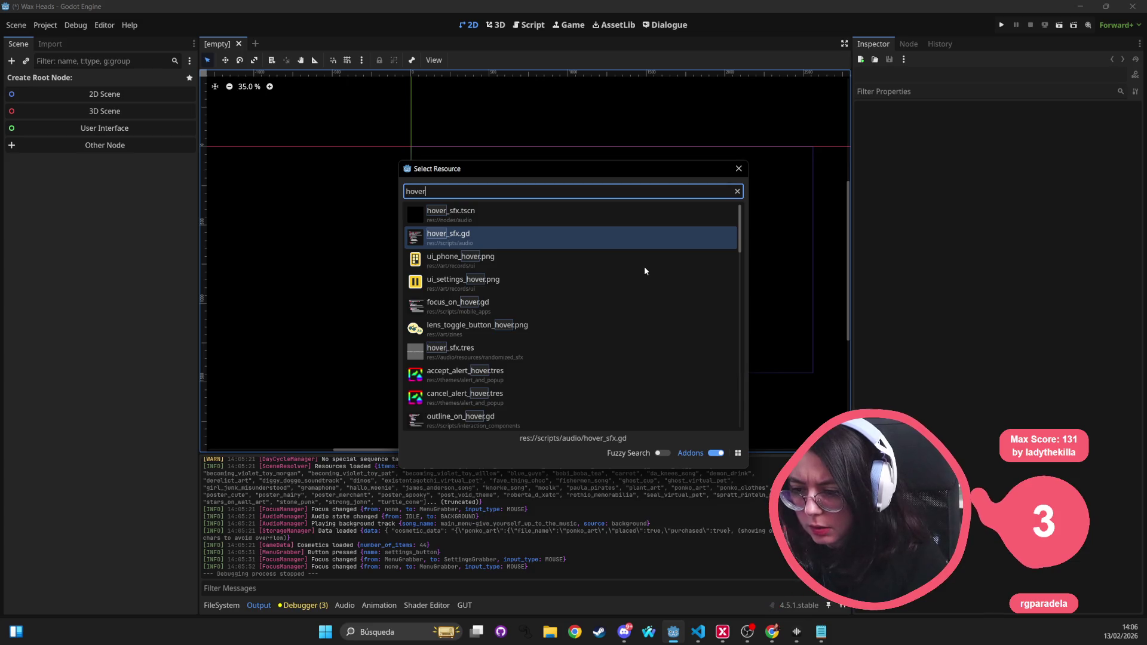
pyautogui.press('Return')
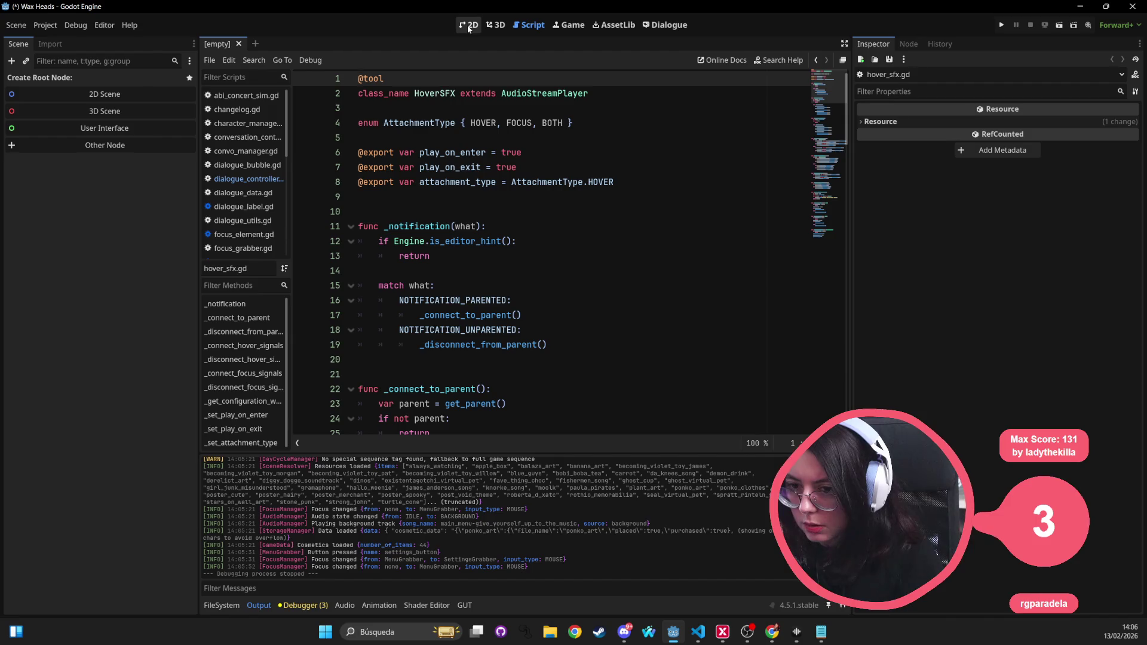
# Step: Return to 2D and Quick Open main_menu.tscn by searching 'main_men'
pyautogui.click(470, 27)
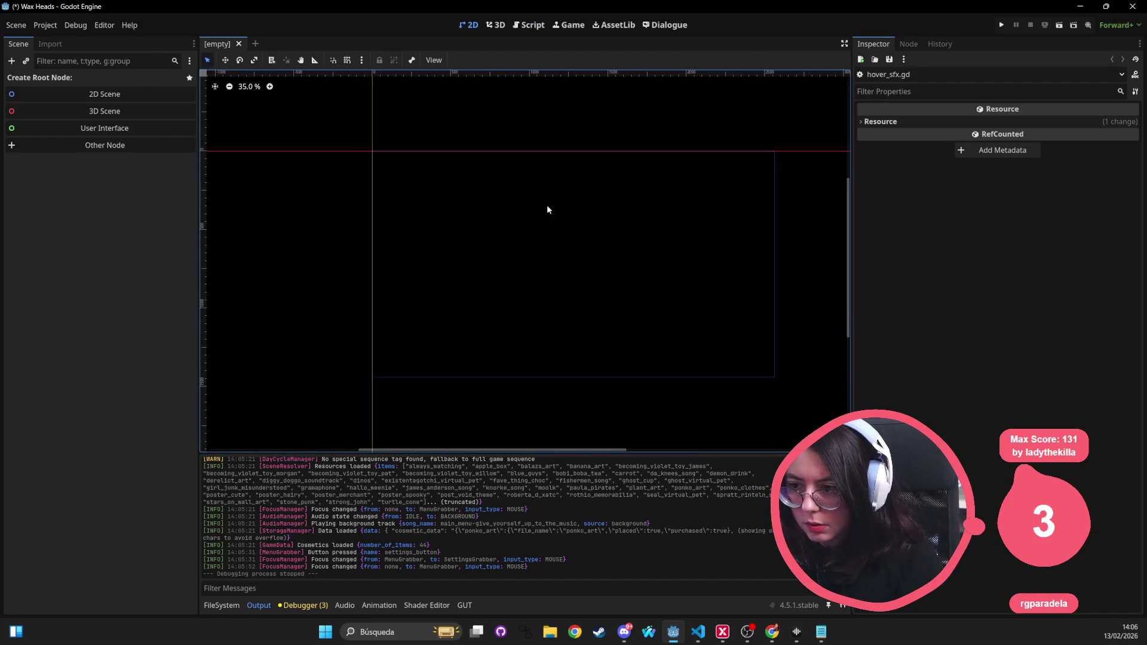
pyautogui.hotkey('alt', 'shift', 'o')
pyautogui.write('main_menu')
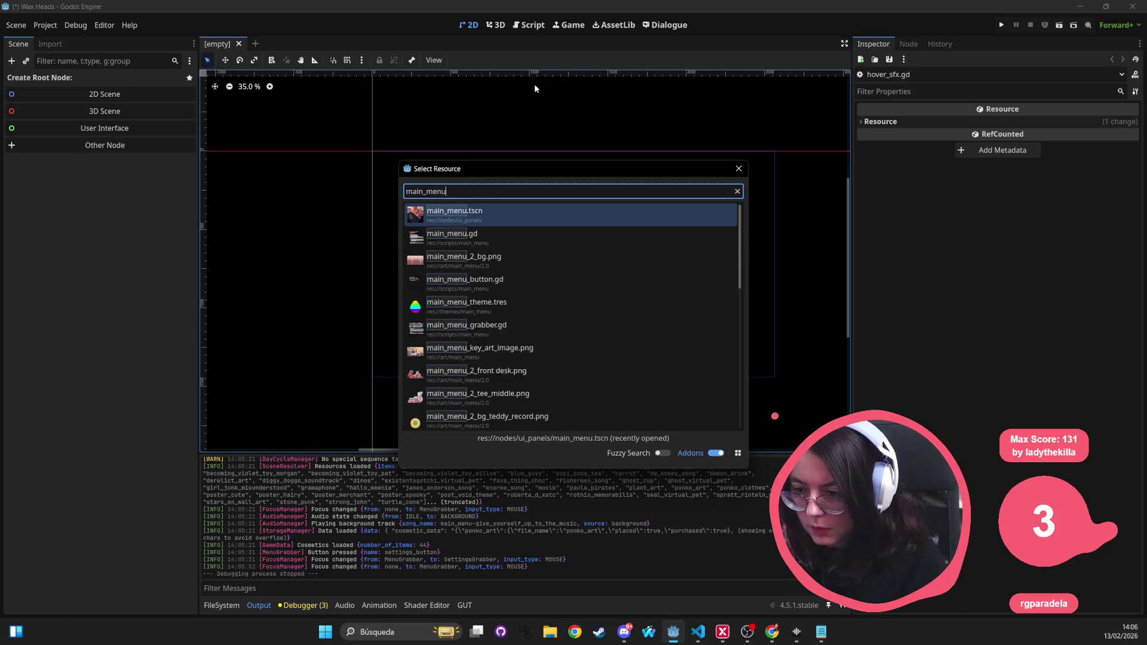
pyautogui.press('Return')
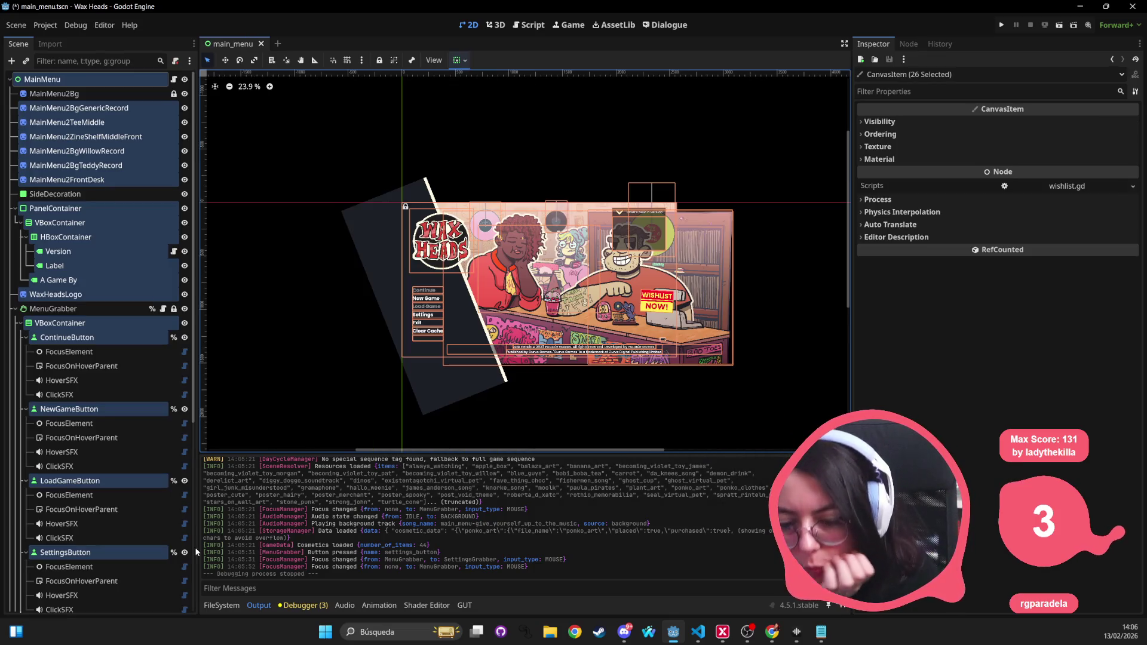
# Step: Filter the FileSystem for 'hover_sf' and instance hover_sfx.tscn under ContinueButton
pyautogui.click(103, 367)
pyautogui.click(93, 391)
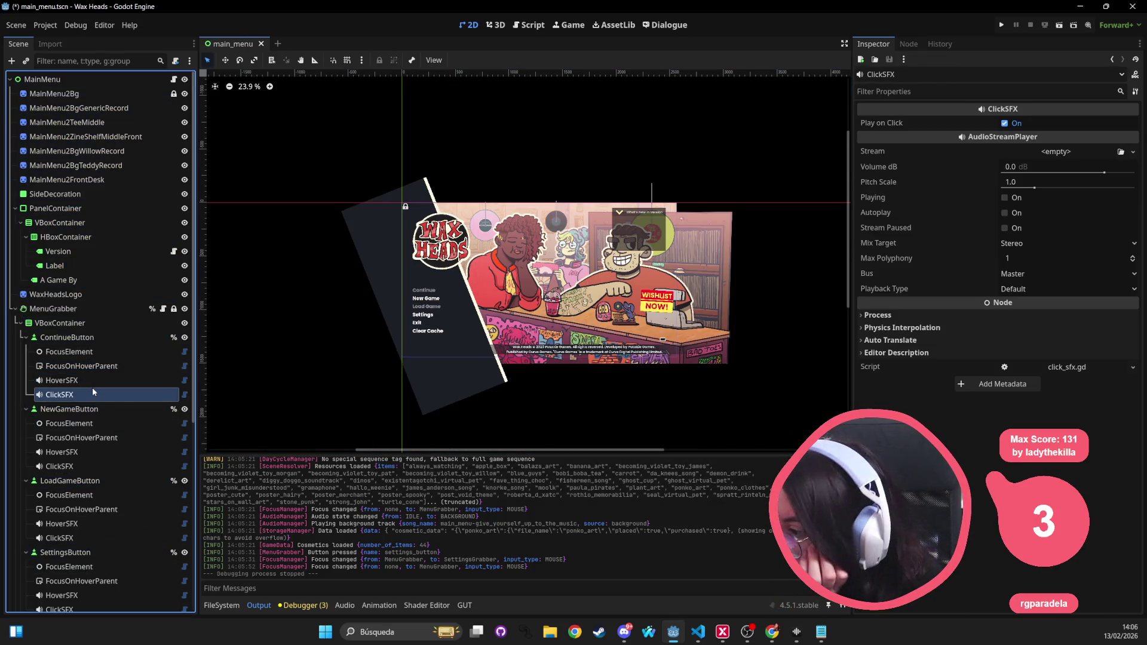
pyautogui.click(87, 396)
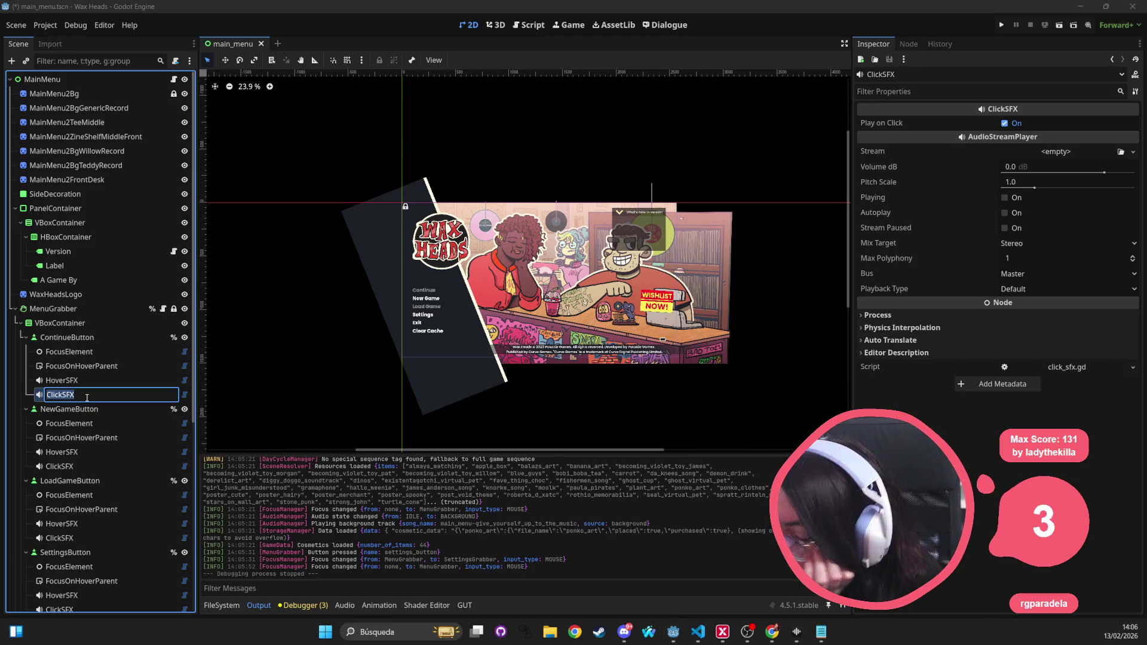
pyautogui.press('Escape')
pyautogui.press('Up')
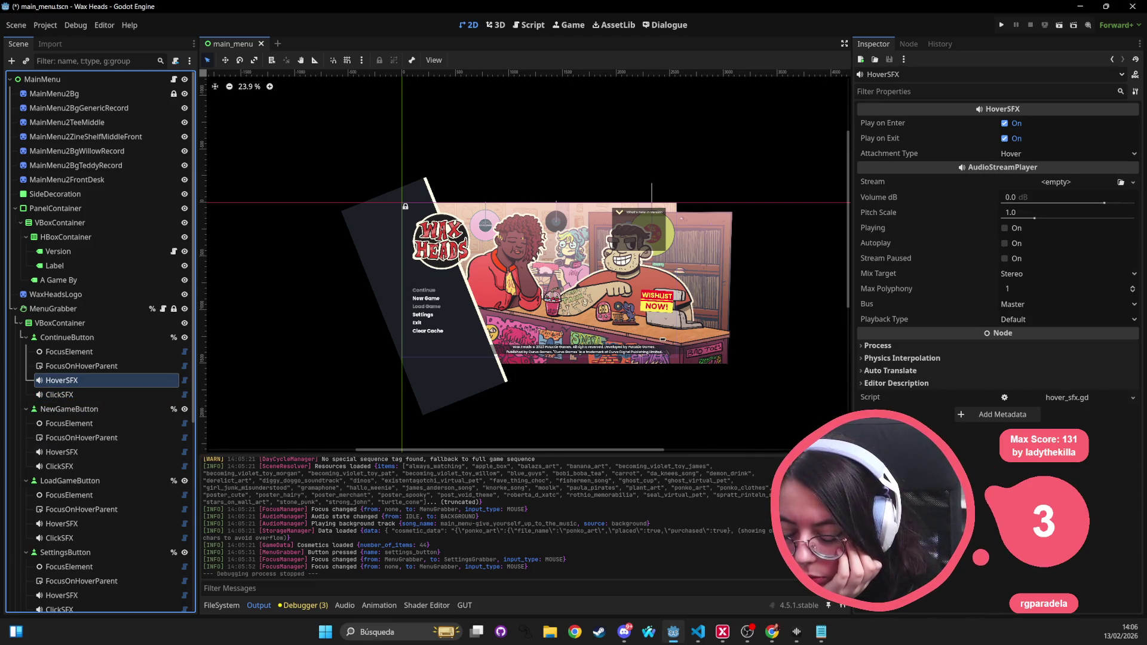
pyautogui.click(221, 606)
pyautogui.click(333, 483)
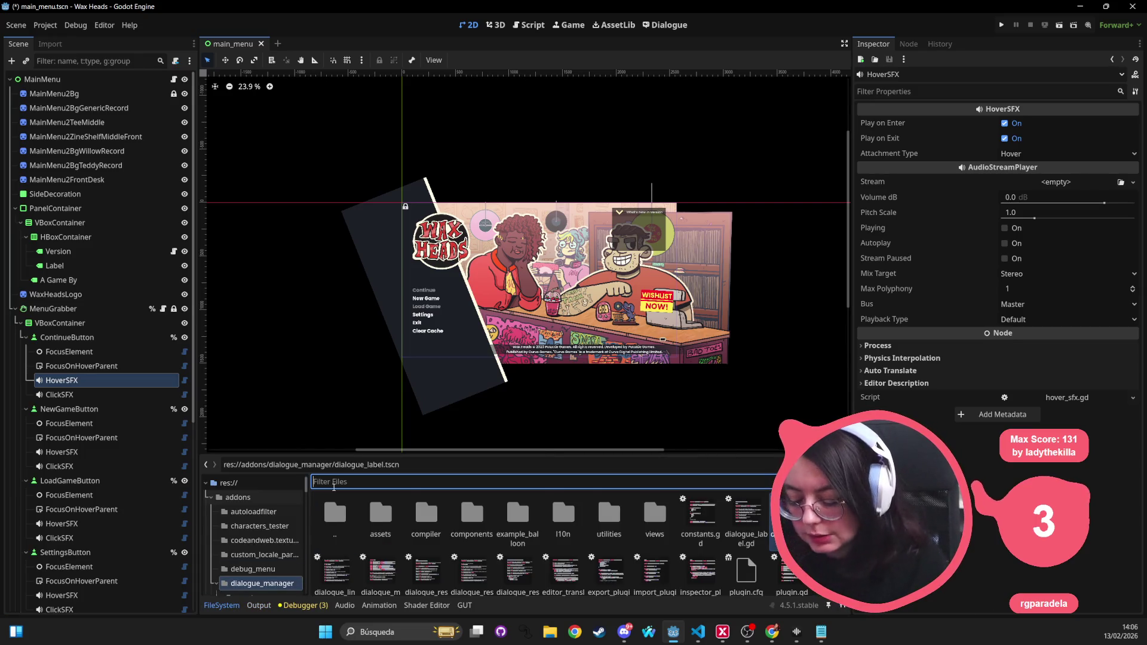
pyautogui.write('hoversf')
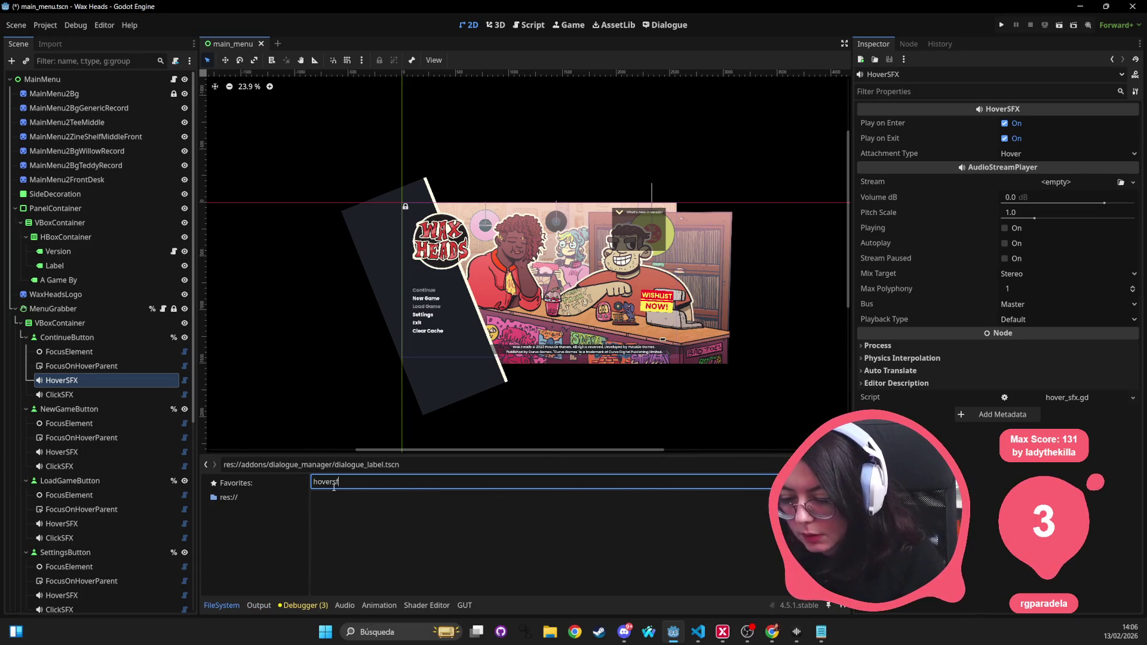
pyautogui.press('BackSpace')
pyautogui.press('BackSpace')
pyautogui.write('_sfx')
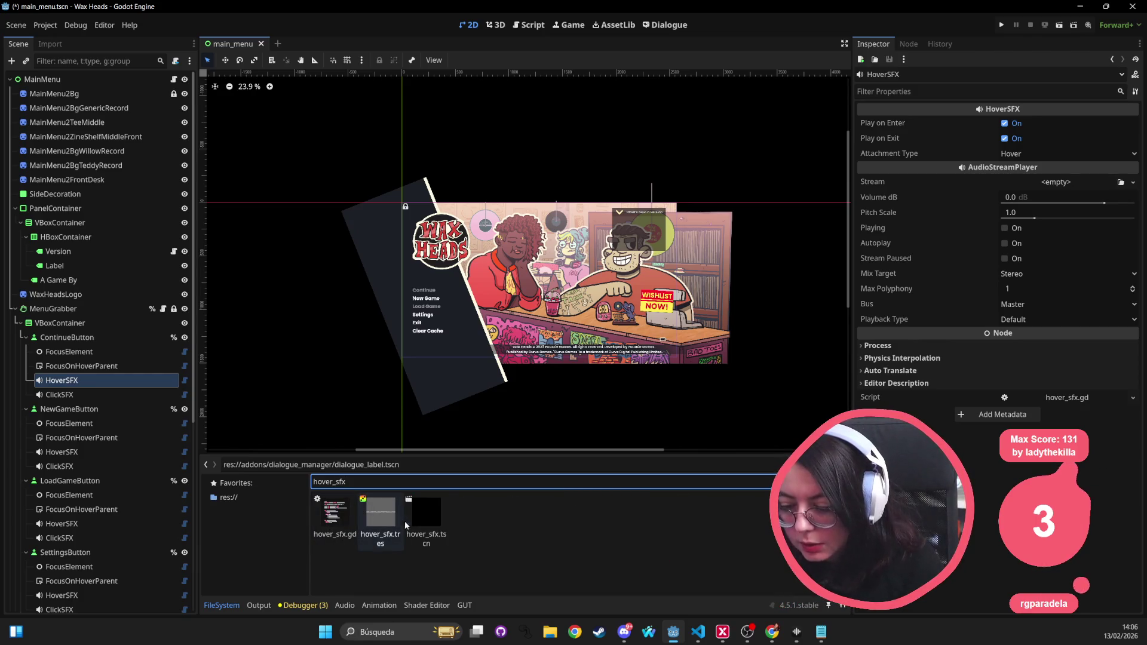
pyautogui.moveTo(426, 517); pyautogui.dragTo(85, 378)
# Step: Delete the old HoverSFX and ClickSFX nodes from ContinueButton and NewGameButton
pyautogui.click(84, 396)
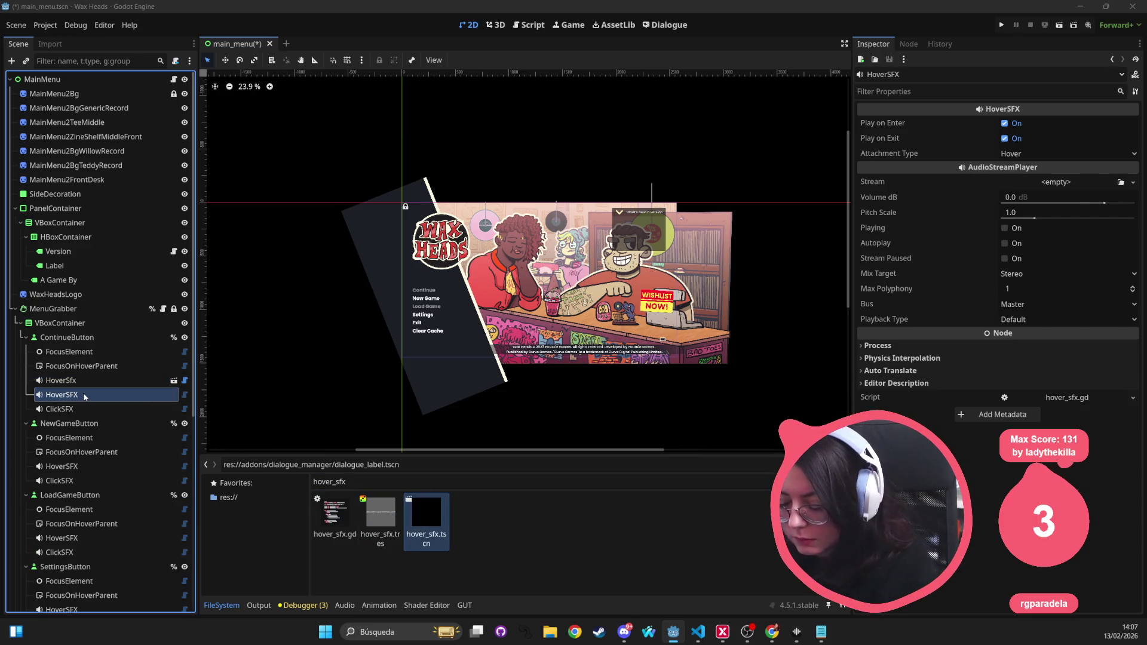
pyautogui.press('Delete')
pyautogui.click(555, 332)
pyautogui.click(69, 394)
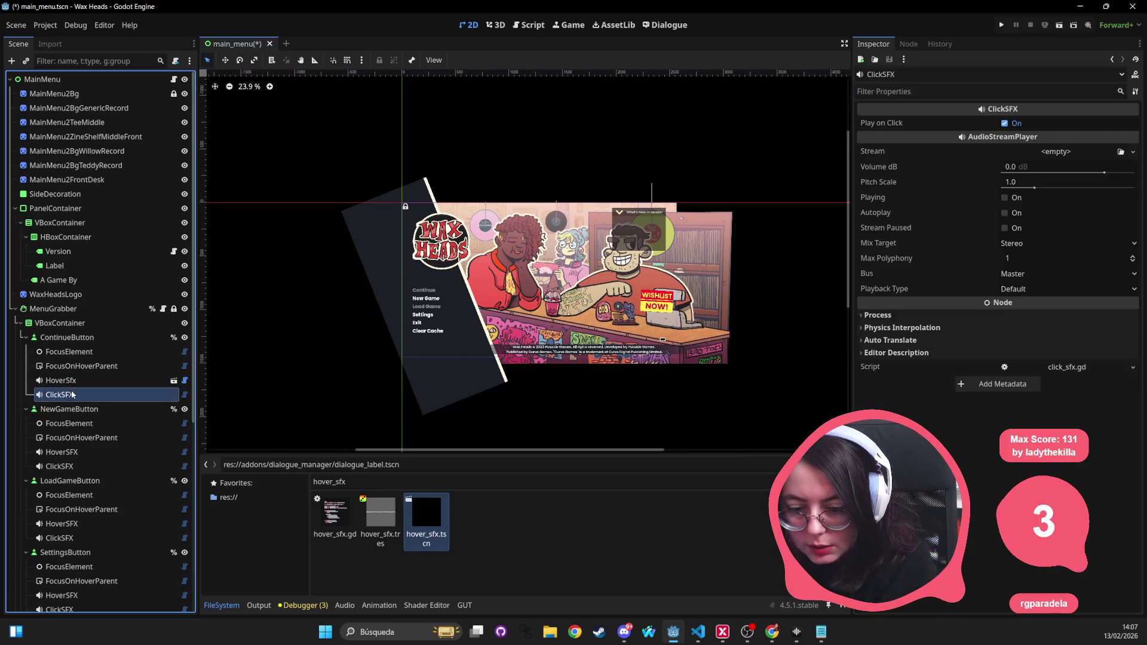
pyautogui.press('Delete')
pyautogui.press('Return')
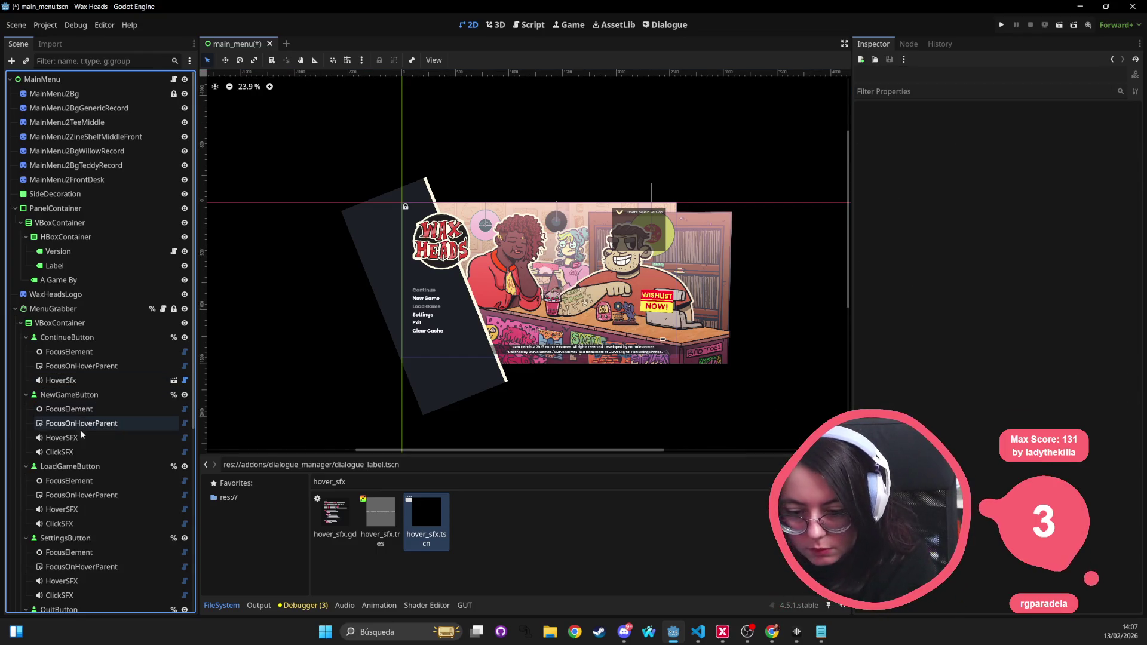
pyautogui.click(75, 438)
pyautogui.press('Delete')
pyautogui.press('Return')
pyautogui.click(74, 438)
pyautogui.press('Delete')
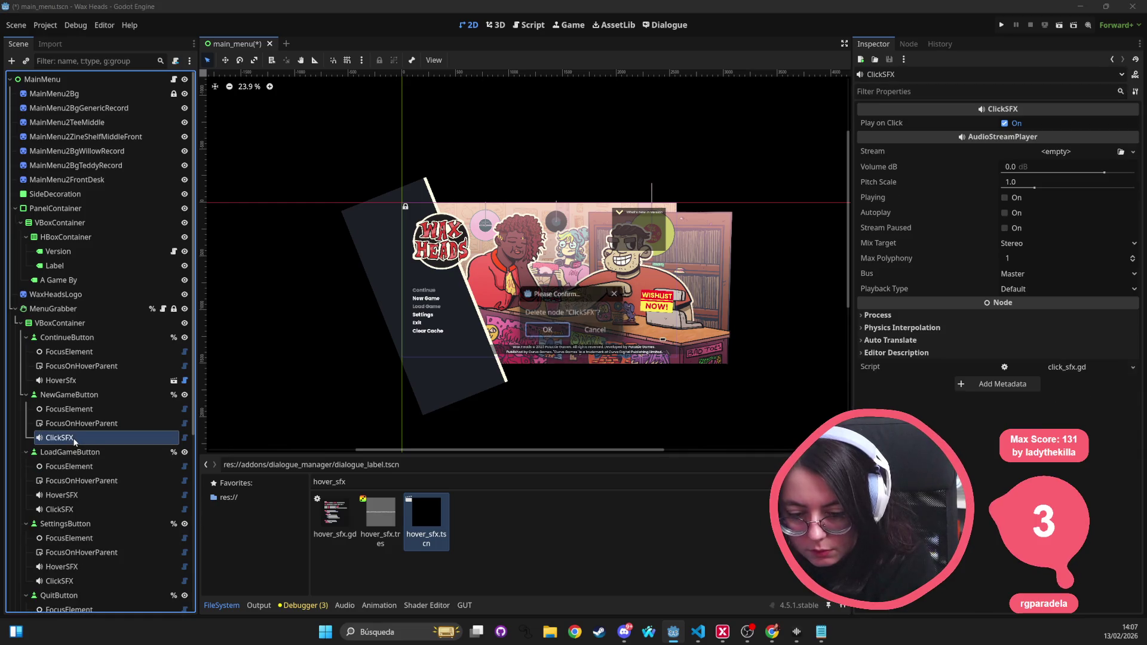
pyautogui.press('Return')
# Step: Delete the old HoverSFX and ClickSFX nodes from LoadGameButton and SettingsButton
pyautogui.click(65, 481)
pyautogui.press('Delete')
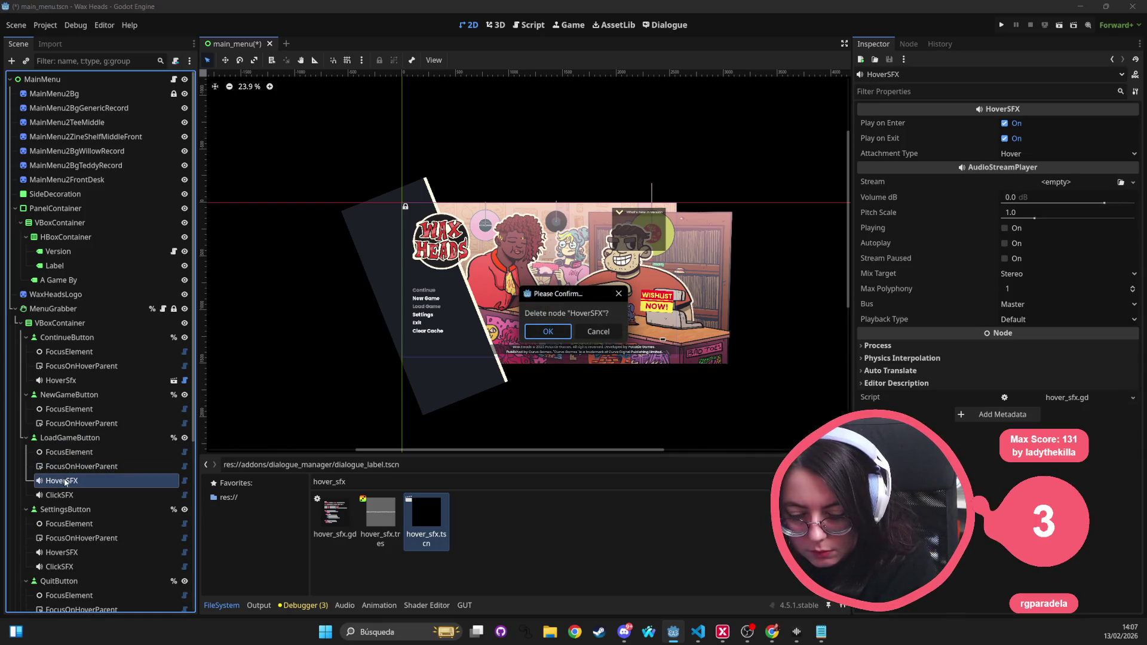
pyautogui.press('Return')
pyautogui.click(65, 481)
pyautogui.press('Delete')
pyautogui.press('Return')
pyautogui.click(63, 525)
pyautogui.press('Delete')
pyautogui.press('Return')
pyautogui.click(63, 525)
pyautogui.press('Delete')
pyautogui.press('Return')
# Step: Delete the old HoverSFX and ClickSFX nodes from QuitButton and ClearCache, then add HoverSfx under NewGameButton
pyautogui.click(60, 568)
pyautogui.press('Delete')
pyautogui.press('Return')
pyautogui.click(58, 568)
pyautogui.press('Delete')
pyautogui.press('Return')
pyautogui.scroll(-3, 60, 568)
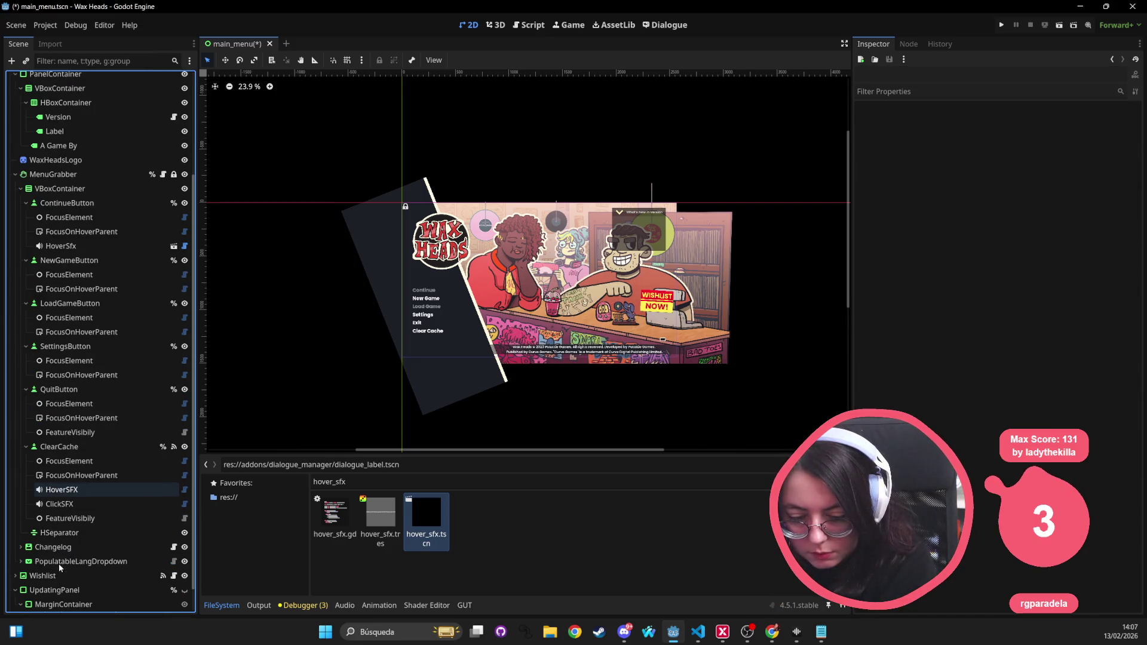
pyautogui.click(63, 490)
pyautogui.press('Delete')
pyautogui.press('Return')
pyautogui.click(67, 490)
pyautogui.press('Delete')
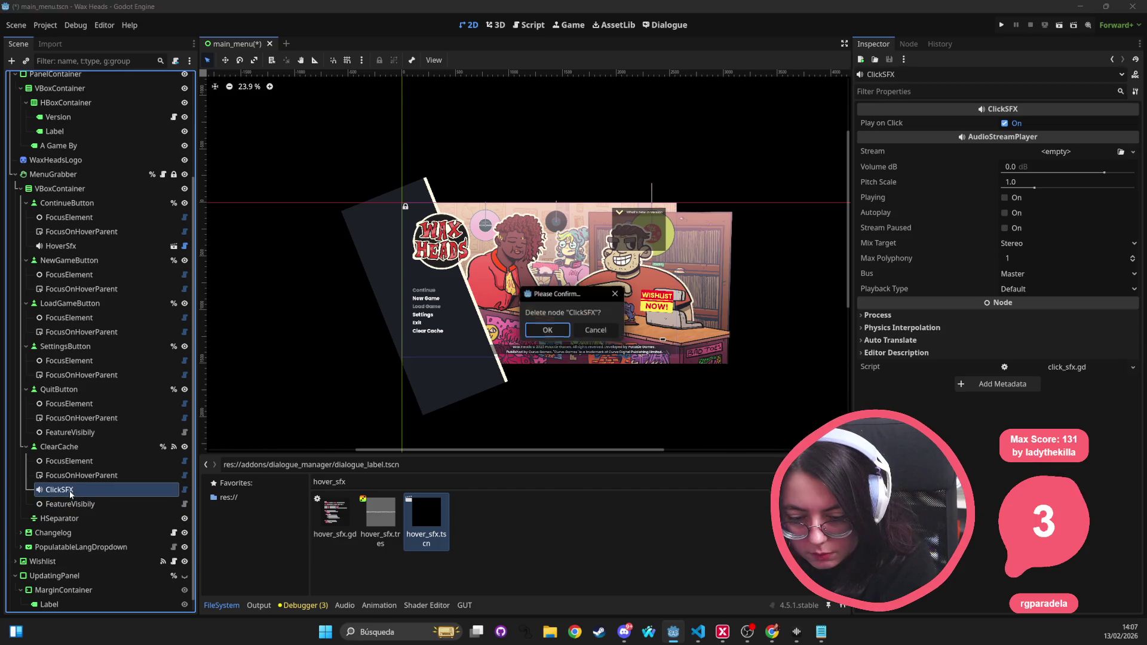
pyautogui.press('Return')
pyautogui.moveTo(404, 513); pyautogui.dragTo(69, 260)
# Step: Instance hover_sfx.tscn under SettingsButton, QuitButton and ClearCache
pyautogui.moveTo(411, 496)
pyautogui.mouseDown()
pyautogui.moveTo(90, 329)
pyautogui.moveTo(84, 371)
pyautogui.moveTo(66, 361)
pyautogui.mouseUp()
pyautogui.moveTo(424, 514)
pyautogui.mouseDown()
pyautogui.moveTo(90, 445)
pyautogui.moveTo(66, 418)
pyautogui.mouseUp()
pyautogui.moveTo(425, 514); pyautogui.dragTo(60, 490)
# Step: Filter for 'click_sf' and instance click_sfx.tscn under ContinueButton, NewGameButton, LoadGameButton and SettingsButton
pyautogui.doubleClick(404, 480)
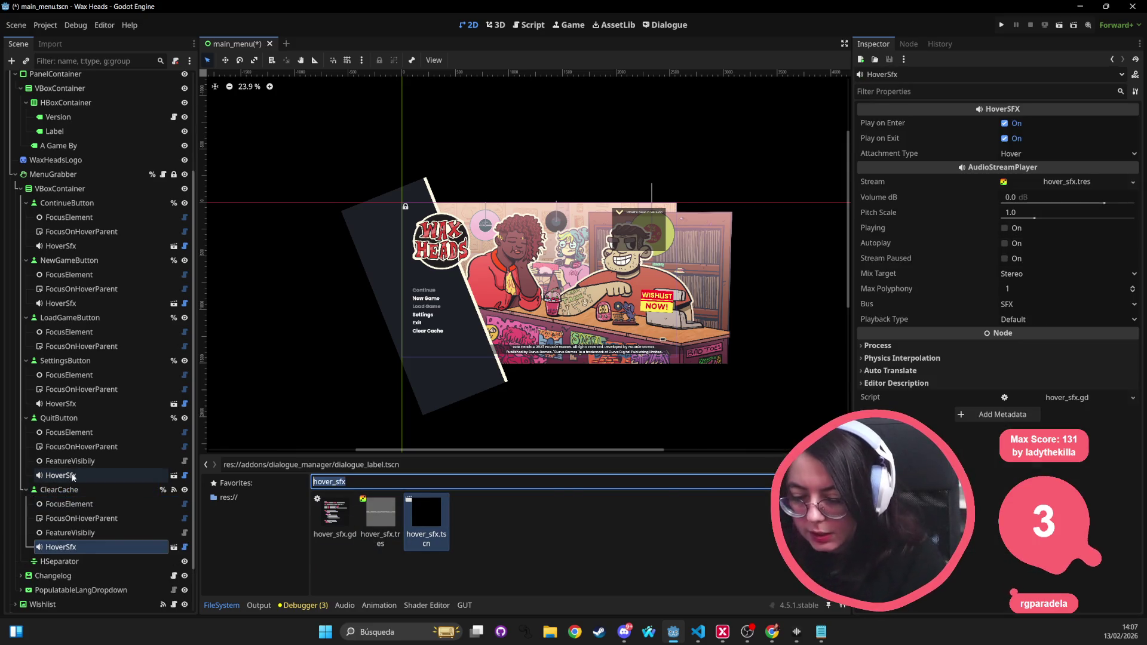
pyautogui.write('click_sfx')
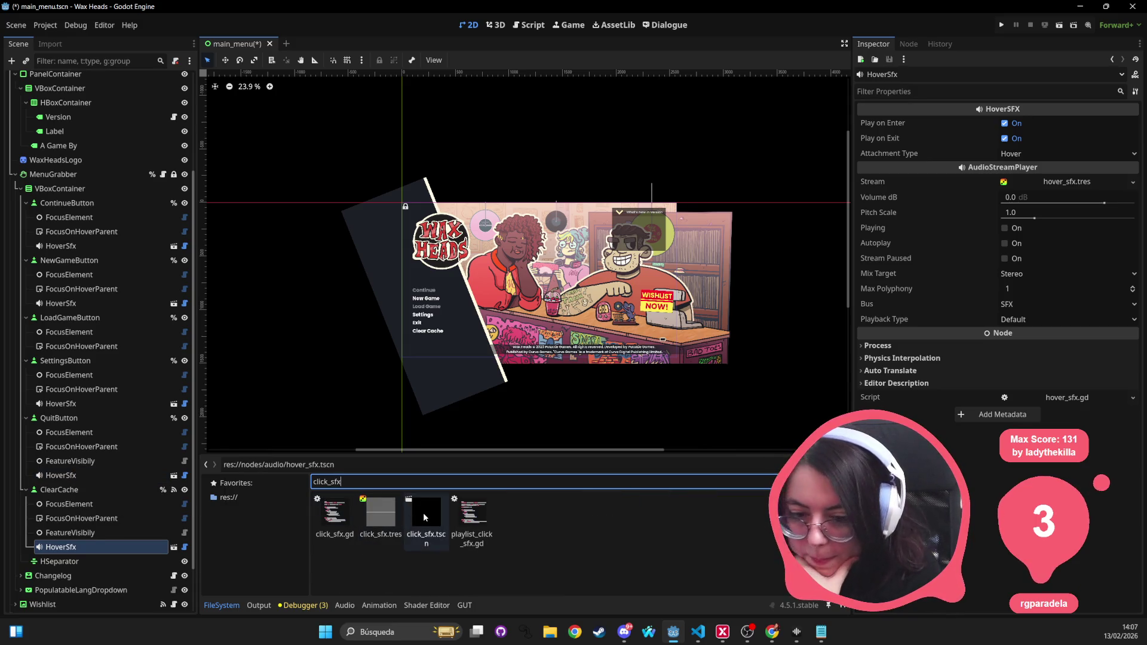
pyautogui.moveTo(423, 513)
pyautogui.mouseDown()
pyautogui.moveTo(197, 370)
pyautogui.moveTo(90, 207)
pyautogui.moveTo(72, 203)
pyautogui.mouseUp()
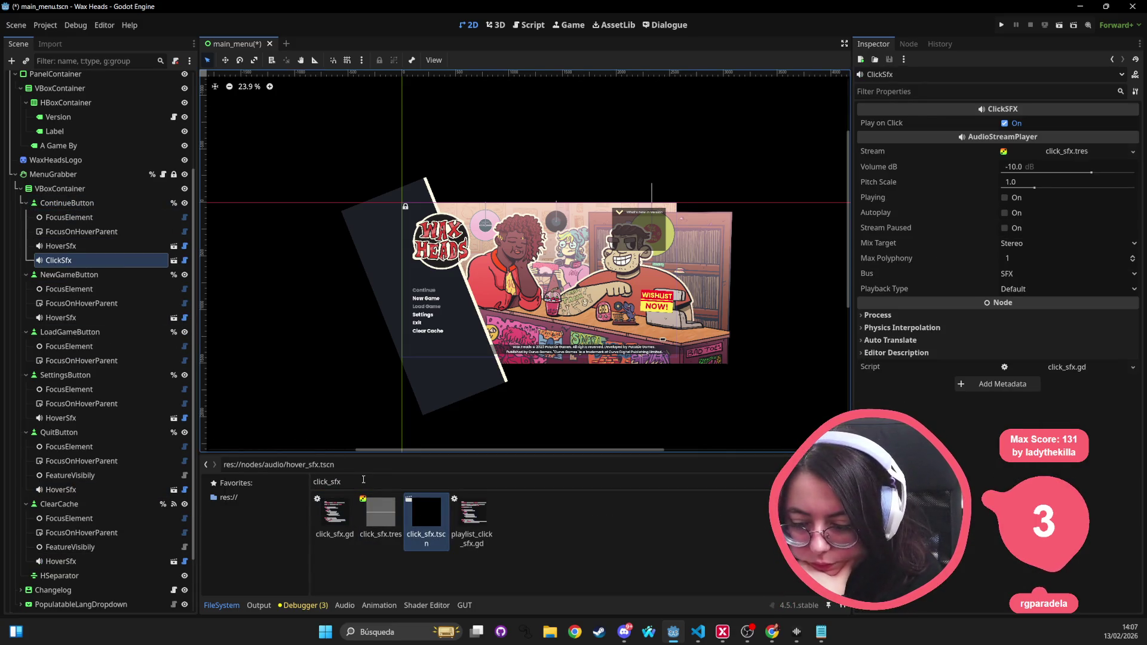
pyautogui.moveTo(423, 523); pyautogui.dragTo(78, 276)
pyautogui.moveTo(410, 514); pyautogui.dragTo(75, 353)
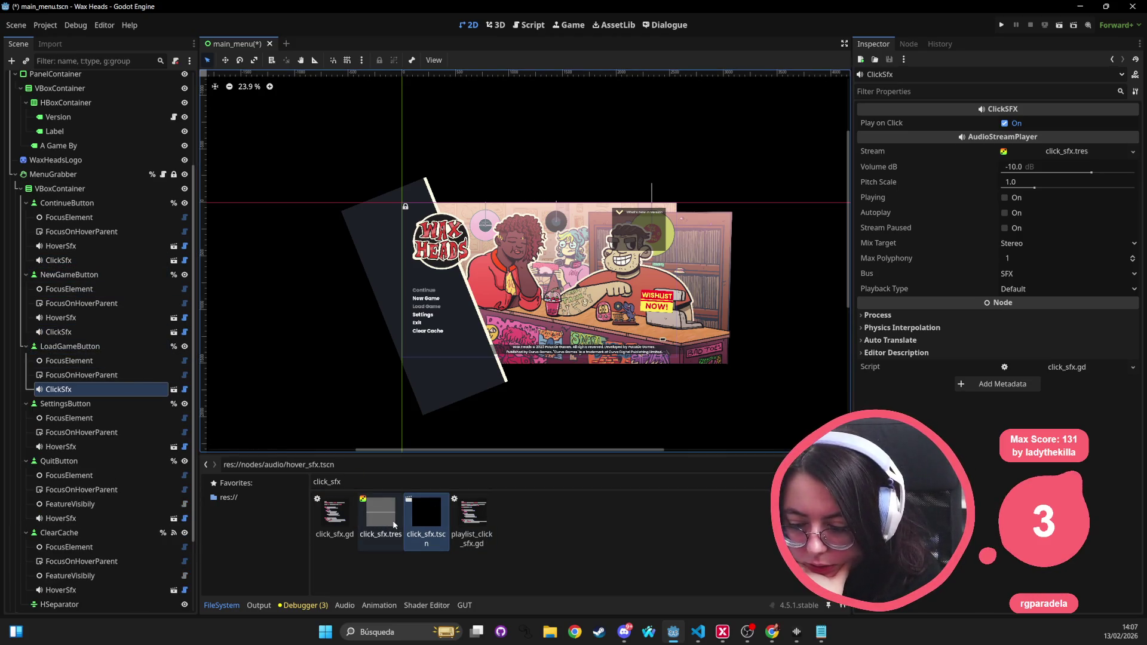
pyautogui.moveTo(423, 518)
pyautogui.mouseDown()
pyautogui.moveTo(251, 281)
pyautogui.moveTo(75, 404)
pyautogui.moveTo(239, 388)
pyautogui.moveTo(72, 476)
pyautogui.moveTo(84, 562)
pyautogui.moveTo(72, 561)
pyautogui.mouseUp()
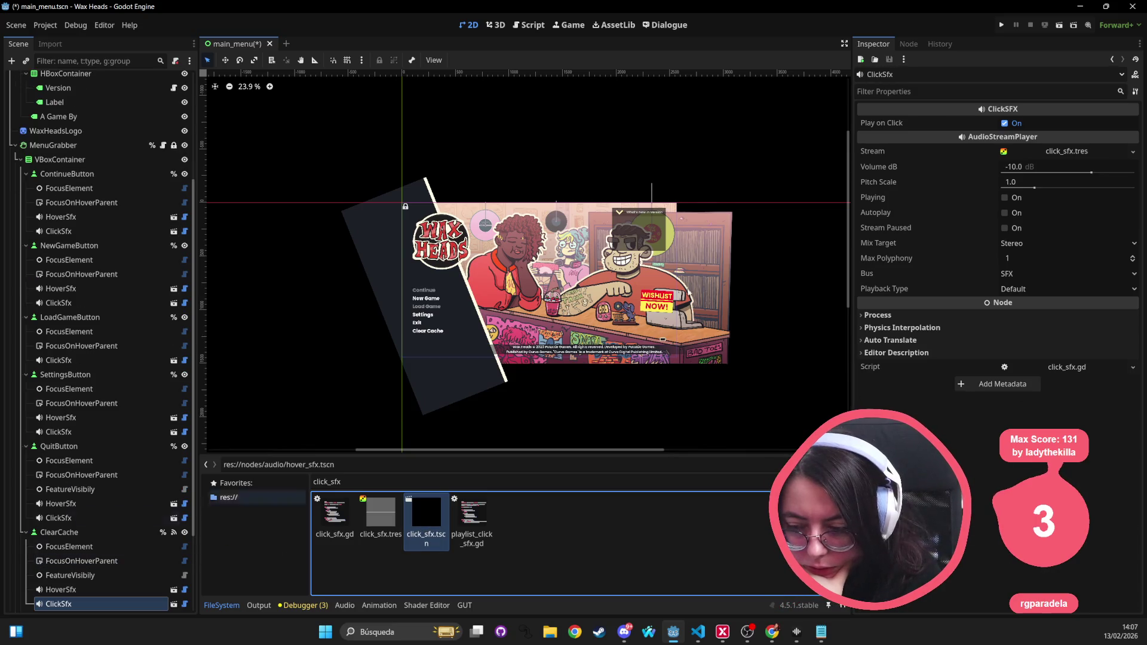
# Step: Save the main_menu scene and run the project to test the menu sounds
pyautogui.scroll(-1, 468, 361)
pyautogui.scroll(-3, 81, 411)
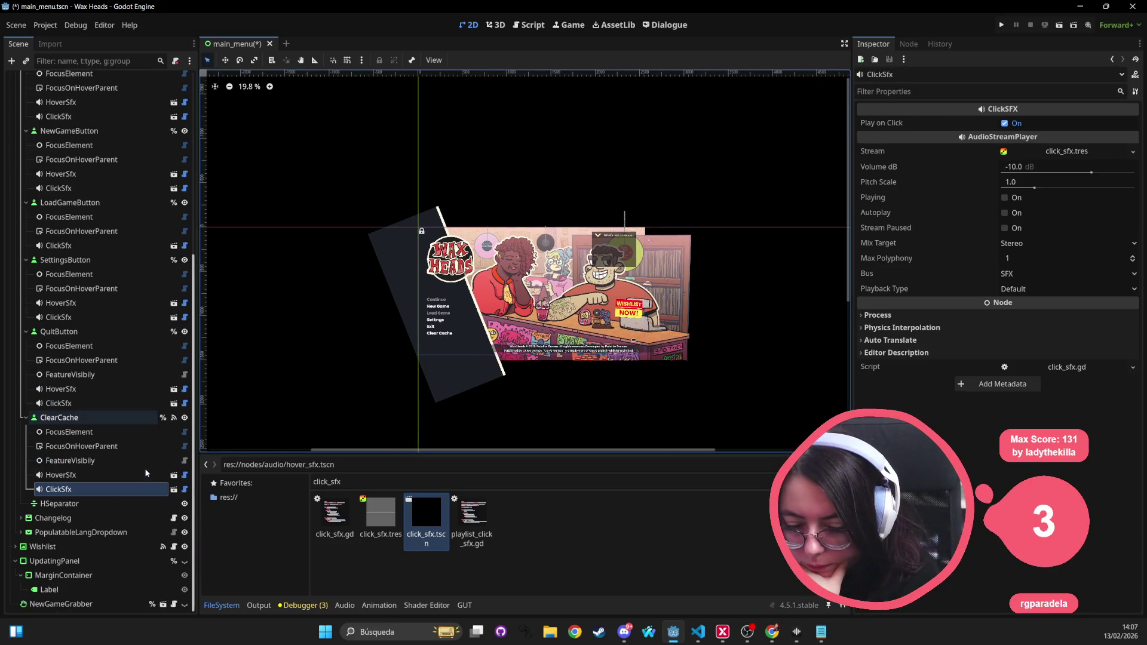
pyautogui.click(79, 418)
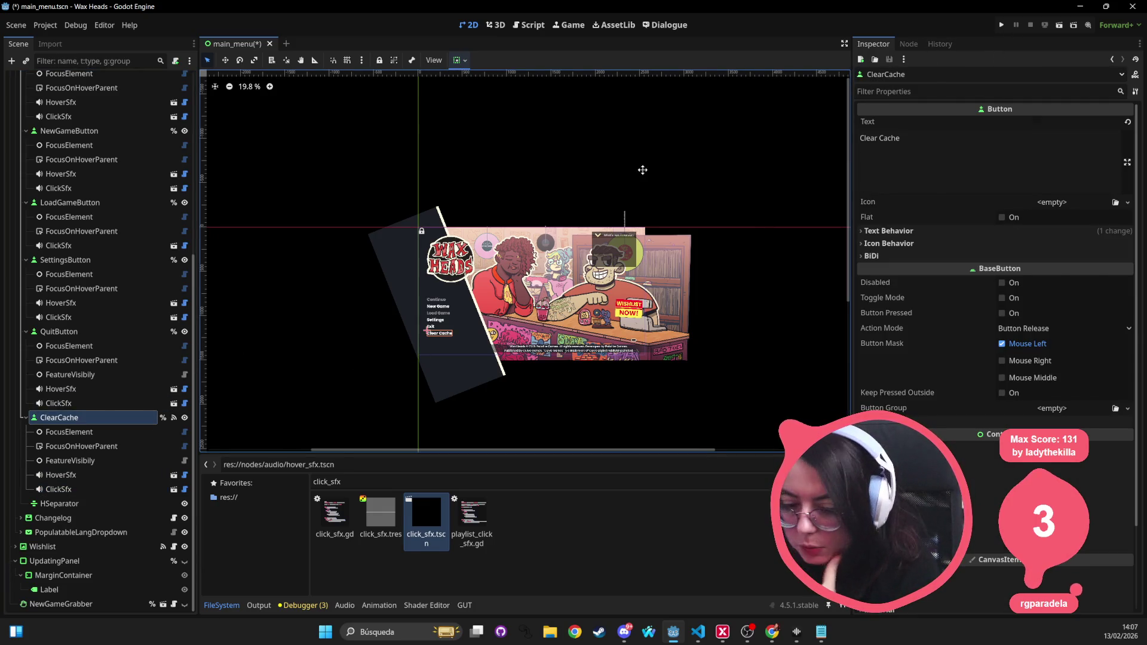
pyautogui.moveTo(642, 170); pyautogui.dragTo(622, 169)
pyautogui.hotkey('ctrl', 's')
pyautogui.click(1003, 26)
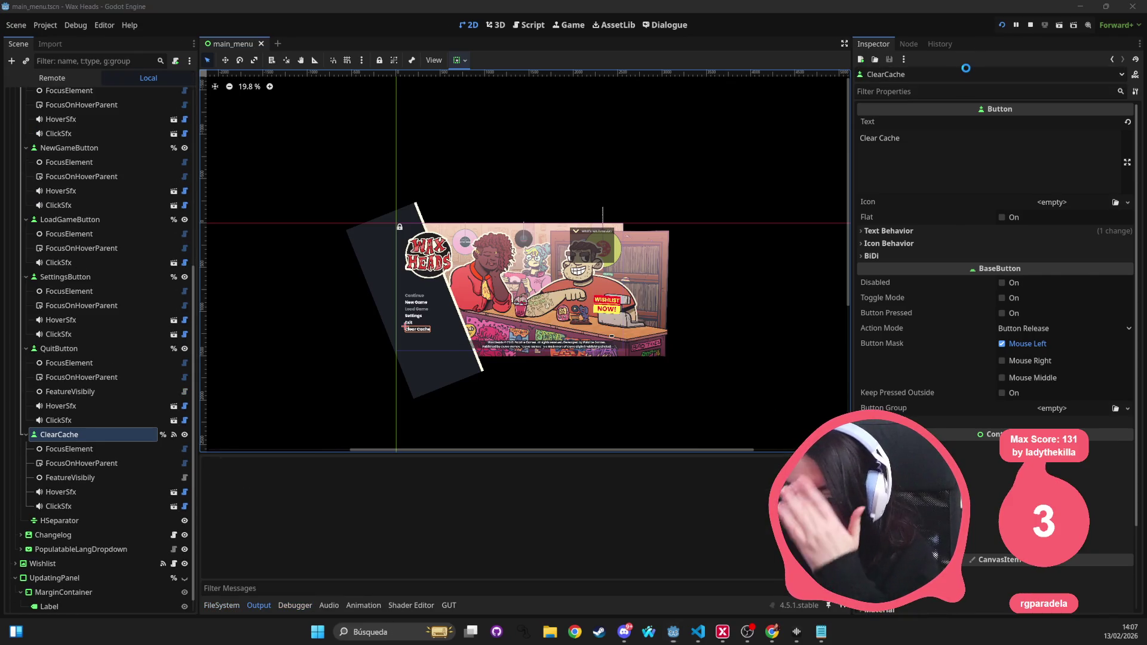
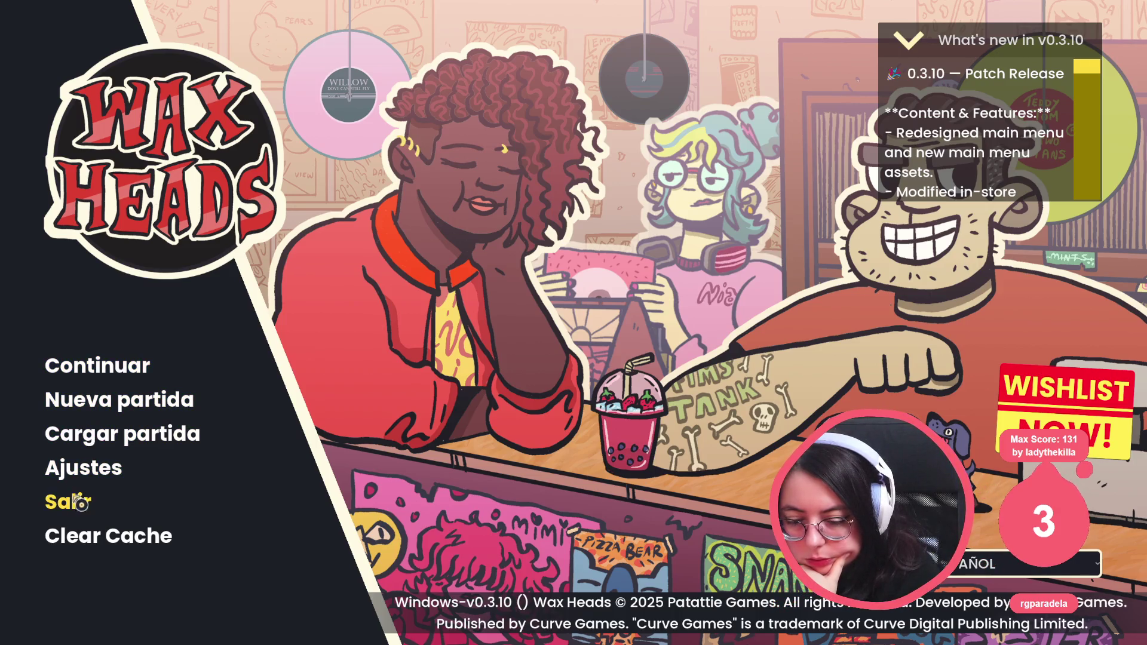
# Step: Decline Wax Heads' new-game prompt to keep the autosave, then close the running game
pyautogui.click(97, 398)
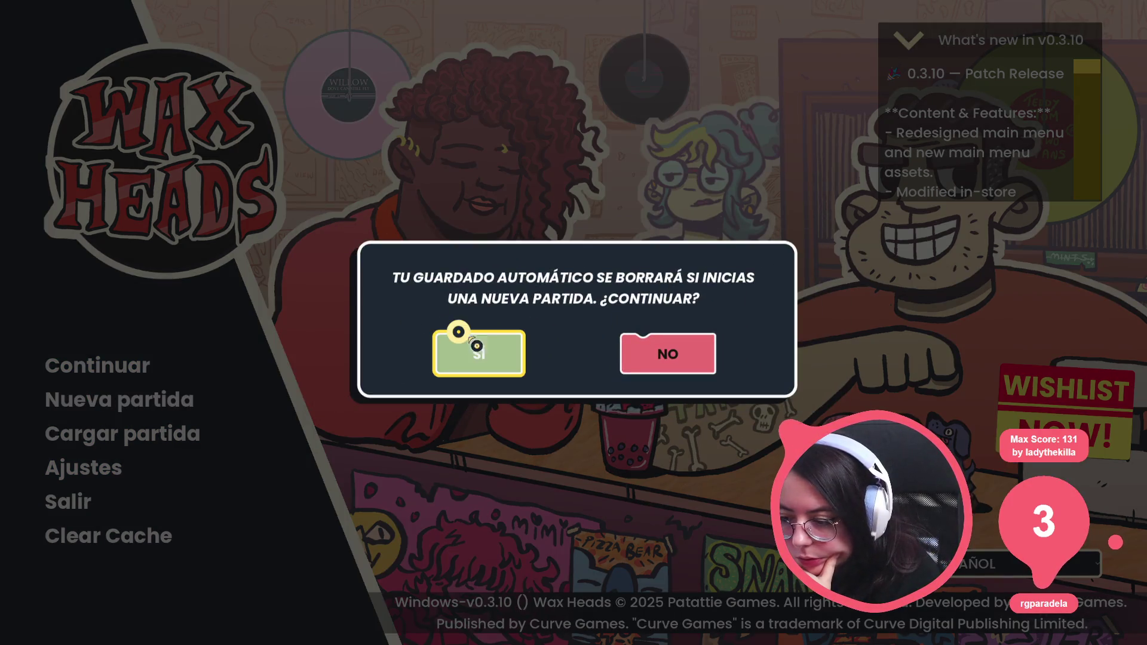
pyautogui.click(383, 231)
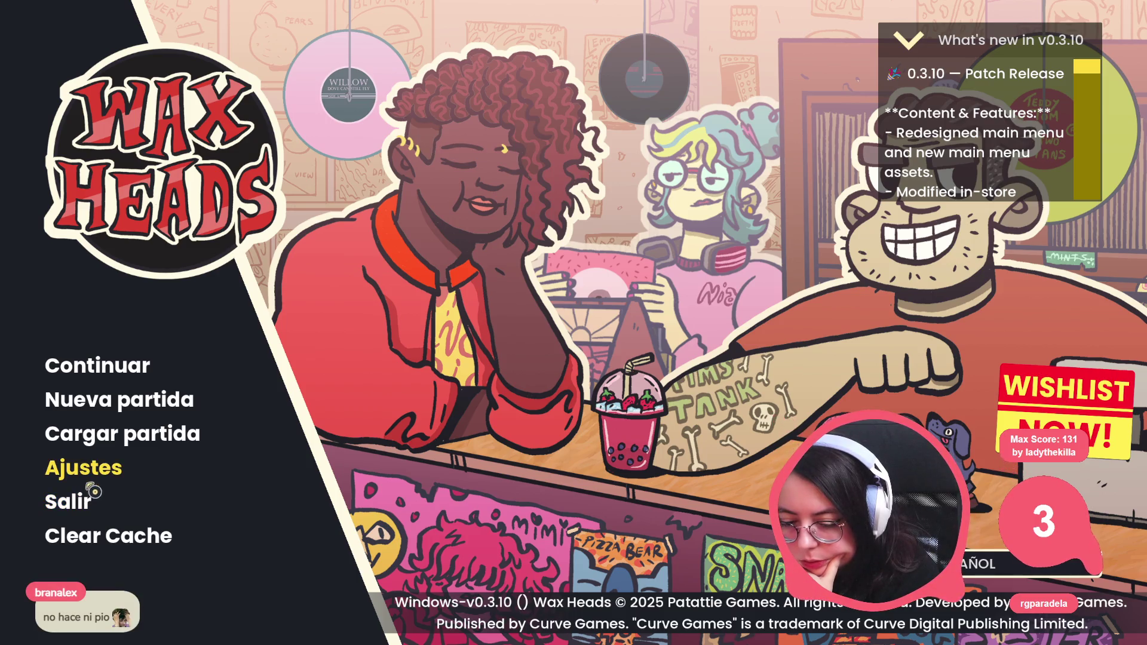
pyautogui.hotkey('alt', 'F4')
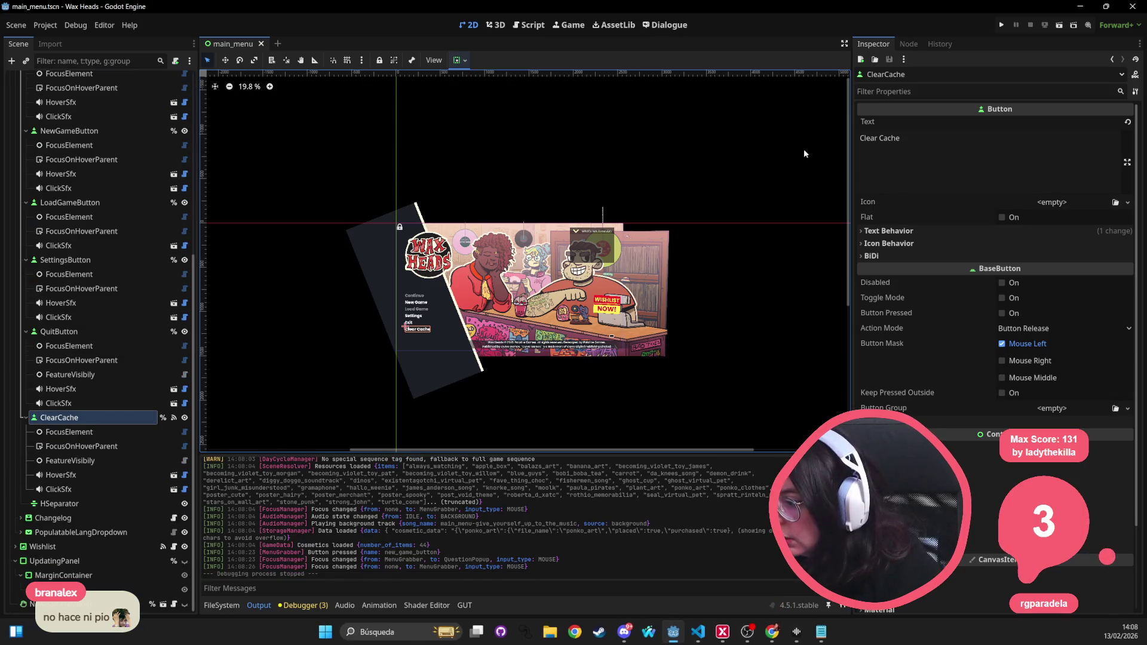
# Step: Turn off Play on Exit for ClearCache's HoverSfx and set its Attachment Type to Focus
pyautogui.click(67, 476)
pyautogui.click(1005, 139)
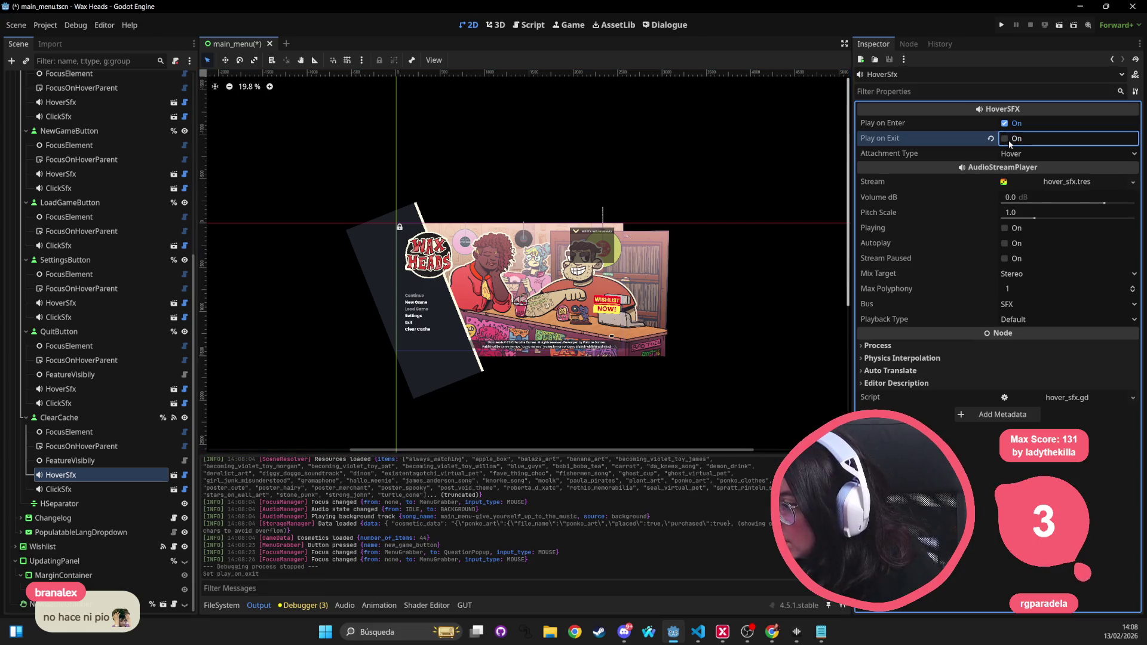
pyautogui.click(1028, 155)
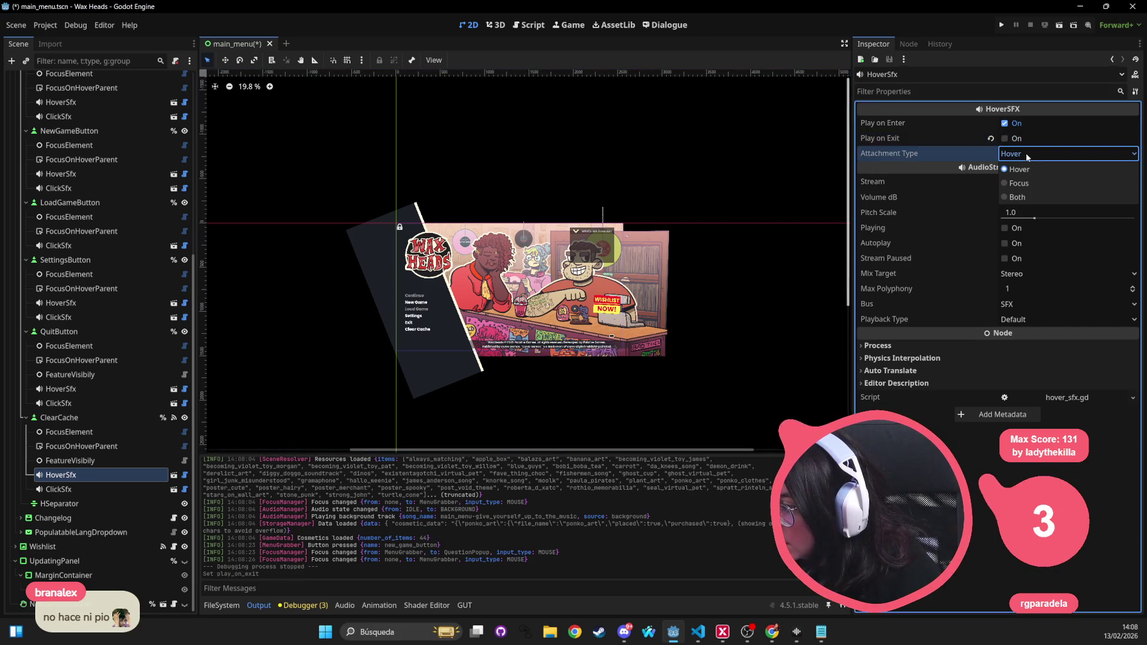
pyautogui.click(1019, 183)
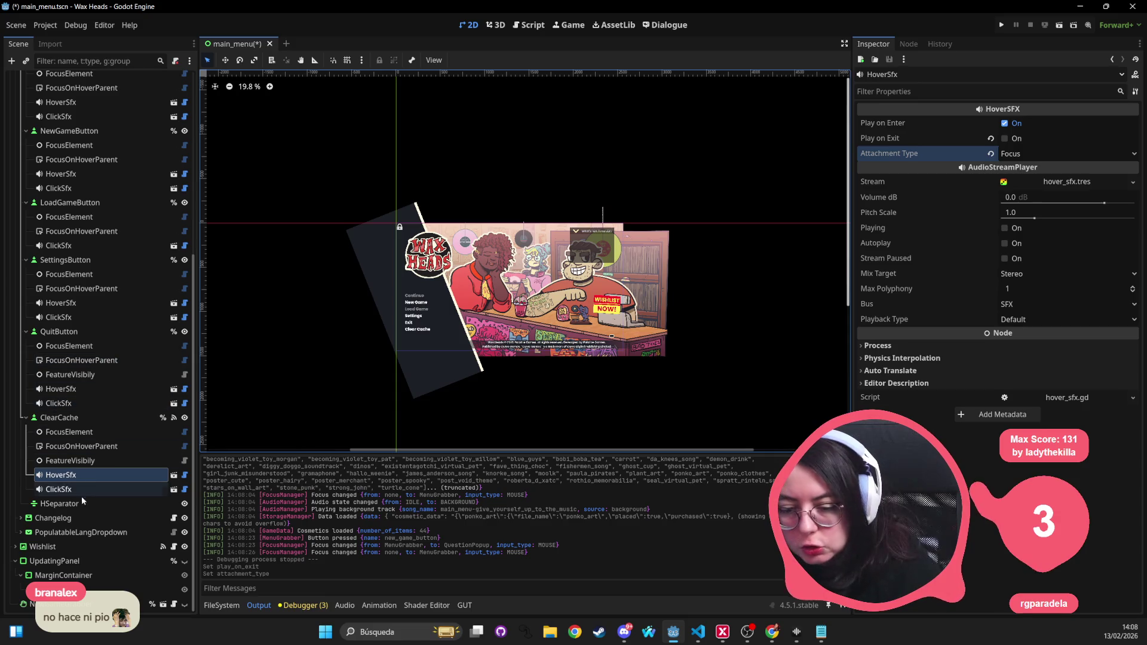
# Step: Add a hover_sfx.tscn instance under LoadGameButton, then filter the scene tree by HoverSfx
pyautogui.click(87, 388)
pyautogui.keyDown('ctrl'); pyautogui.click(72, 303); pyautogui.keyUp('ctrl')
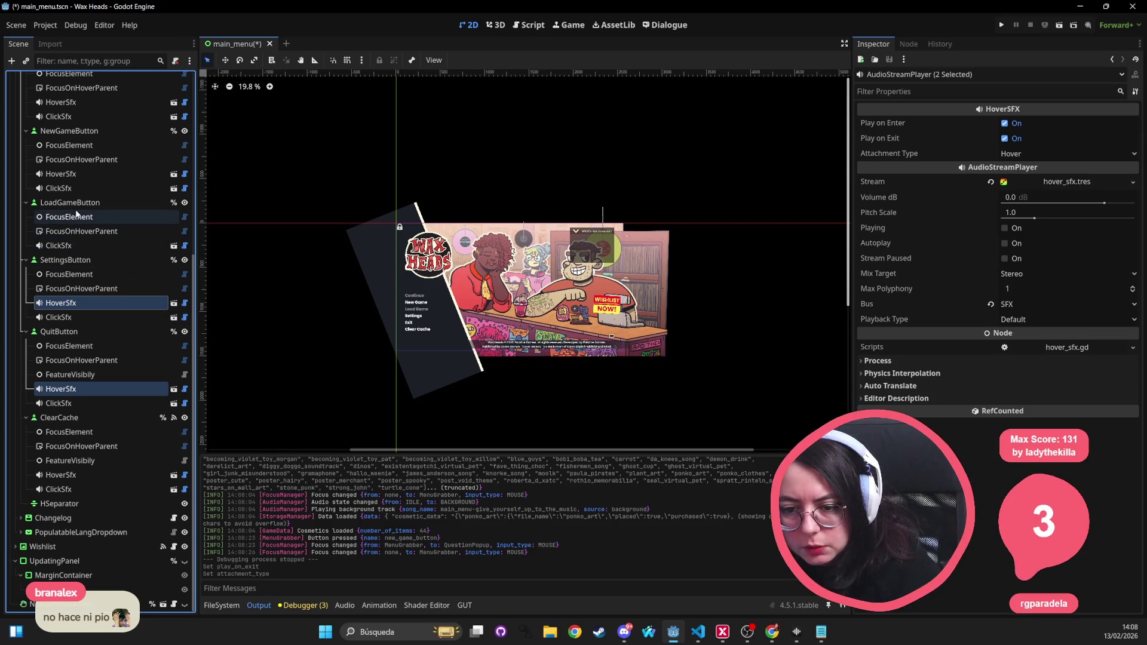
pyautogui.click(104, 202)
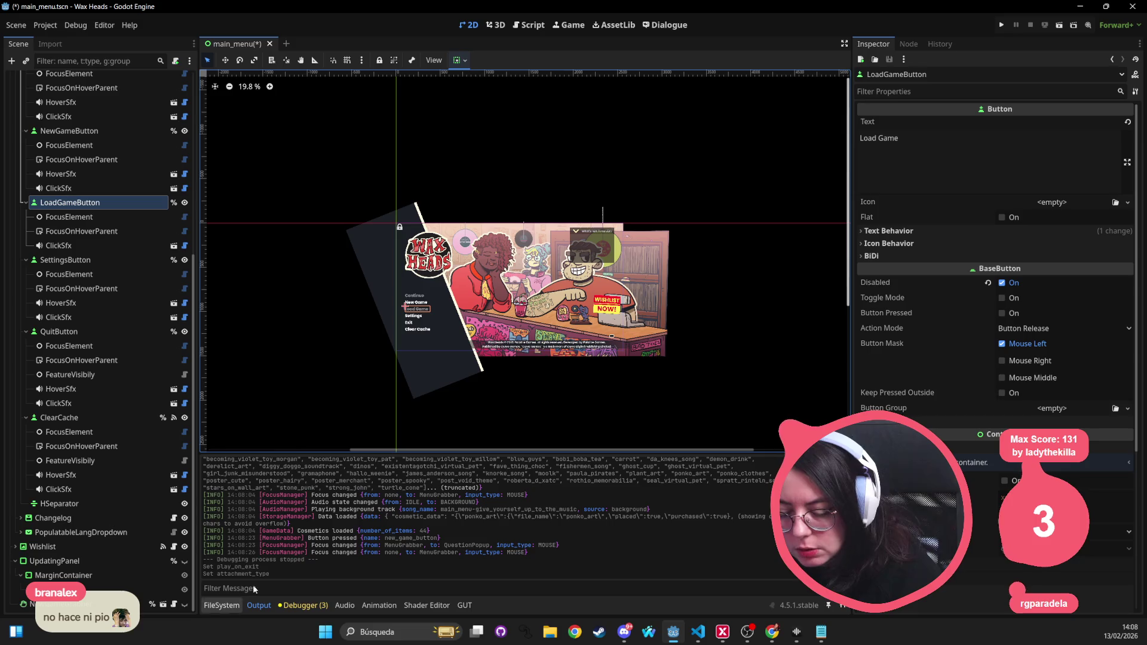
pyautogui.click(221, 605)
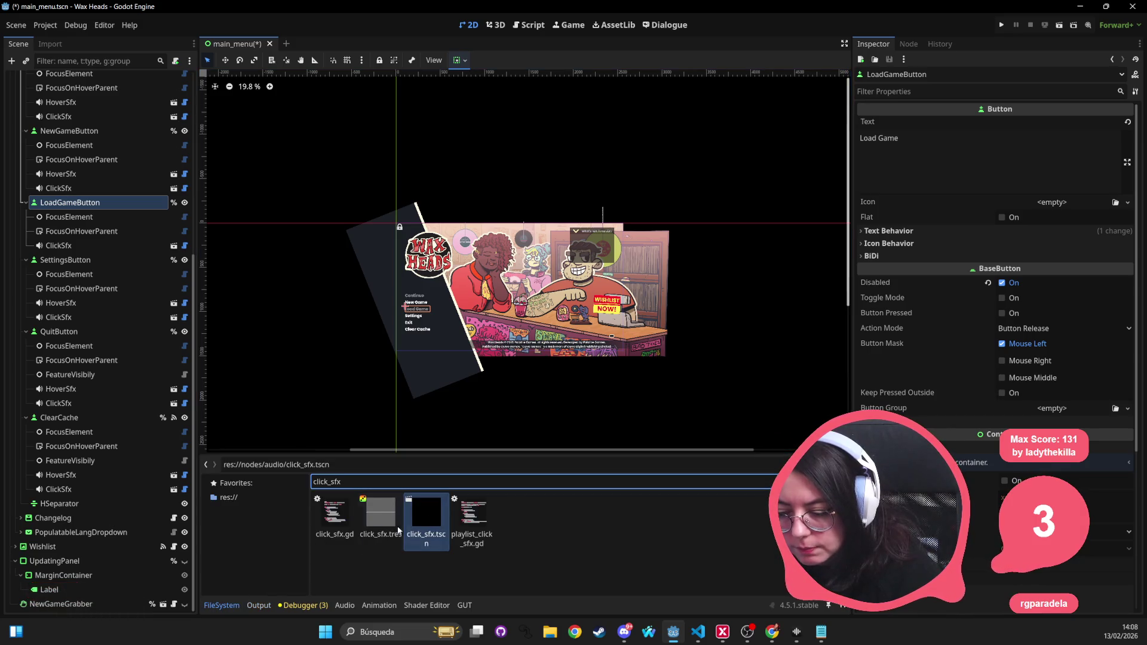
pyautogui.hotkey('ctrl', 'a')
pyautogui.write('hover_sfx')
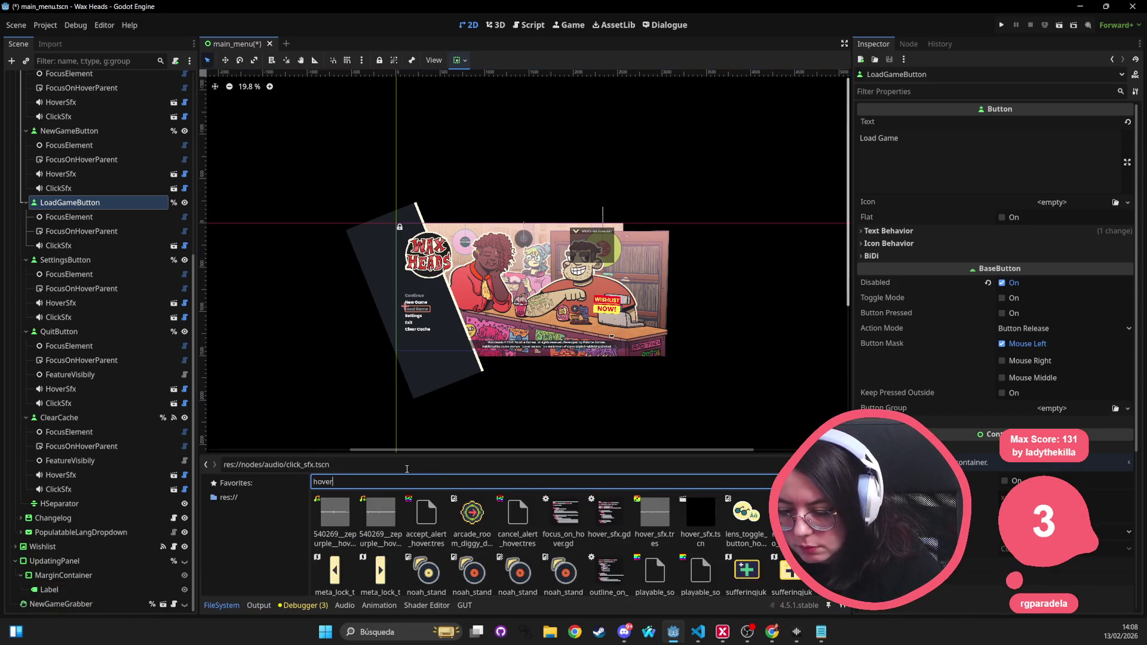
pyautogui.moveTo(434, 515); pyautogui.dragTo(89, 206)
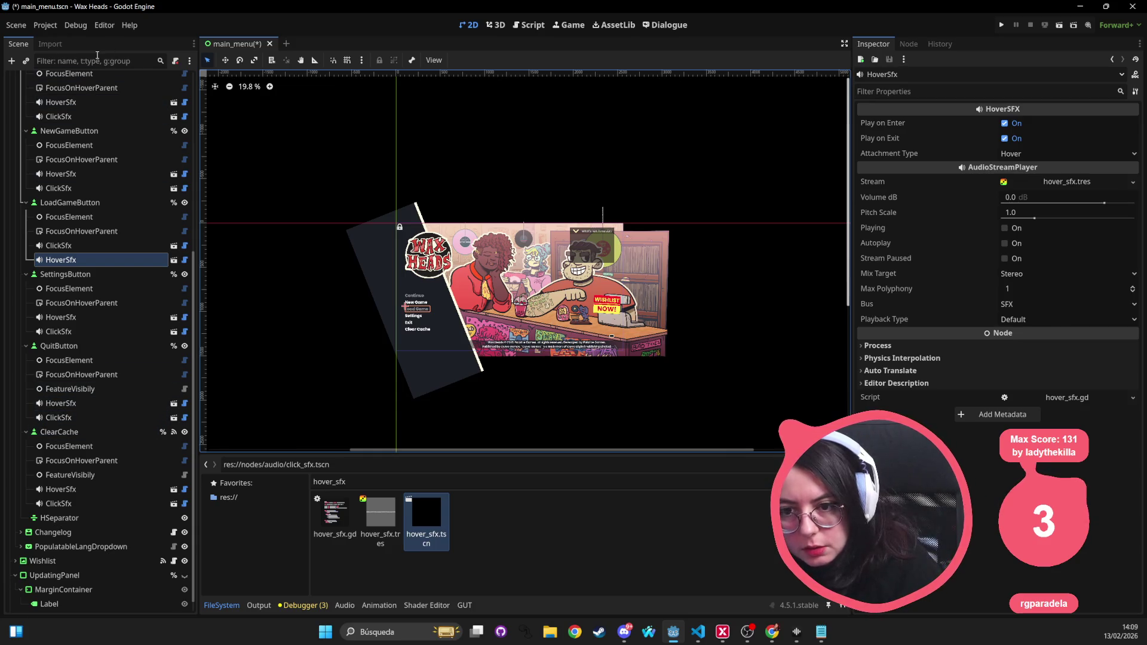
pyautogui.click(93, 60)
pyautogui.write('HoverSfx')
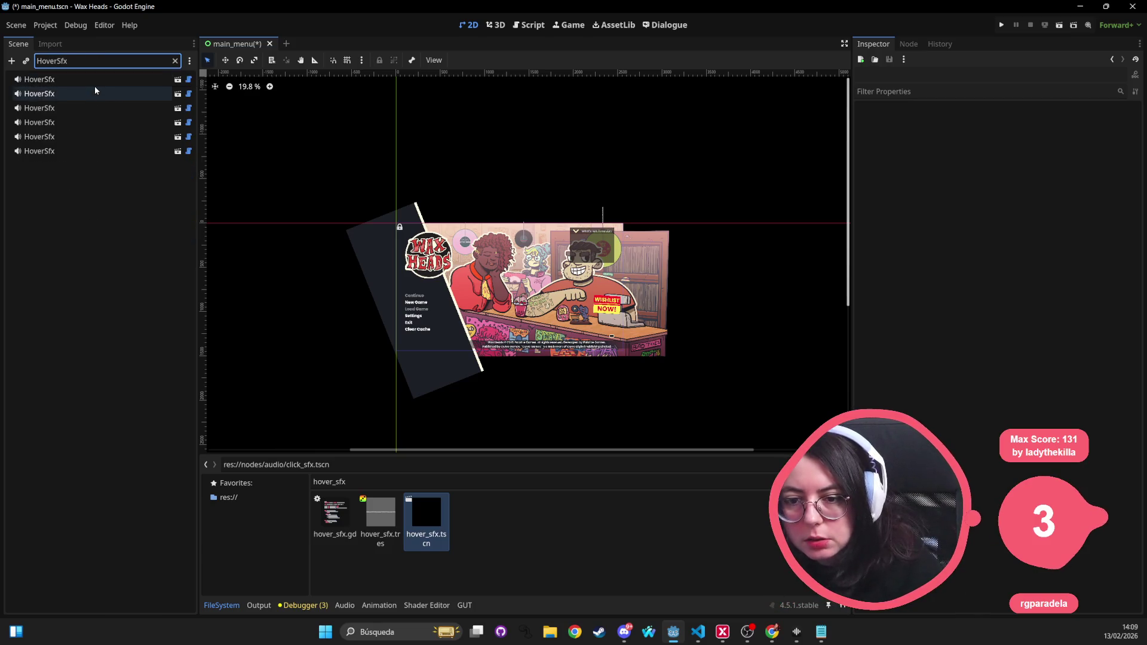
# Step: Give all six HoverSfx nodes Play on Exit off and Attachment Type Focus, then run with F5
pyautogui.click(90, 80)
pyautogui.keyDown('shift'); pyautogui.click(72, 151); pyautogui.keyUp('shift')
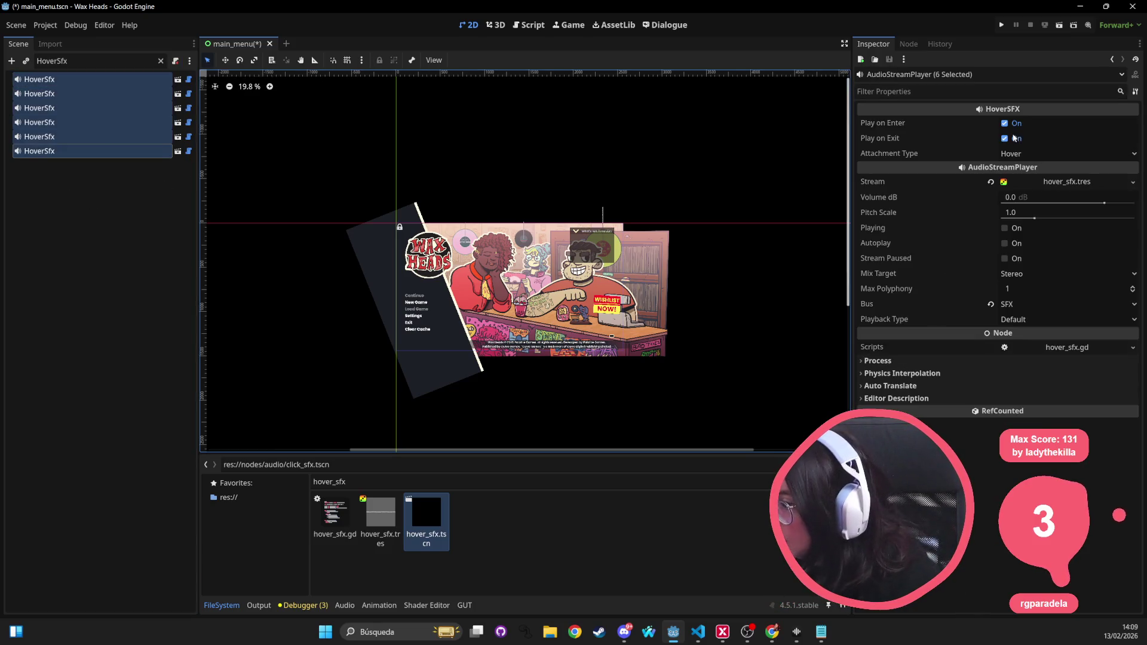
pyautogui.click(1005, 138)
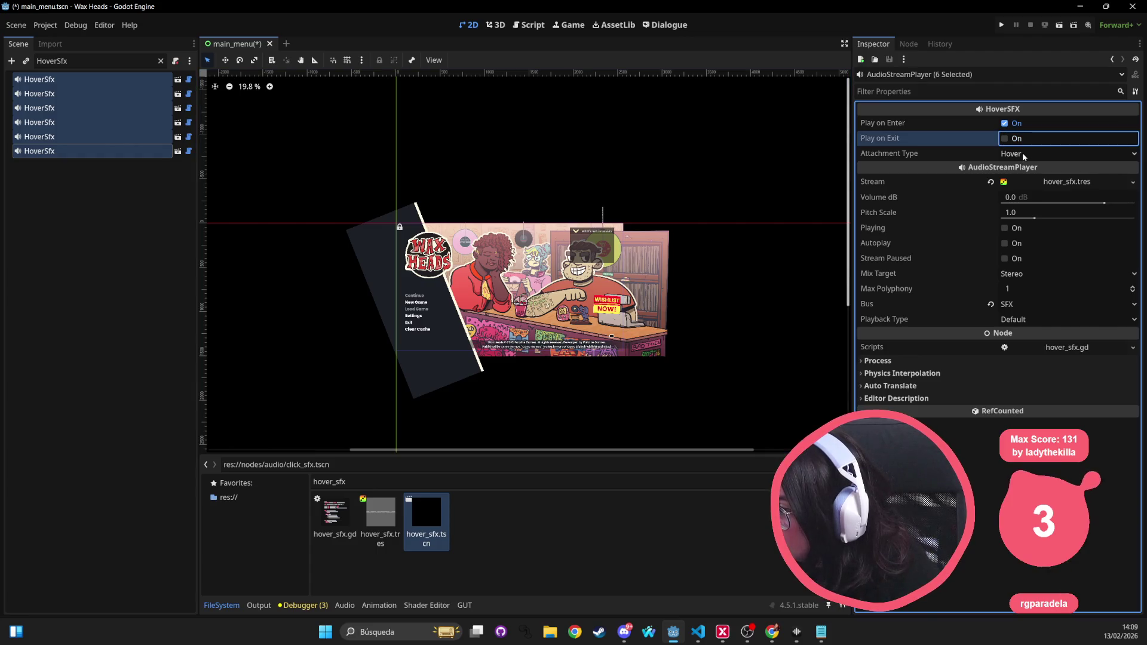
pyautogui.click(1068, 154)
pyautogui.click(1015, 183)
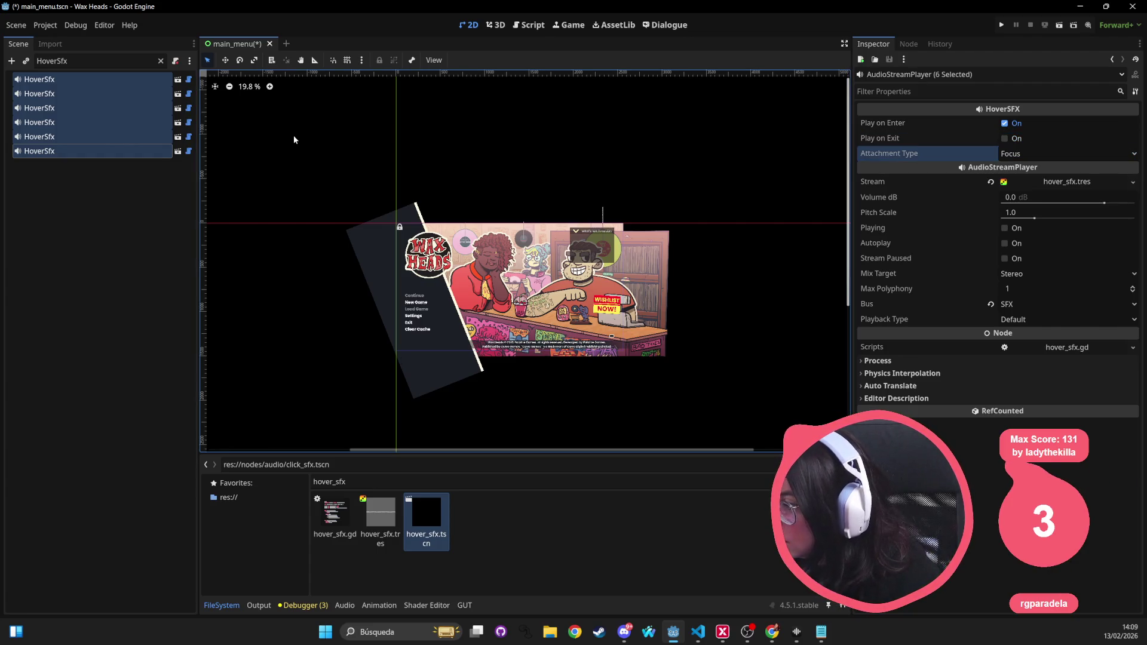
pyautogui.click(152, 88)
pyautogui.click(111, 152)
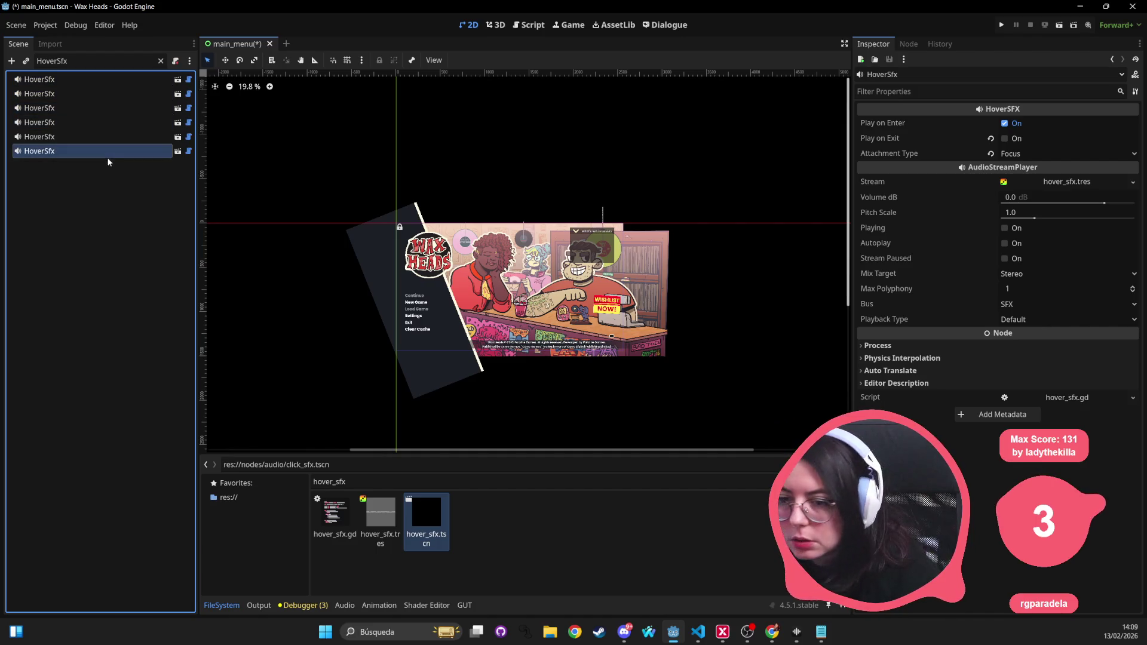
pyautogui.press('F5')
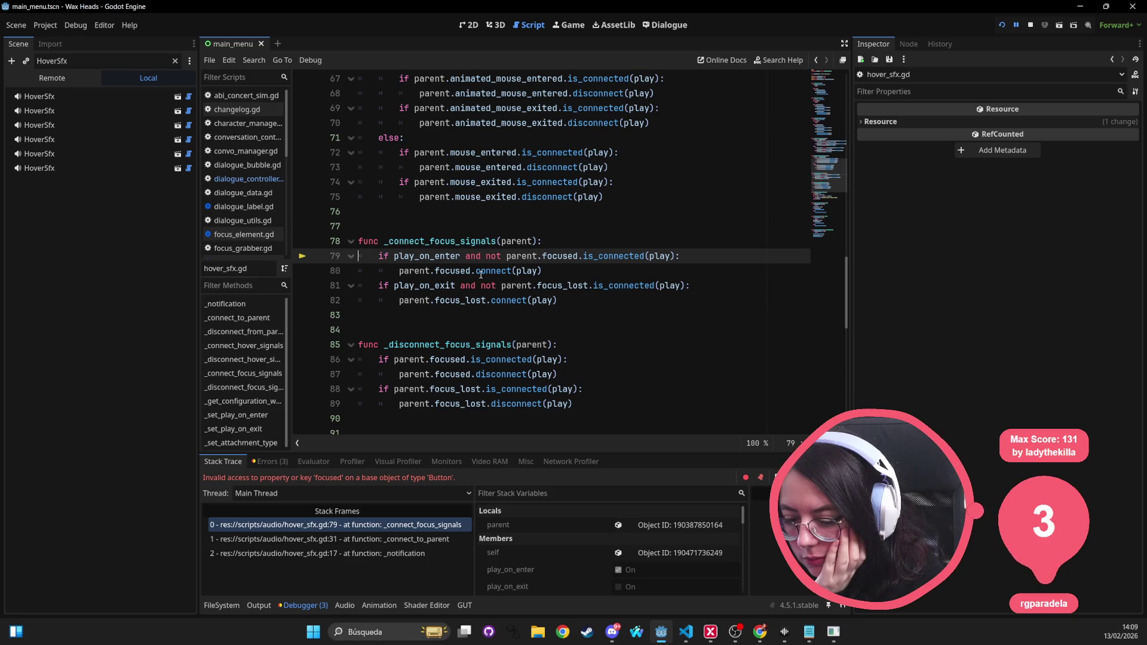
# Step: Highlight the uses of 'focused' at the hover_sfx.gd line 79 error, then stop debugging
pyautogui.doubleClick(557, 256)
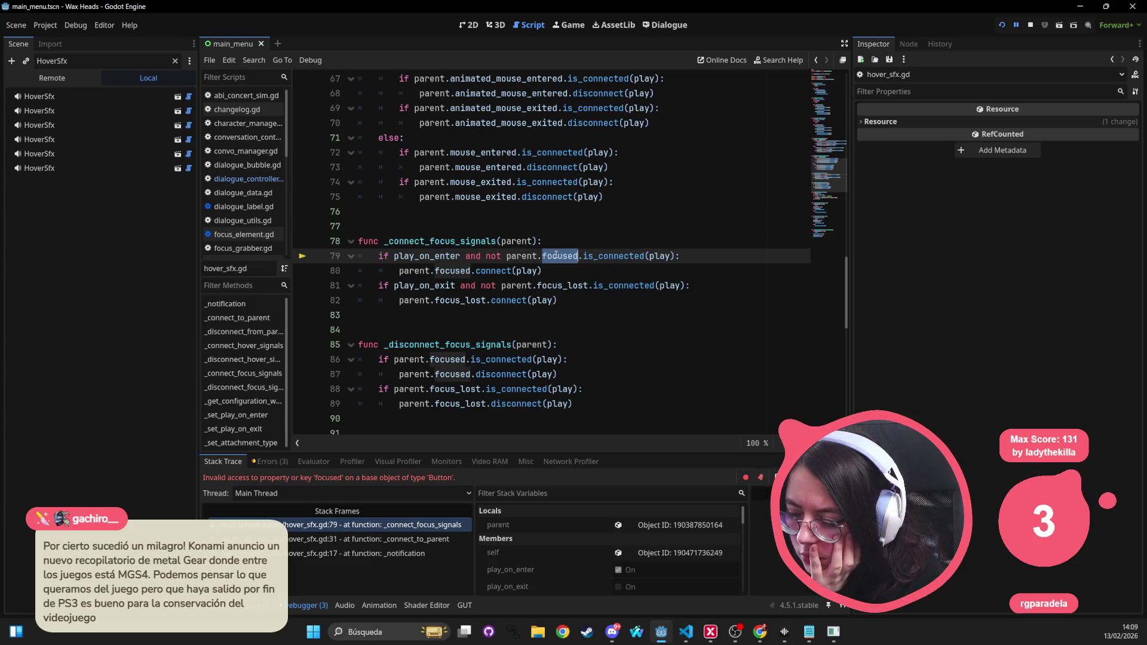
pyautogui.click(562, 212)
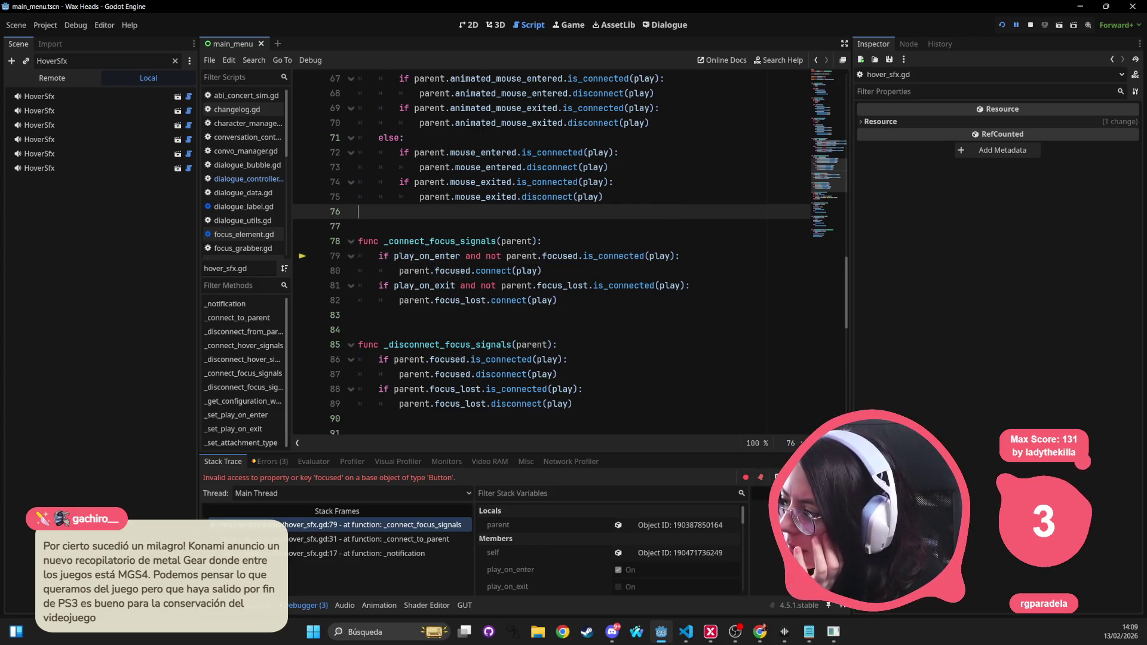
pyautogui.click(1031, 24)
pyautogui.click(531, 146)
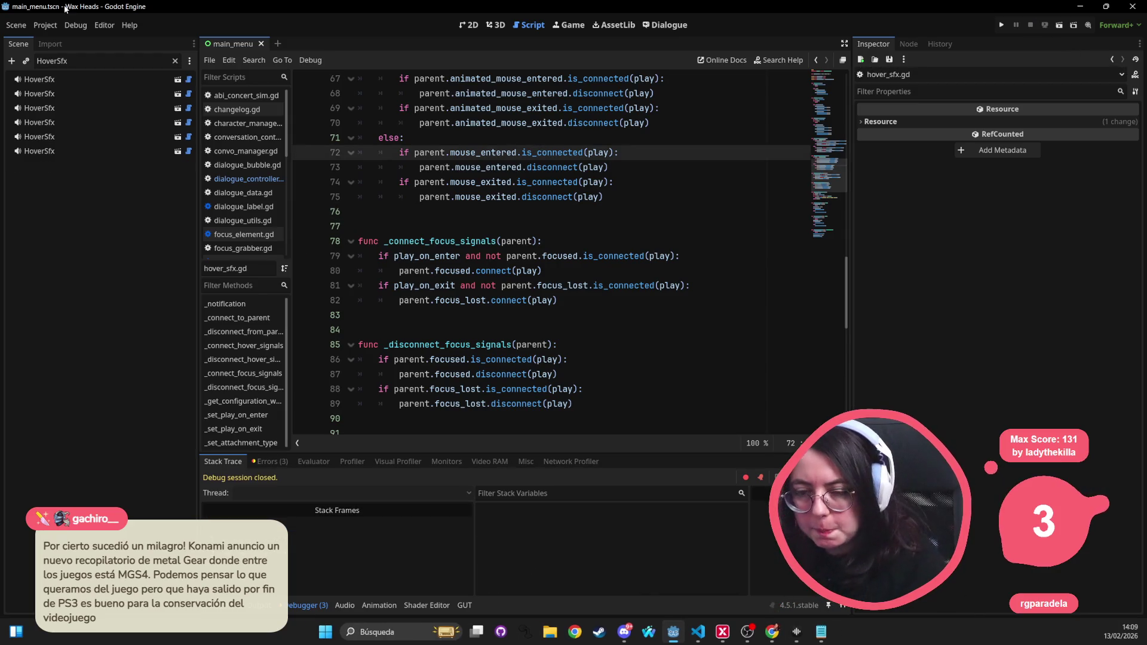
pyautogui.click(175, 61)
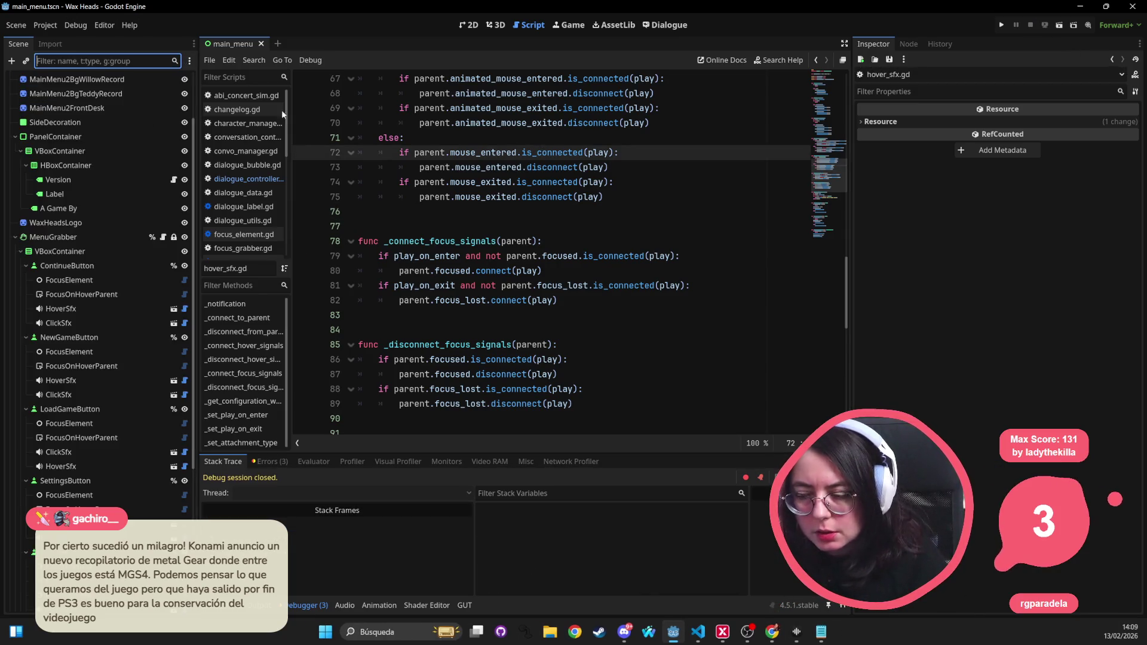
pyautogui.doubleClick(526, 257)
pyautogui.scroll(20, 538, 239)
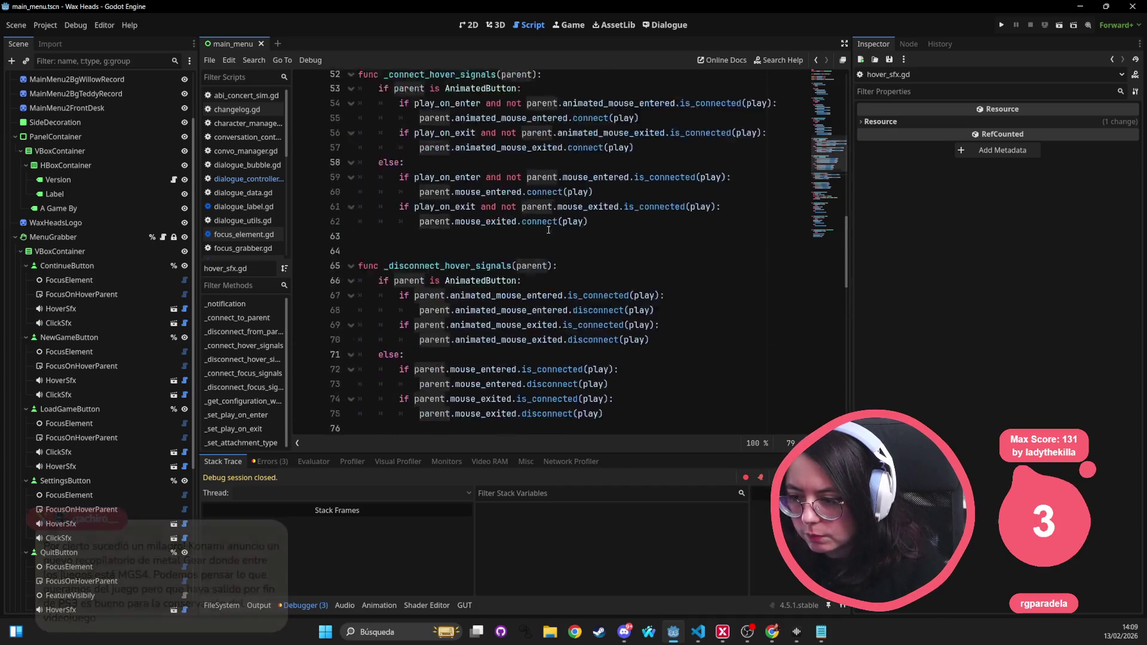
pyautogui.scroll(2, 547, 227)
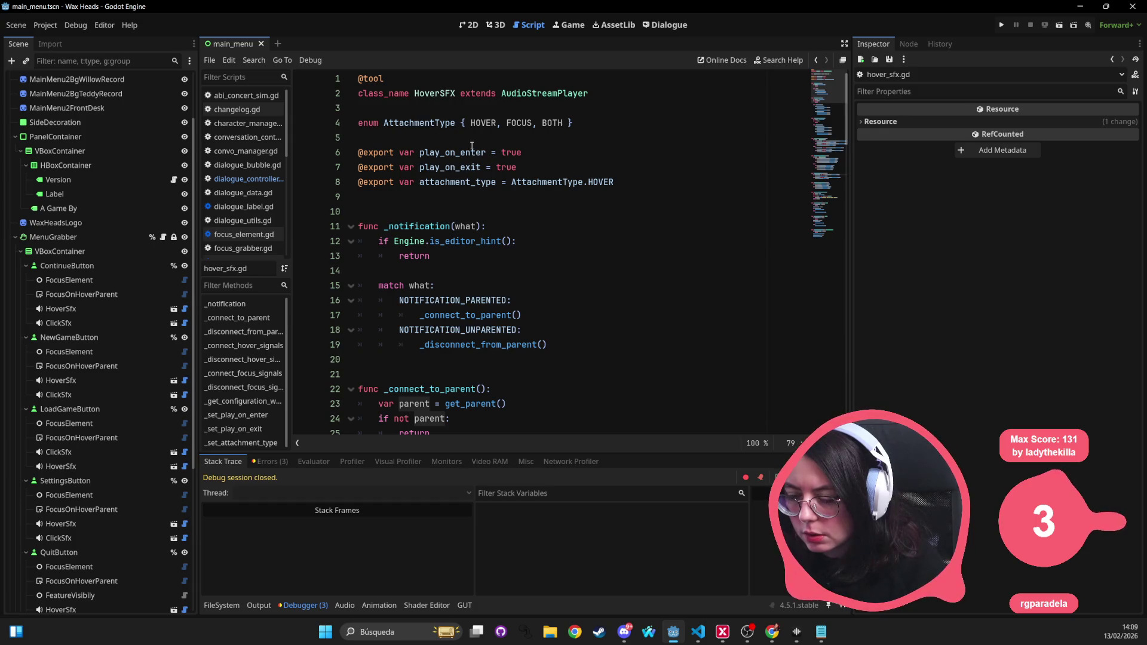
pyautogui.scroll(-2, 472, 146)
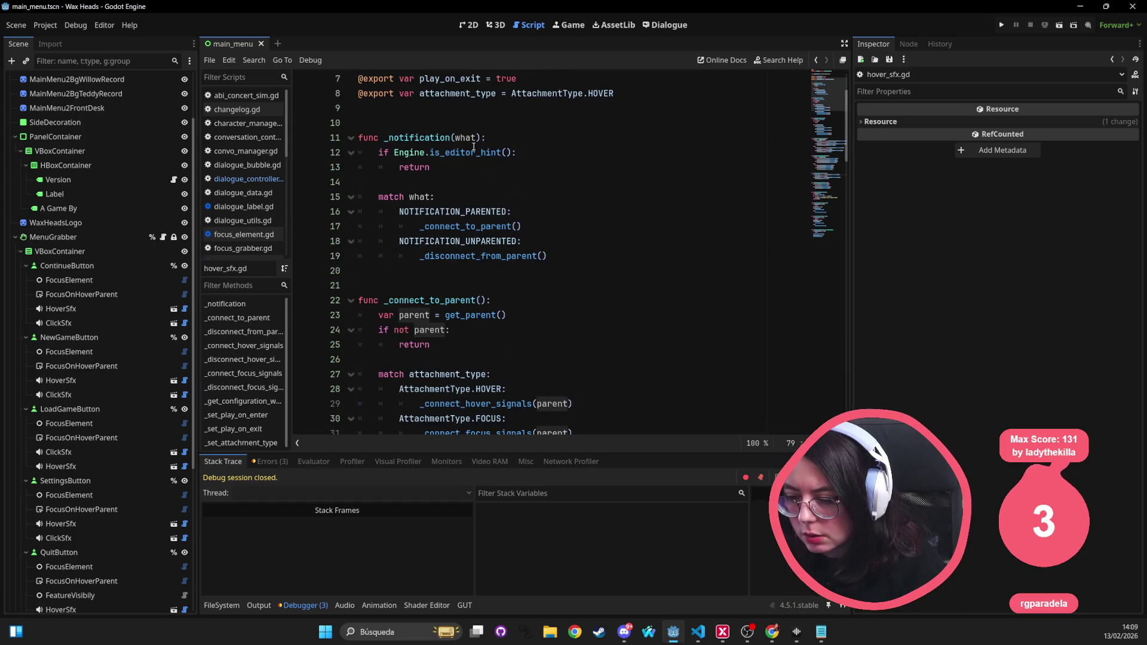
pyautogui.scroll(-2, 475, 158)
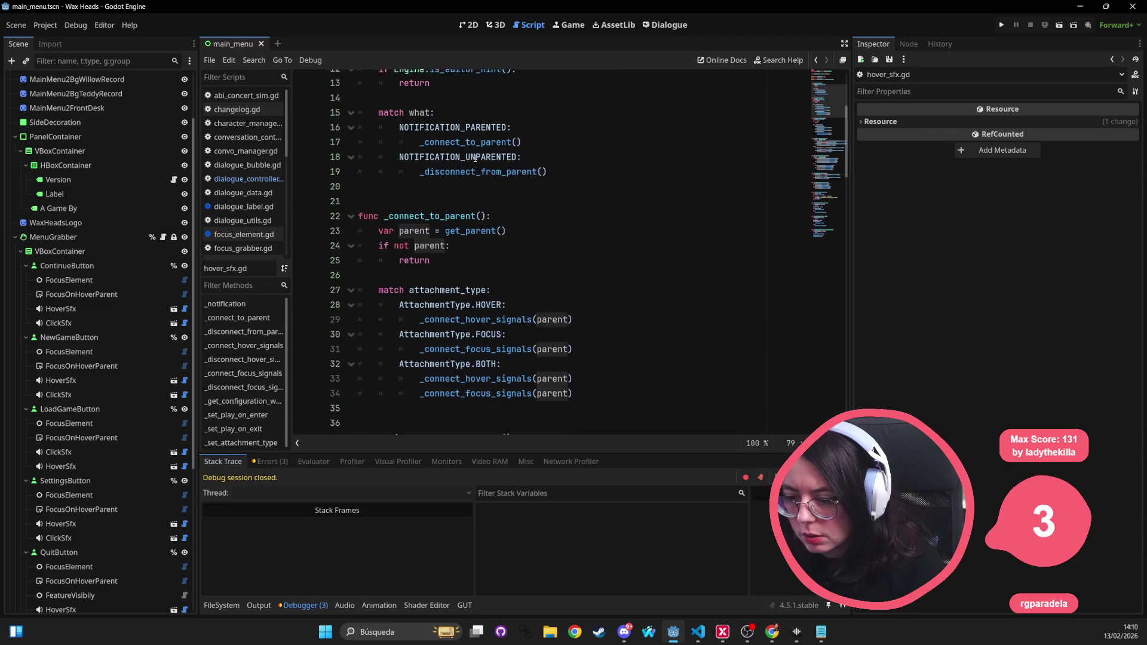
pyautogui.click(430, 226)
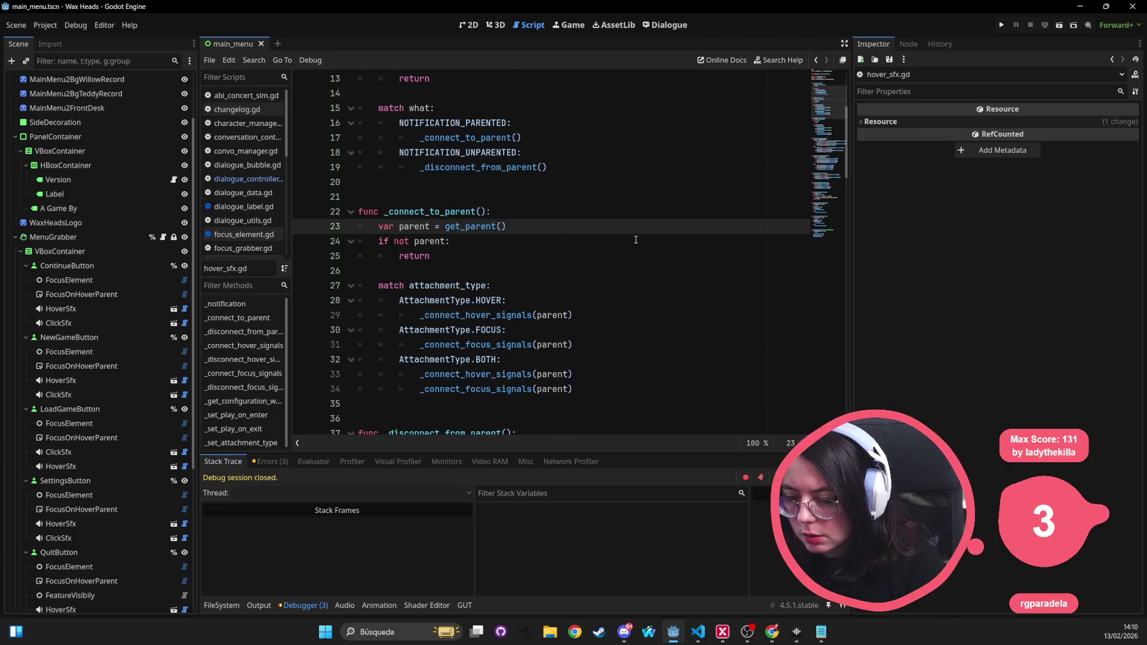
pyautogui.write(': Control')
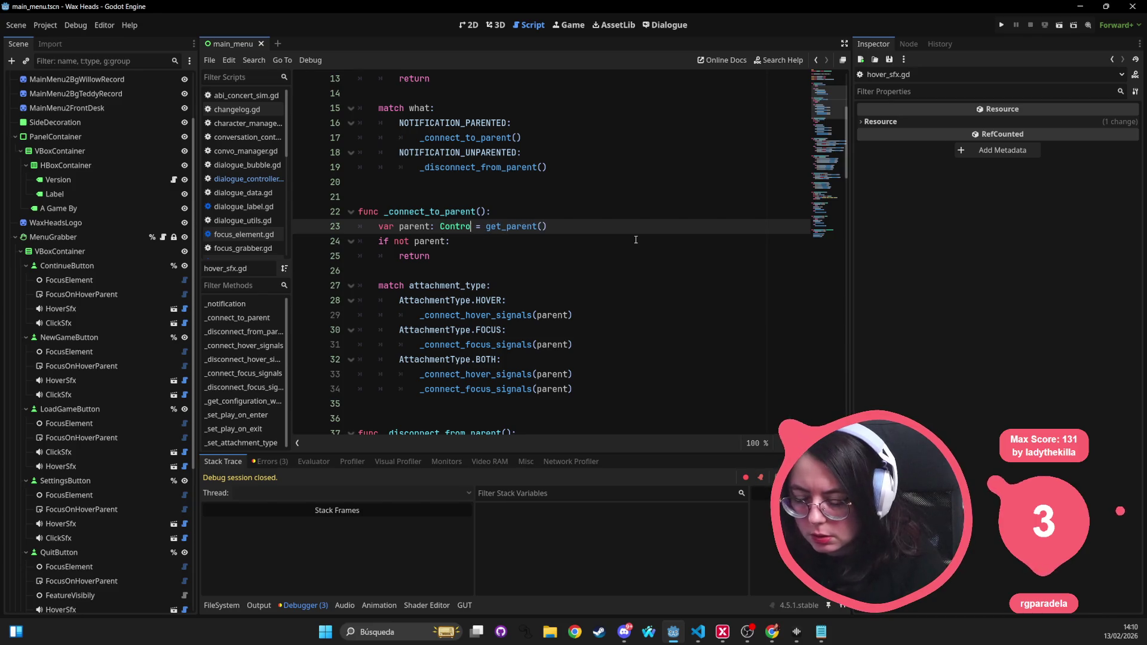
pyautogui.press('BackSpace')
pyautogui.press('BackSpace')
pyautogui.press('BackSpace')
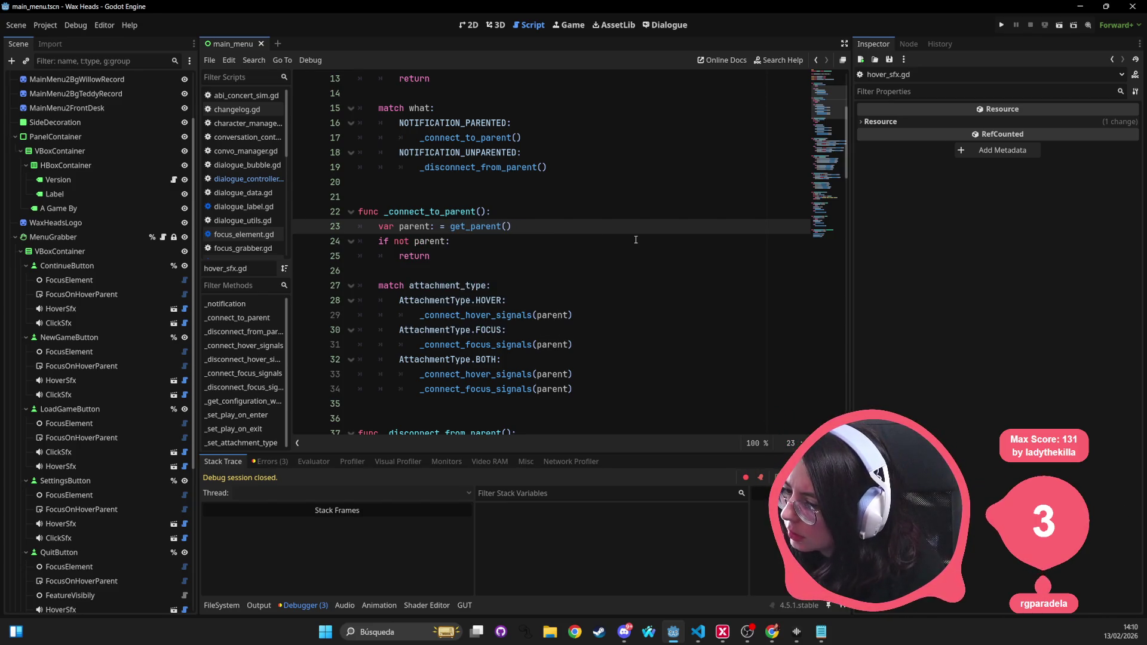
pyautogui.doubleClick(427, 240)
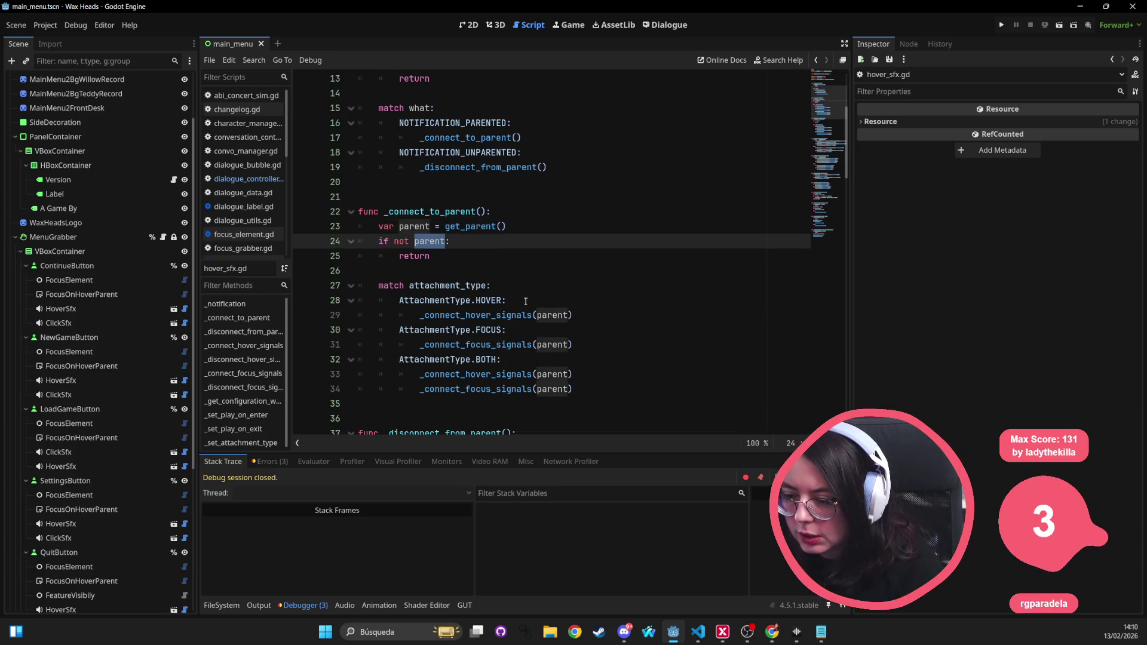
pyautogui.doubleClick(458, 292)
pyautogui.scroll(-3, 547, 317)
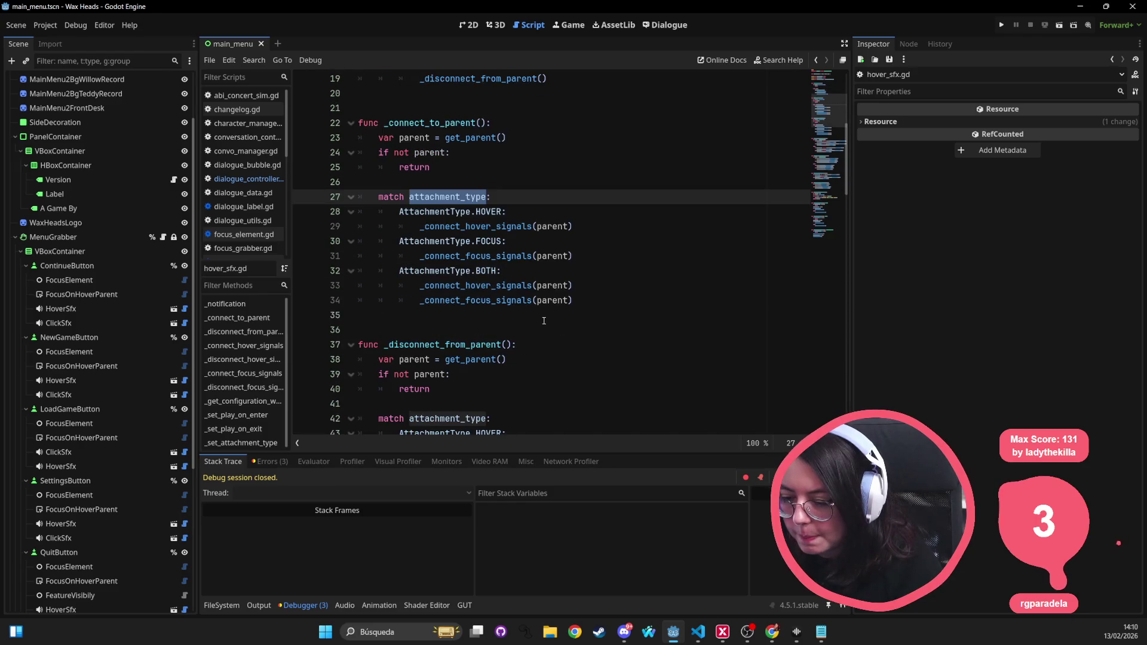
pyautogui.scroll(-3, 536, 323)
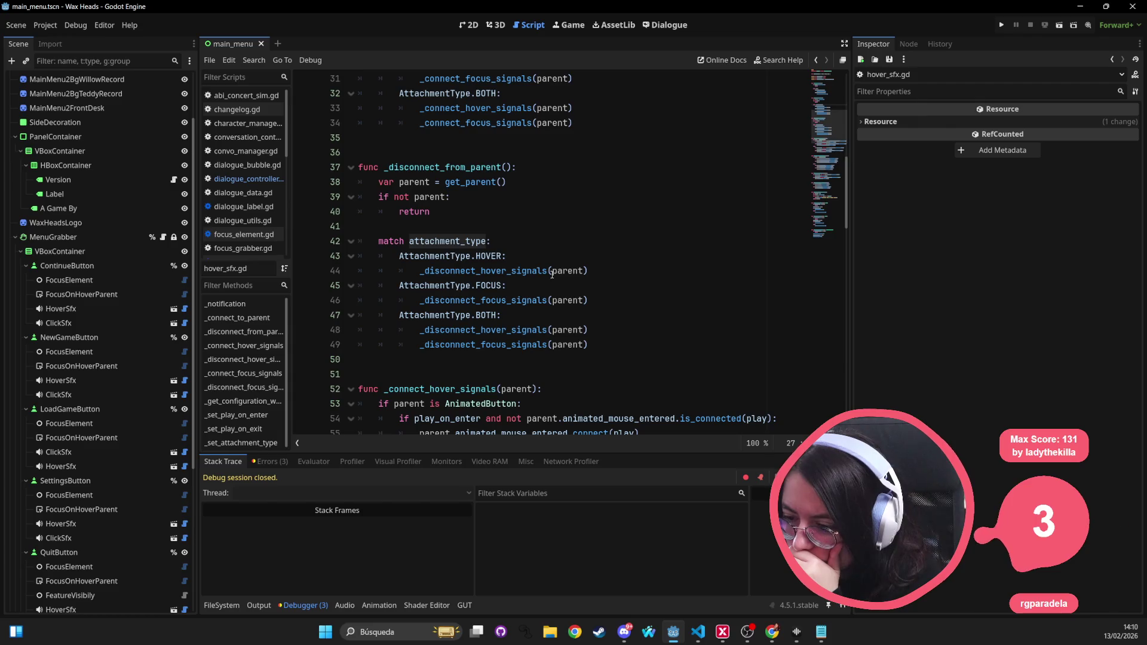
pyautogui.doubleClick(489, 272)
pyautogui.click(529, 302)
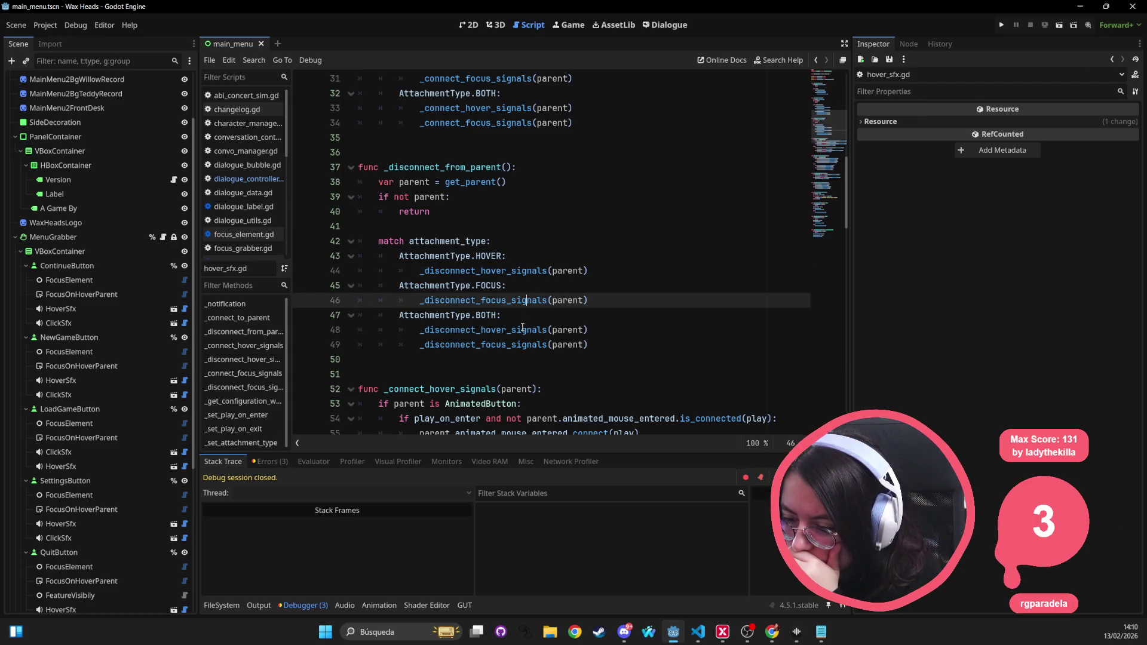
pyautogui.doubleClick(523, 329)
pyautogui.scroll(-3, 430, 263)
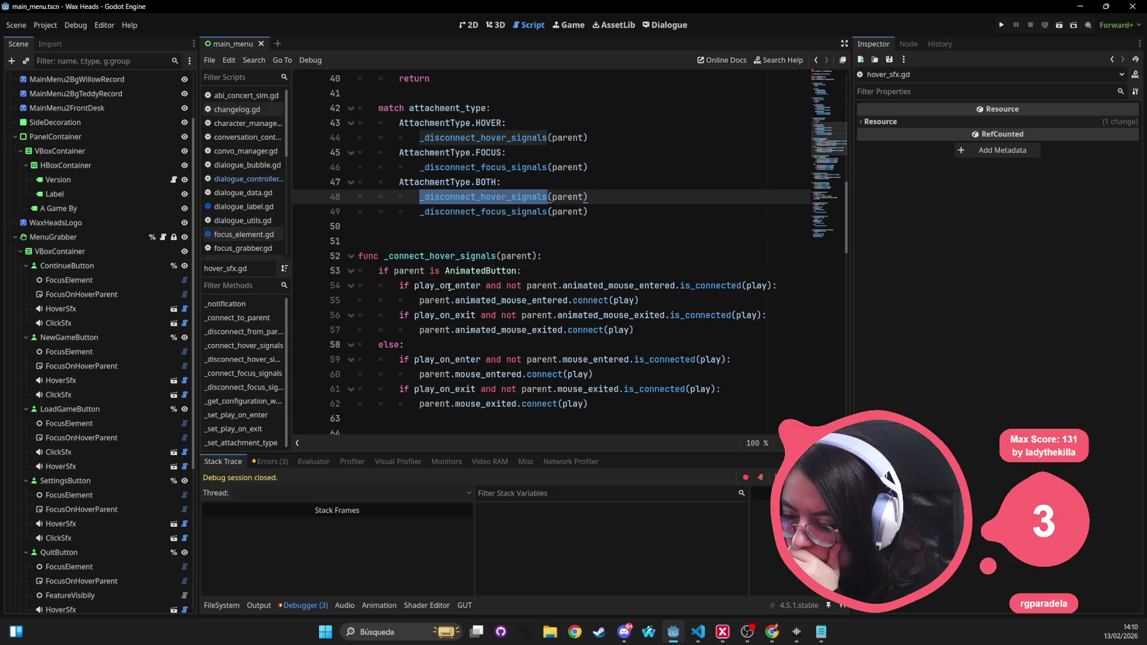
pyautogui.doubleClick(449, 286)
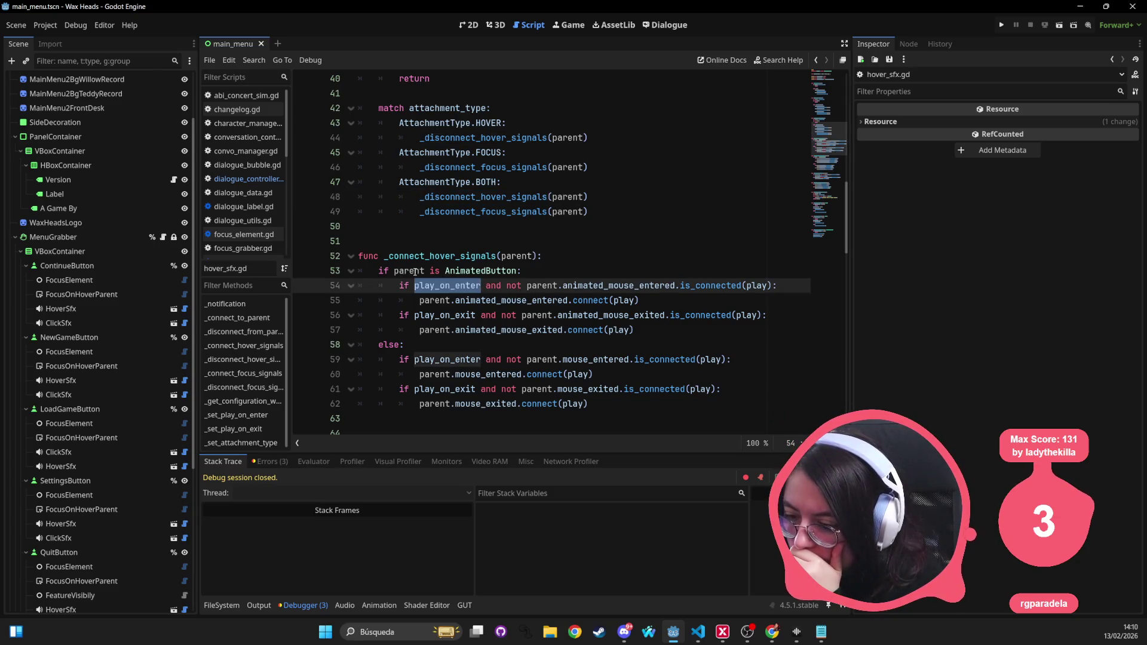
pyautogui.click(483, 271)
pyautogui.doubleClick(483, 271)
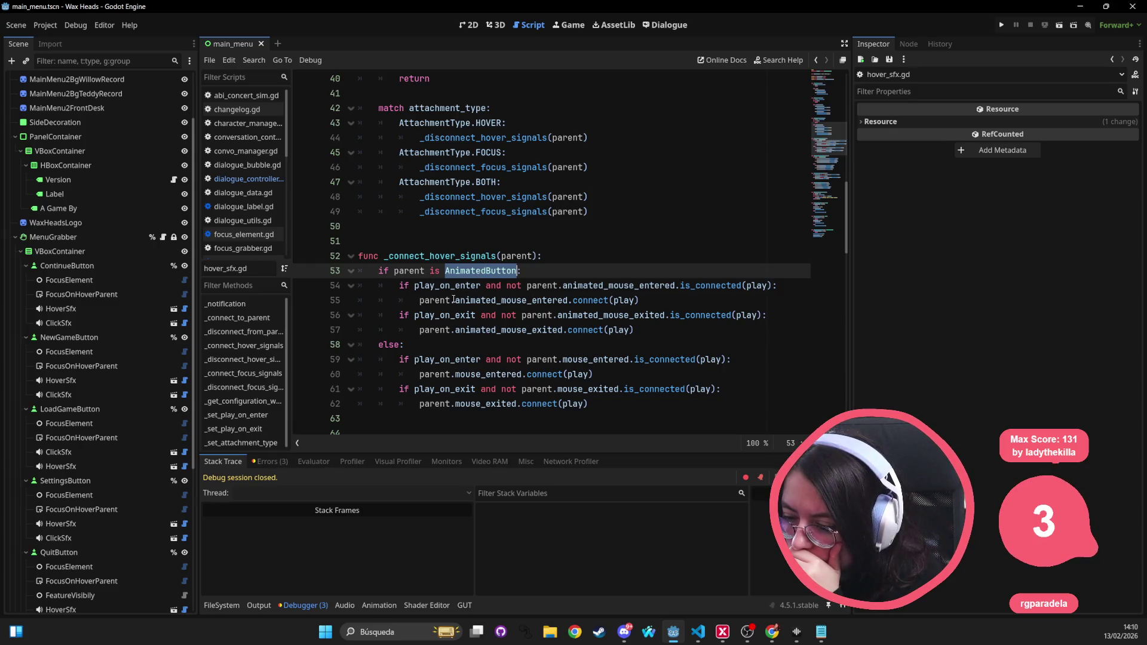
pyautogui.doubleClick(581, 286)
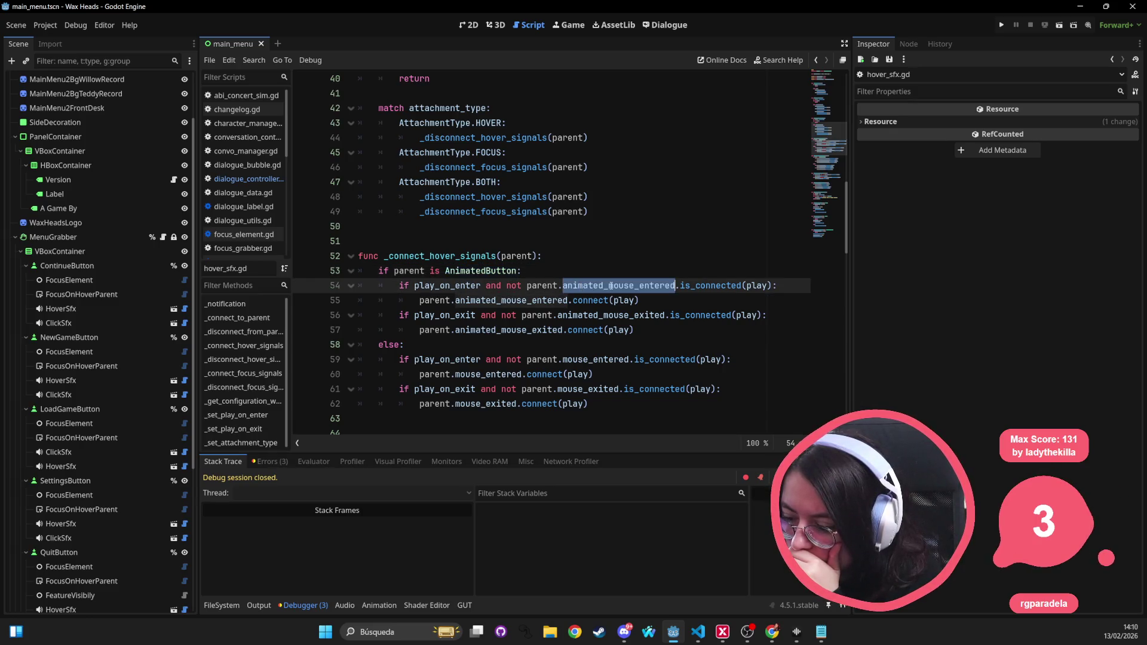
pyautogui.doubleClick(586, 316)
pyautogui.scroll(-2, 574, 287)
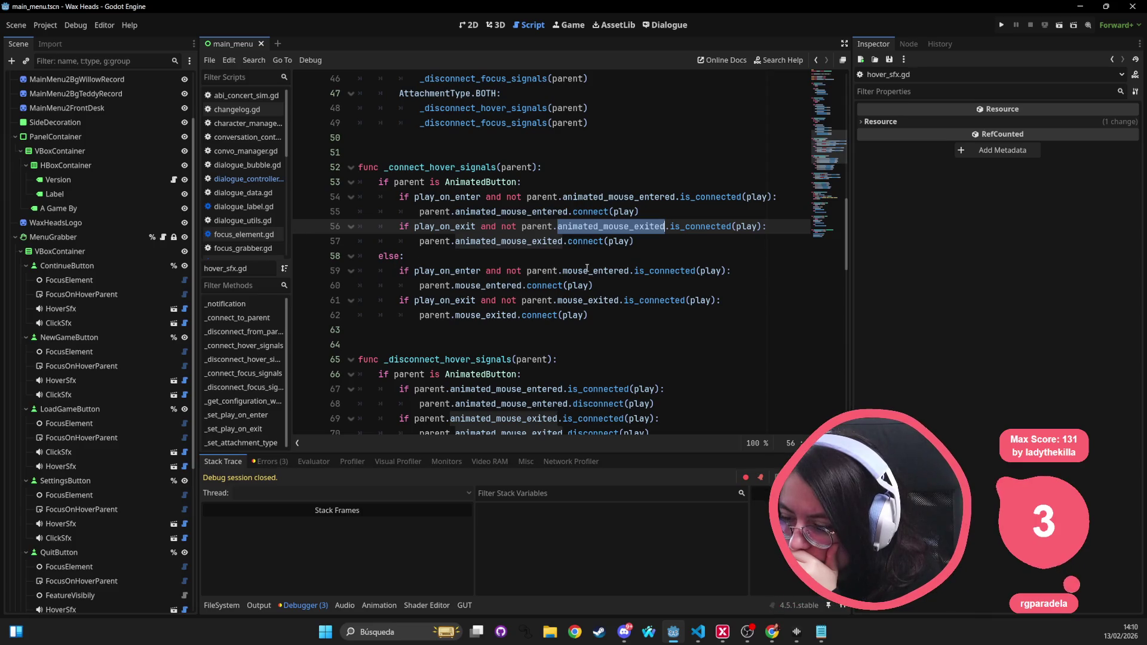
pyautogui.doubleClick(587, 270)
pyautogui.doubleClick(584, 305)
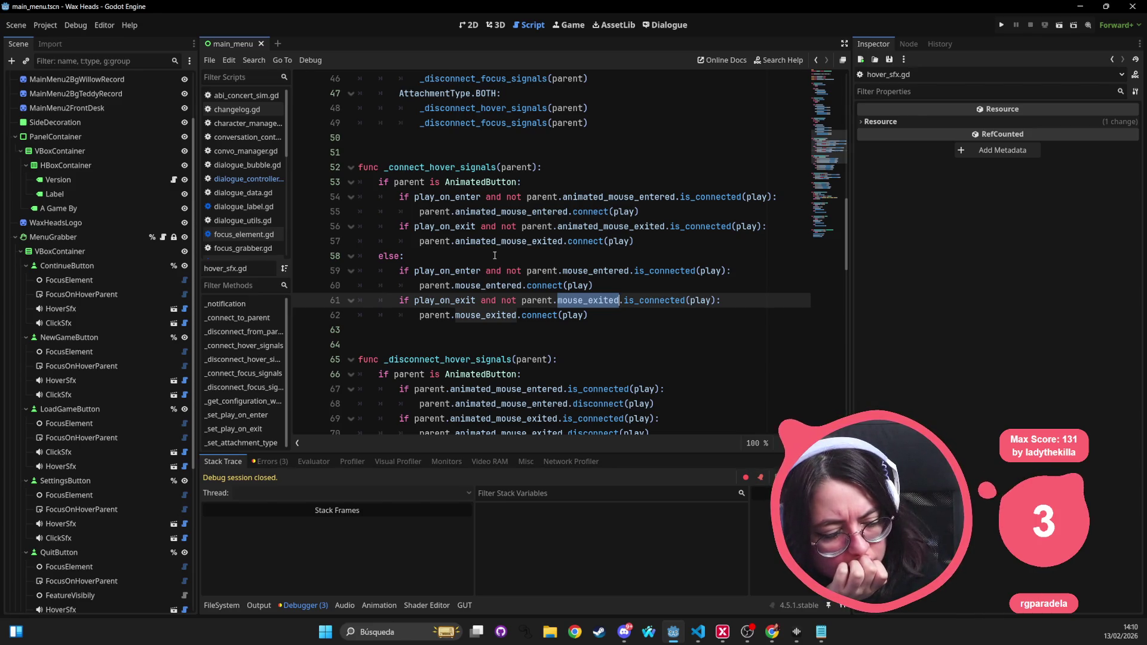
pyautogui.click(69, 337)
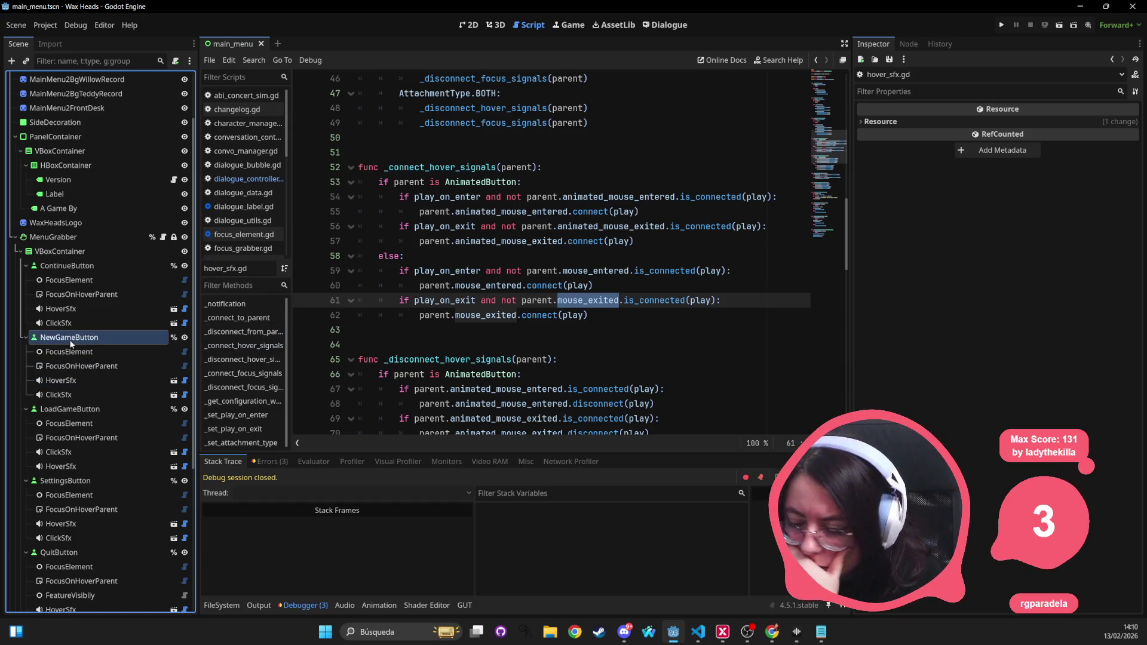
# Step: Check NewGameButton's signal list, then replace 'focused' on line 79 with focus_entered
pyautogui.click(942, 43)
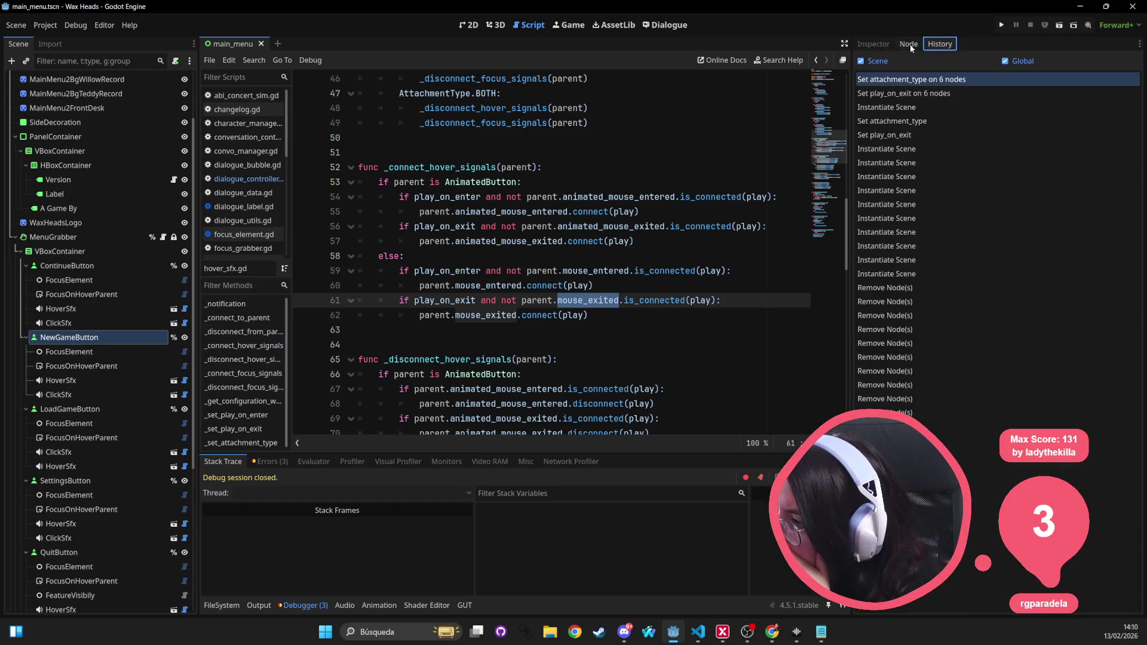
pyautogui.click(910, 44)
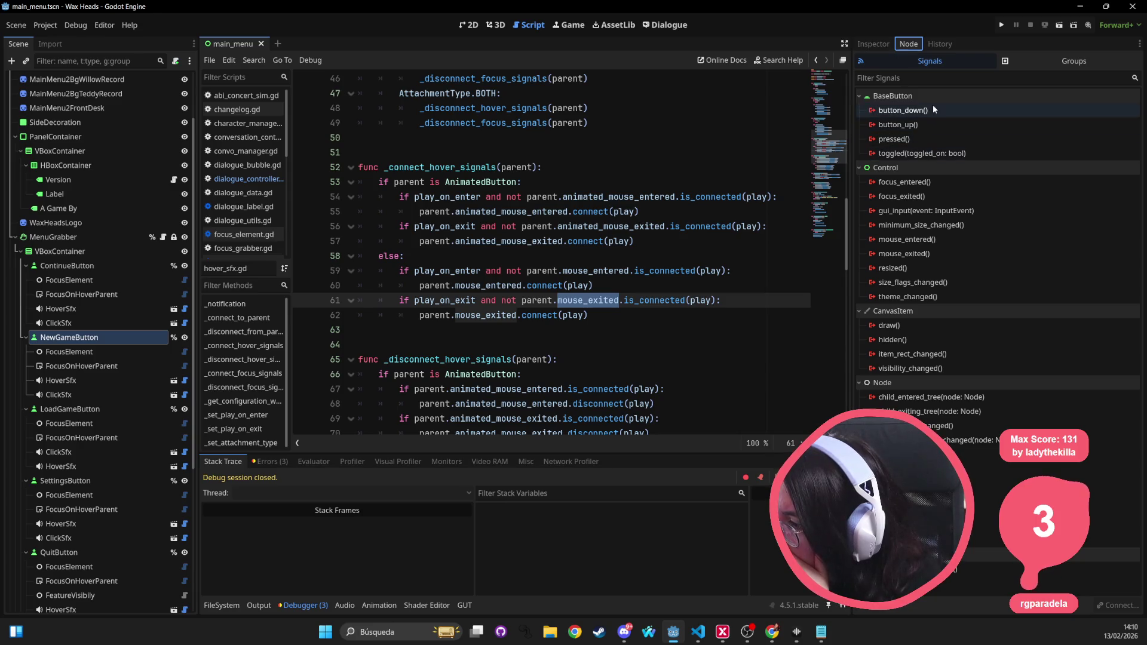
pyautogui.click(922, 138)
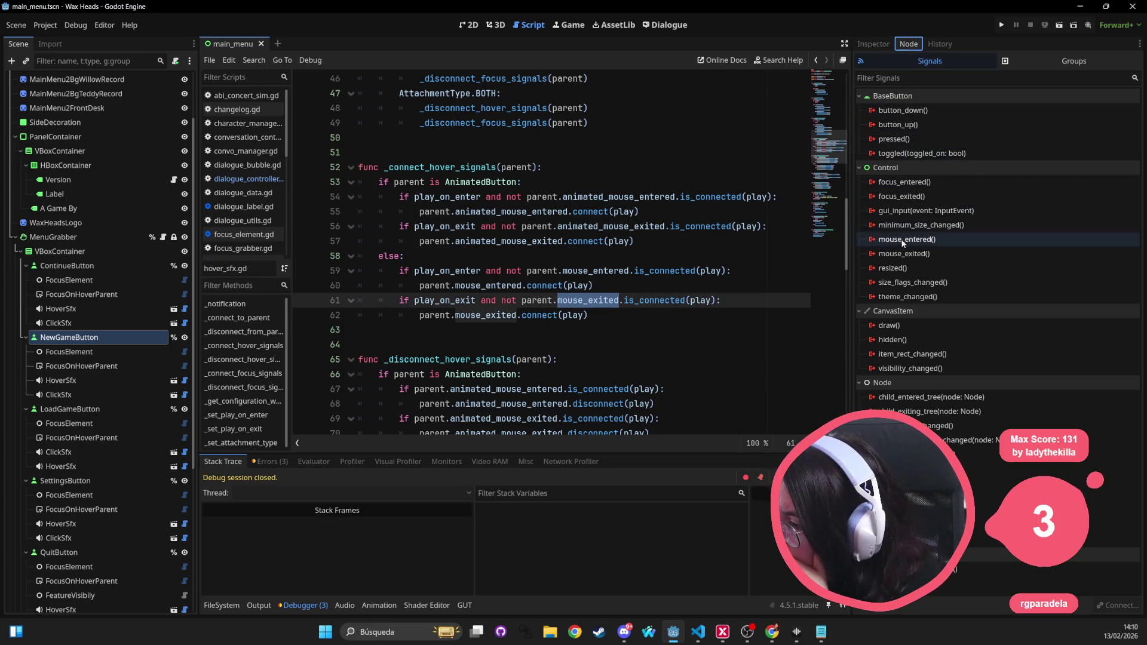
pyautogui.scroll(-4, 501, 380)
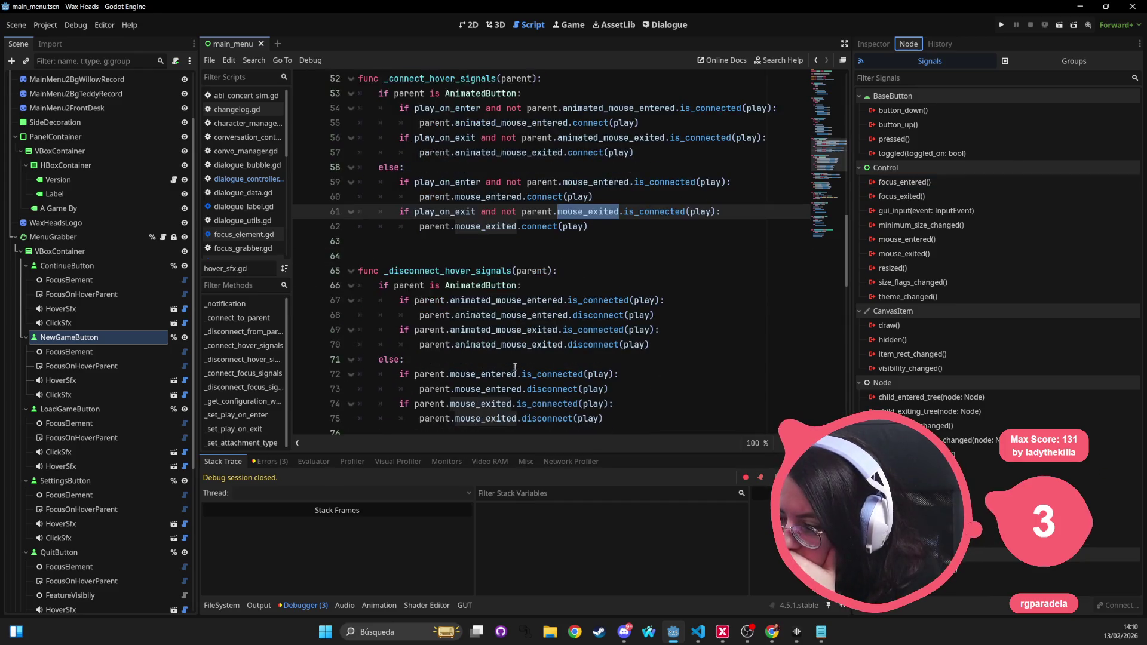
pyautogui.scroll(-2, 526, 305)
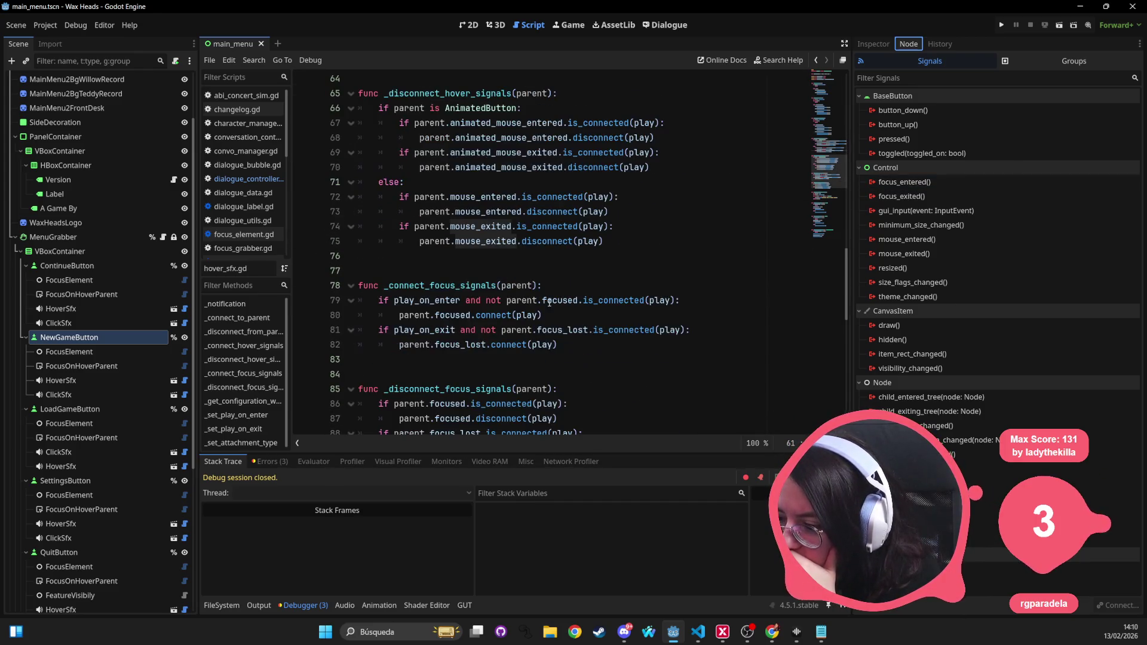
pyautogui.doubleClick(570, 300)
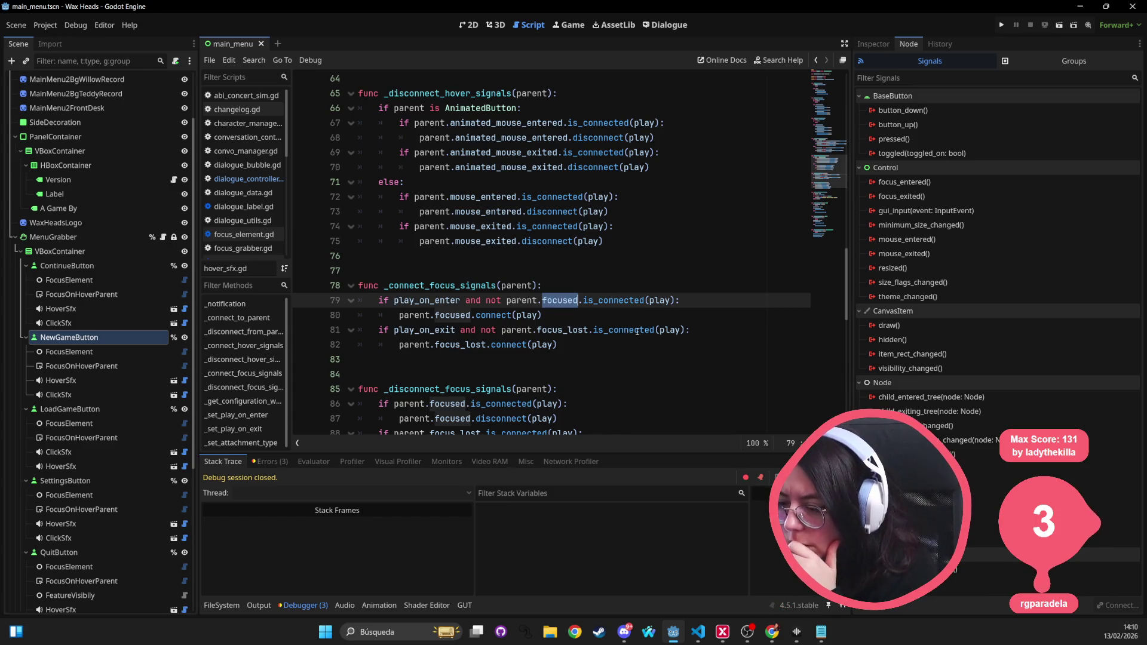
pyautogui.write('focus_ent')
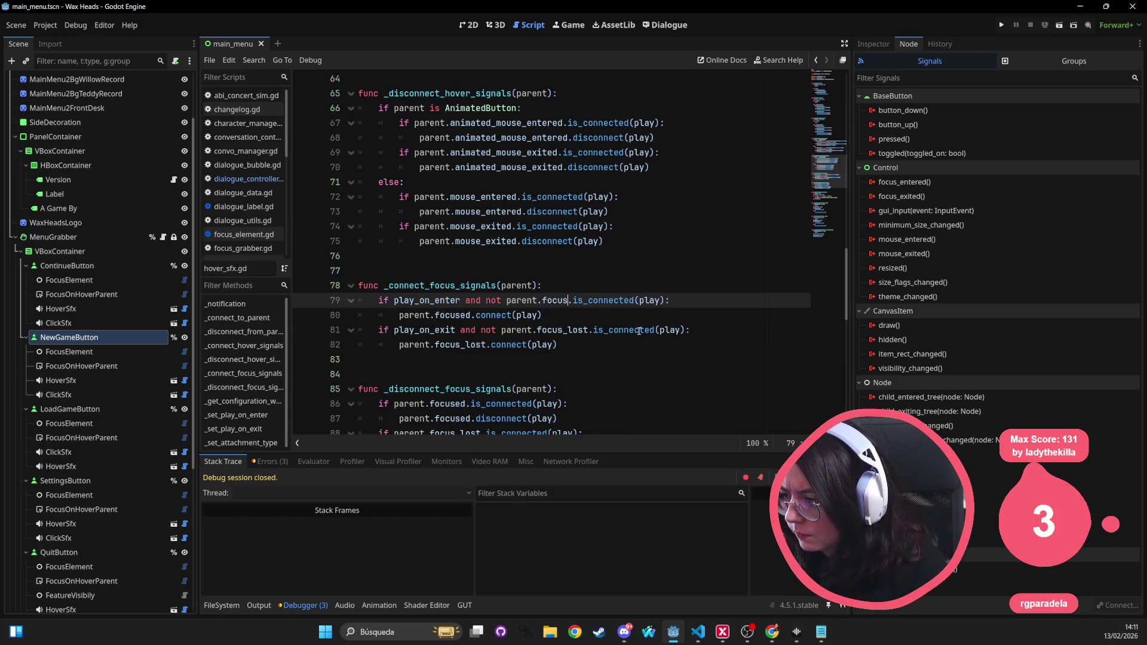
pyautogui.write('ered')
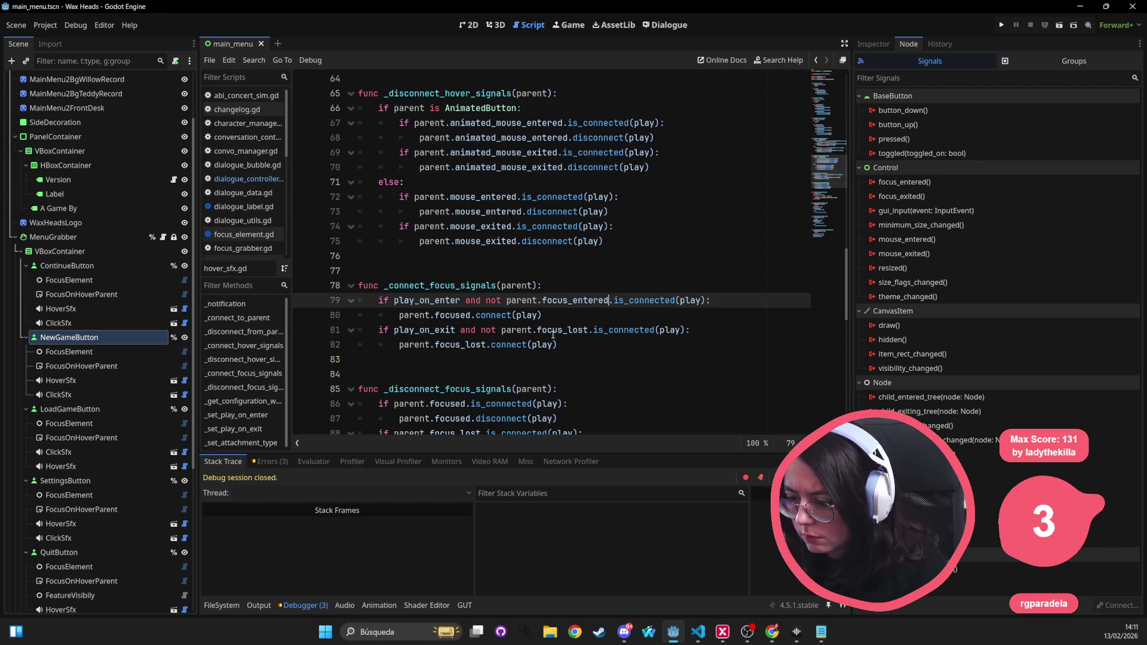
# Step: In _connect_focus_signals, use focus_entered and focus_exited on lines 79–82 instead of focused/focus_lost
pyautogui.doubleClick(553, 335)
pyautogui.write('fo')
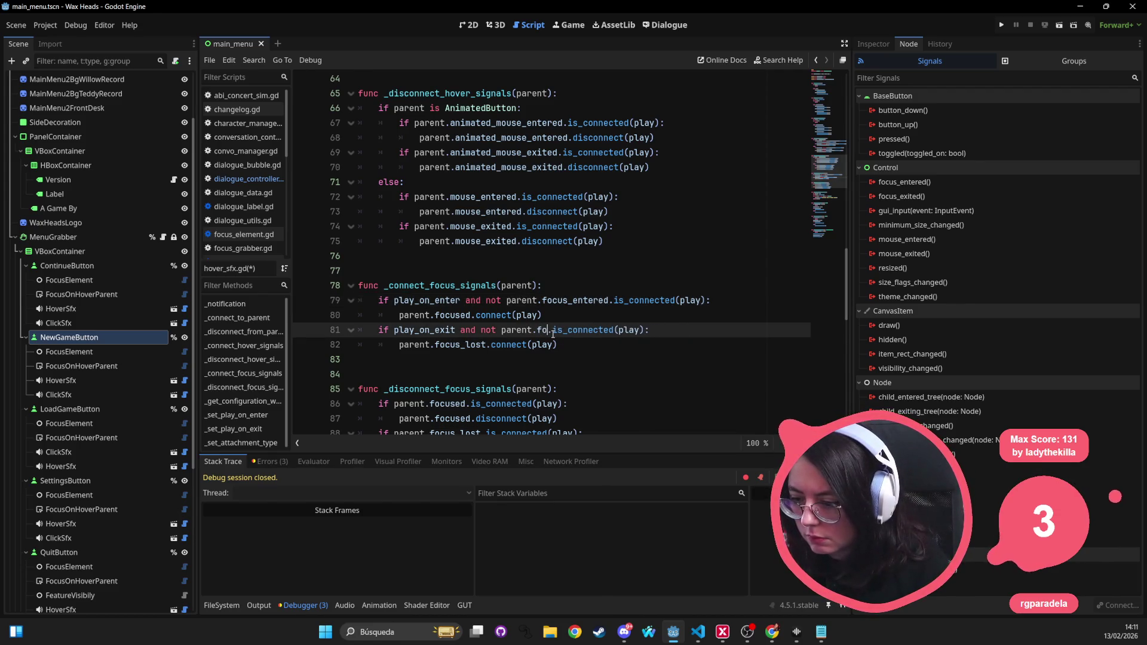
pyautogui.write('cus_exited')
pyautogui.doubleClick(575, 300)
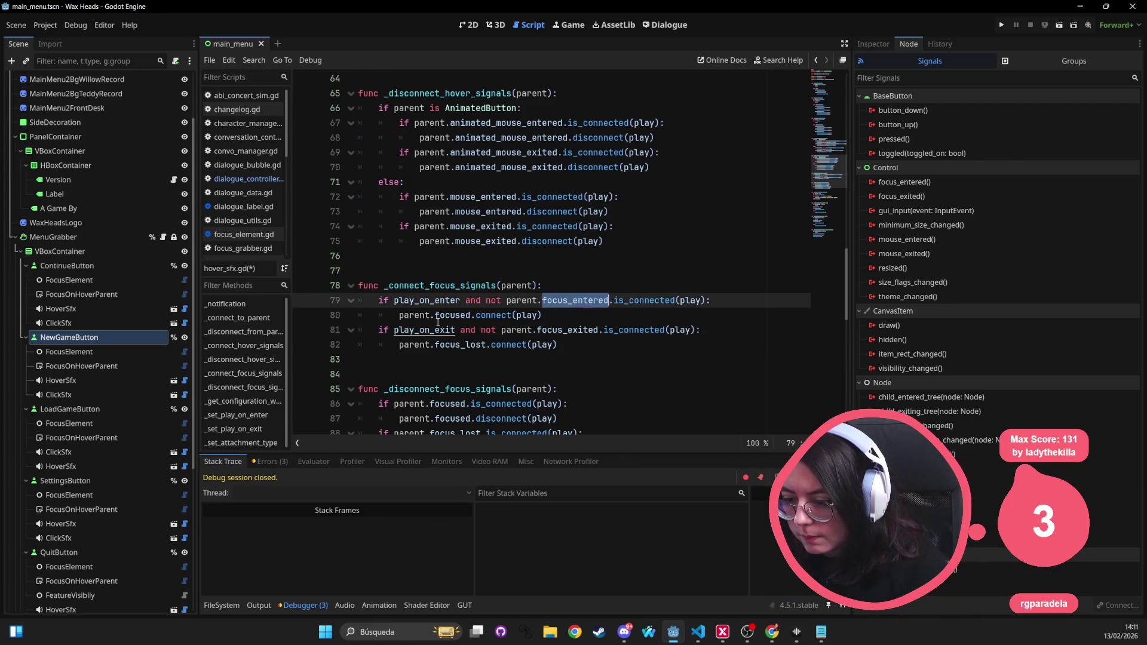
pyautogui.hotkey('ctrl', 'c')
pyautogui.doubleClick(451, 315)
pyautogui.hotkey('ctrl', 'v')
pyautogui.doubleClick(567, 330)
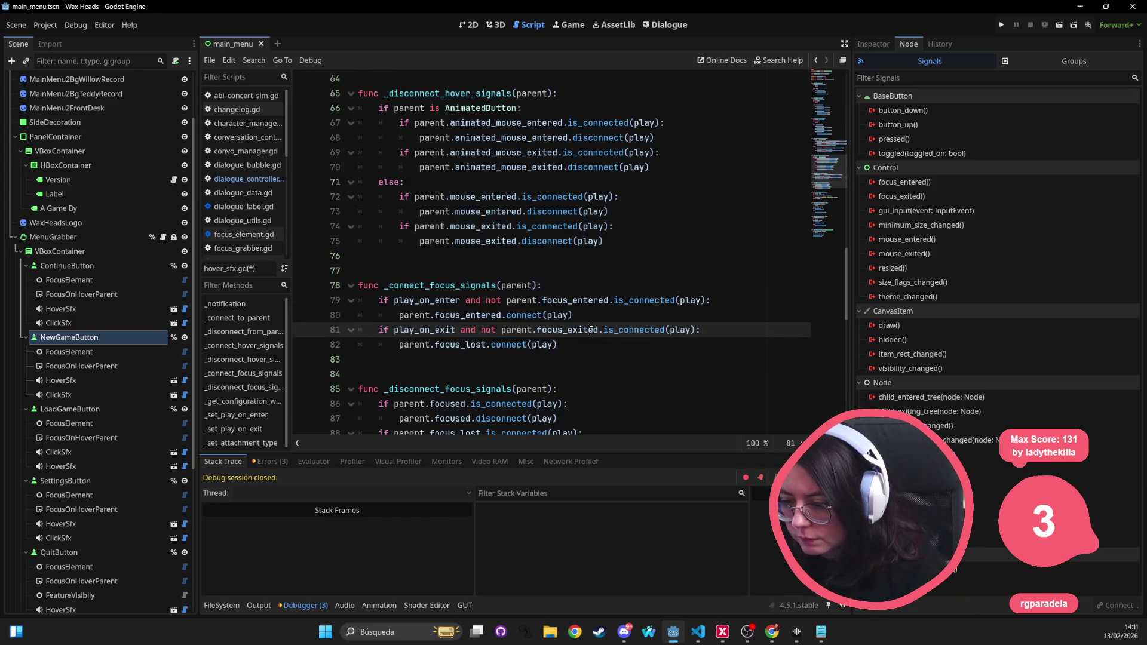
pyautogui.hotkey('ctrl', 'c')
pyautogui.doubleClick(460, 345)
pyautogui.hotkey('ctrl', 'v')
# Step: In _disconnect_focus_signals, use focus_entered on lines 86–87 and focus_exited on lines 88–89
pyautogui.click(679, 225)
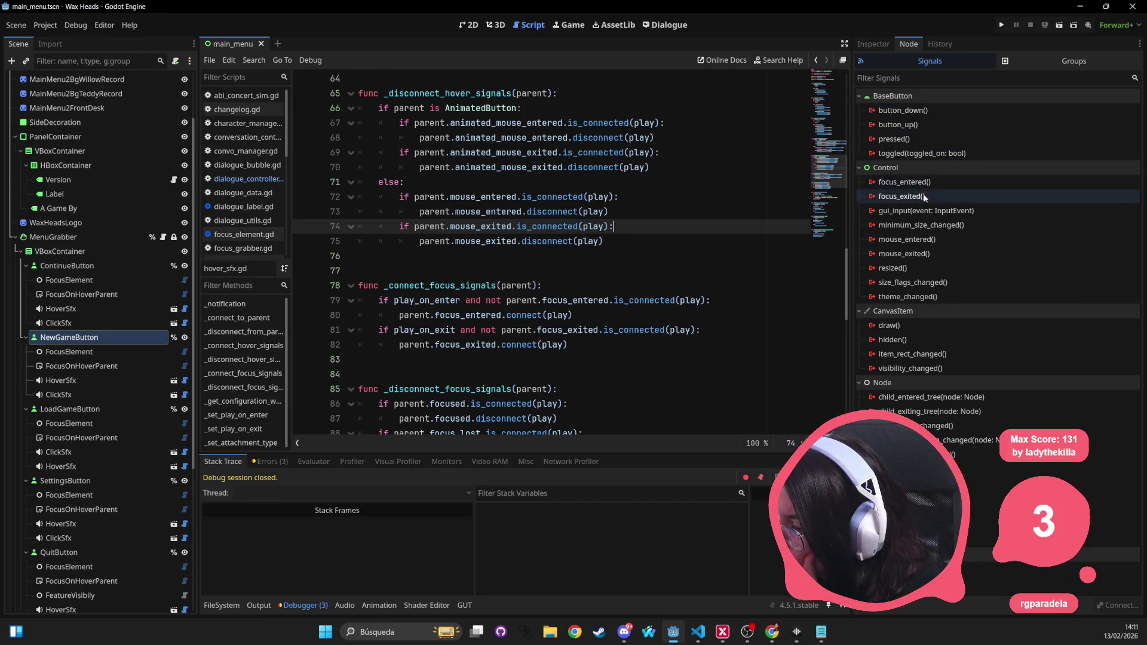
pyautogui.scroll(-3, 570, 293)
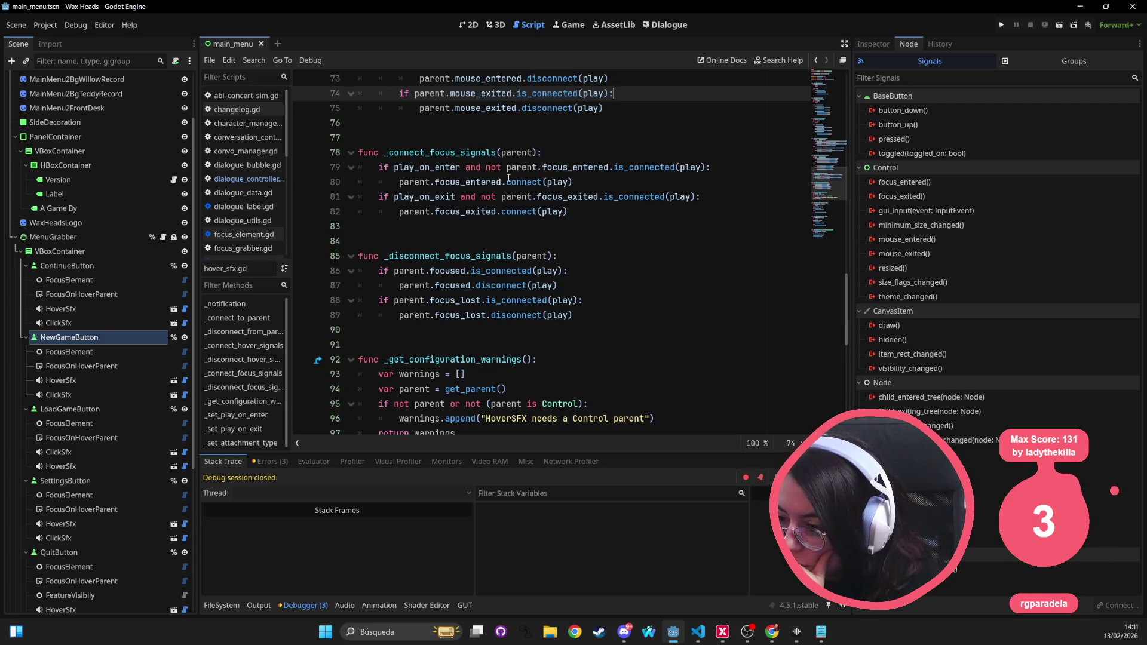
pyautogui.doubleClick(569, 172)
pyautogui.doubleClick(451, 272)
pyautogui.hotkey('ctrl', 'v')
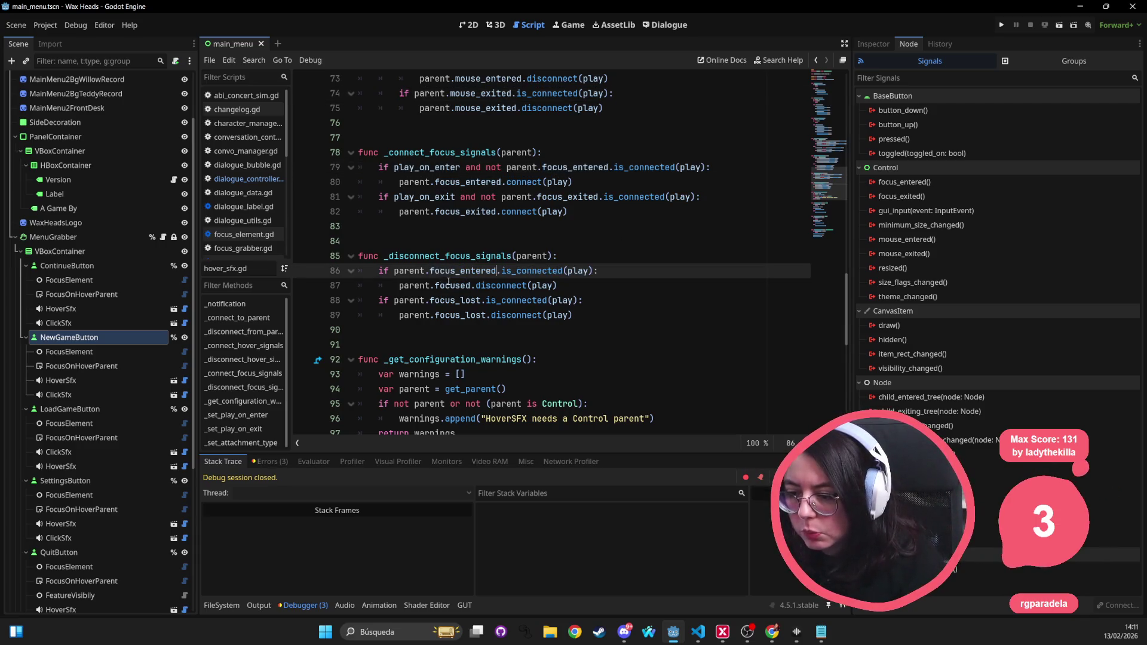
pyautogui.doubleClick(448, 287)
pyautogui.hotkey('ctrl', 'v')
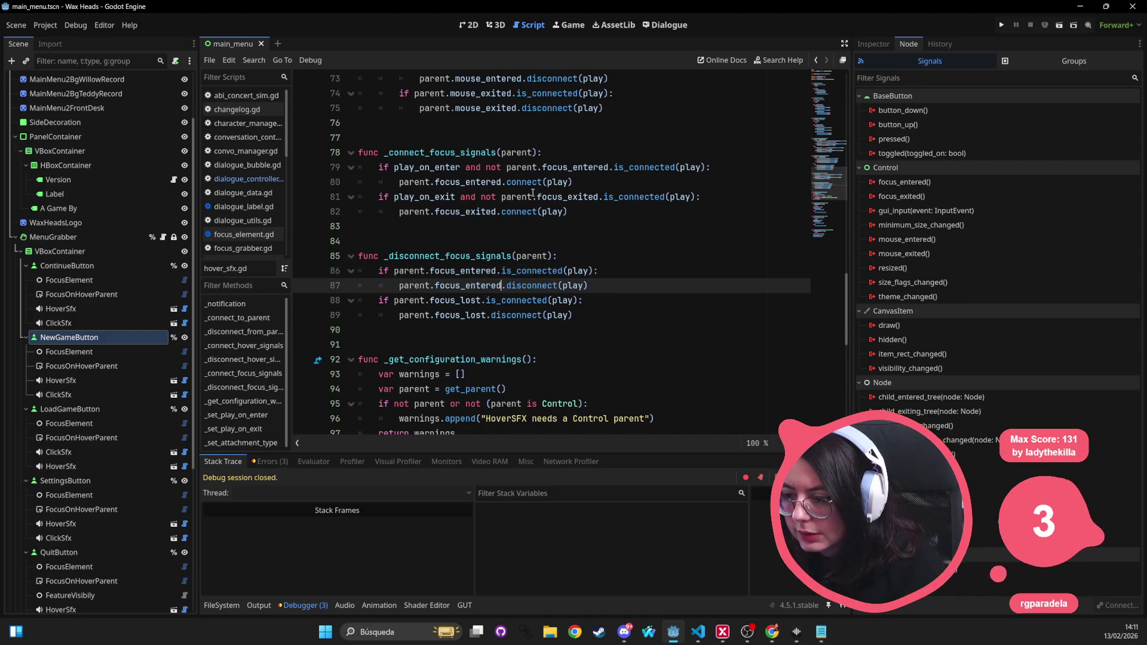
pyautogui.doubleClick(562, 196)
pyautogui.hotkey('ctrl', 'c')
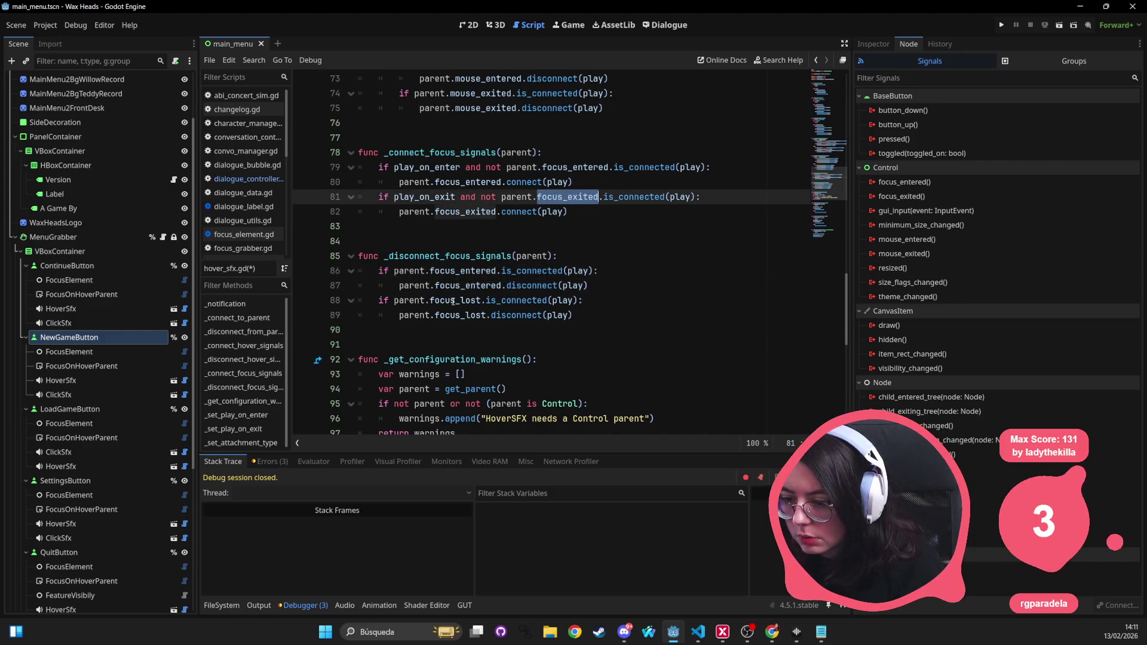
pyautogui.doubleClick(455, 300)
pyautogui.hotkey('ctrl', 'v')
pyautogui.click(452, 315)
pyautogui.doubleClick(452, 315)
pyautogui.hotkey('ctrl', 'v')
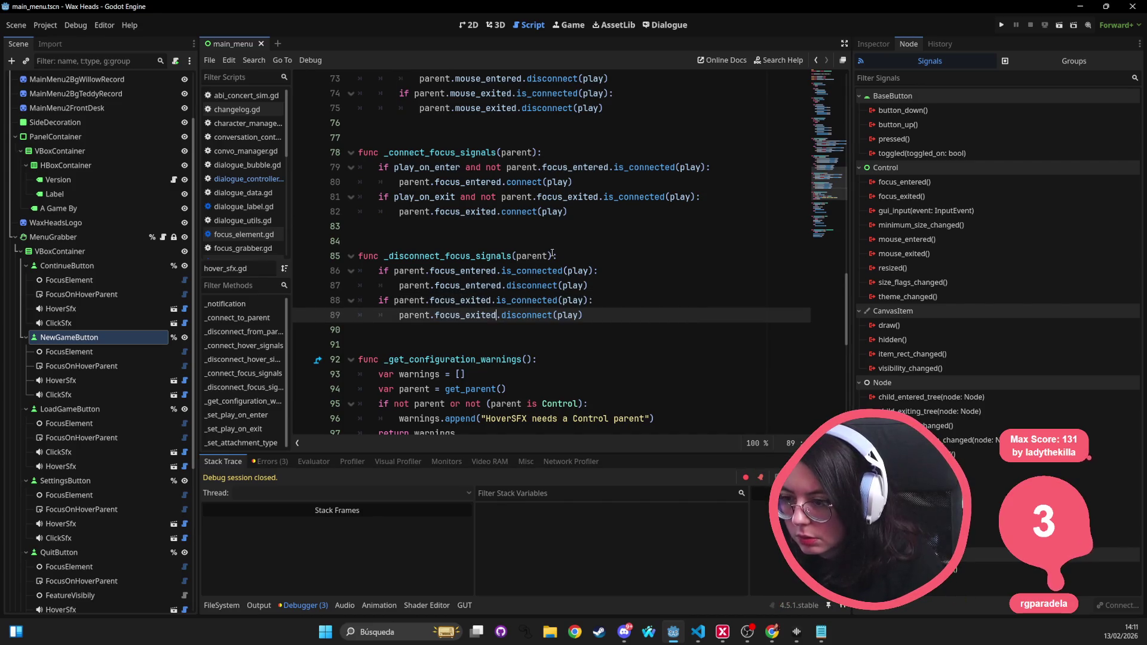
pyautogui.scroll(-3, 504, 256)
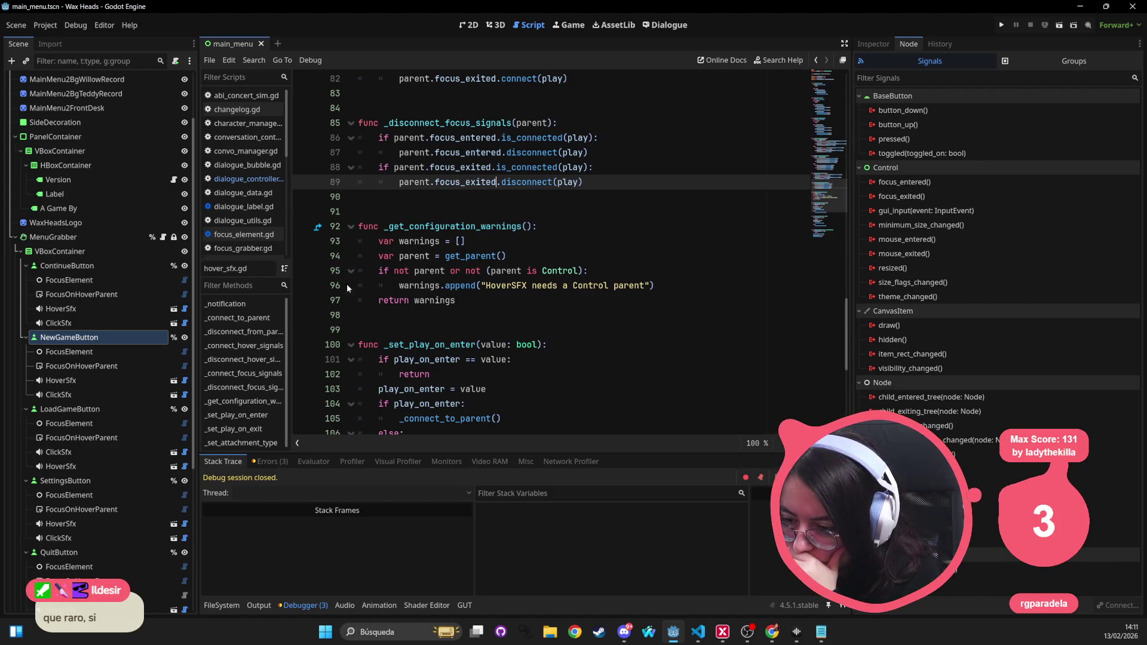
# Step: Type the parent variable in _connect_to_parent (line 23) as Control
pyautogui.scroll(-2, 522, 270)
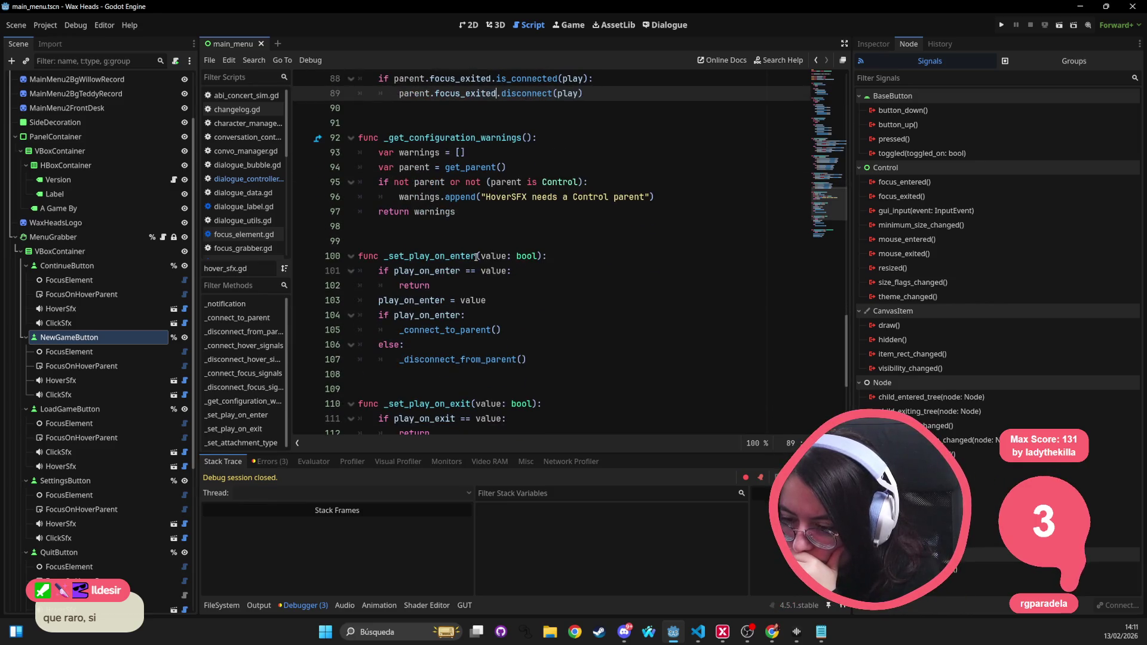
pyautogui.click(552, 177)
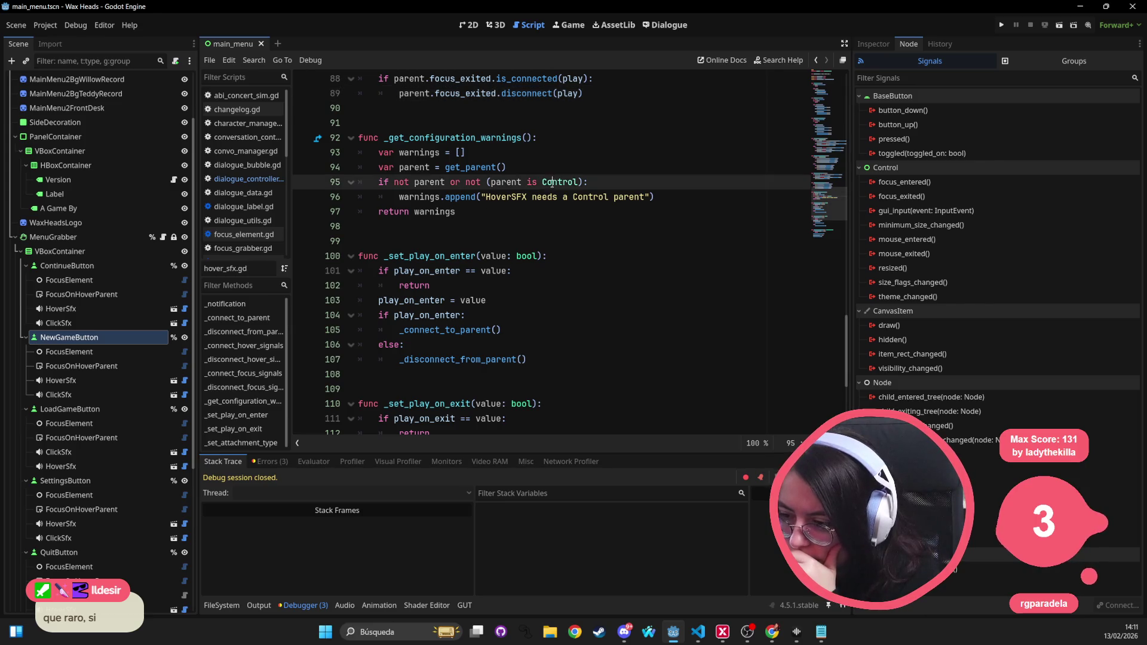
pyautogui.scroll(15, 526, 251)
pyautogui.scroll(12, 522, 254)
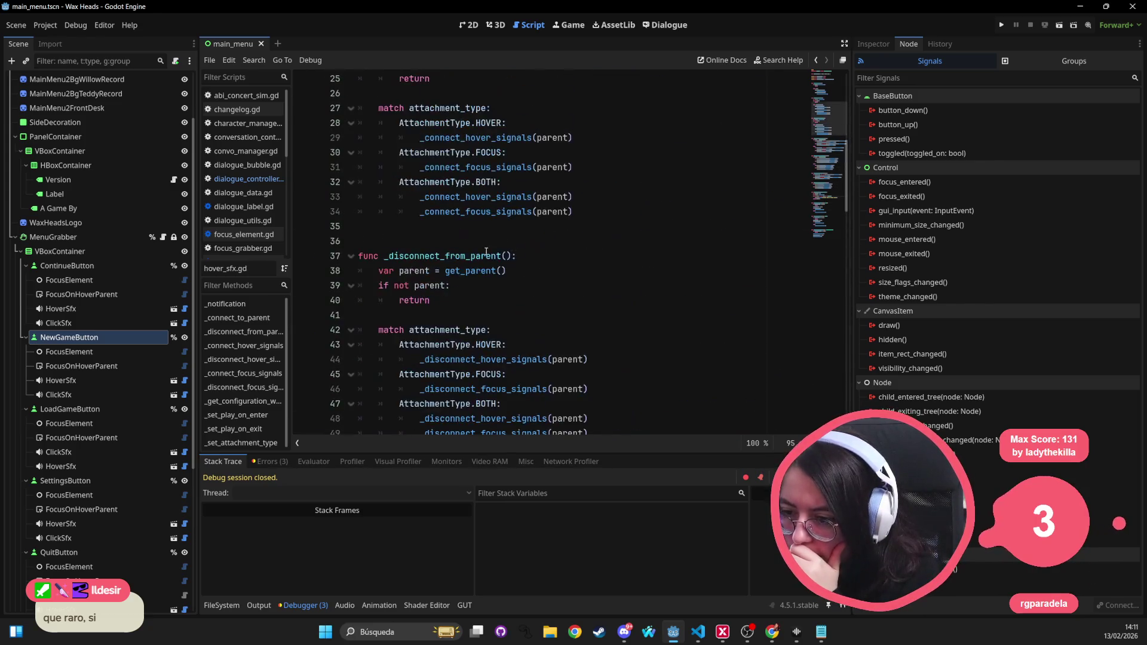
pyautogui.scroll(-3, 467, 251)
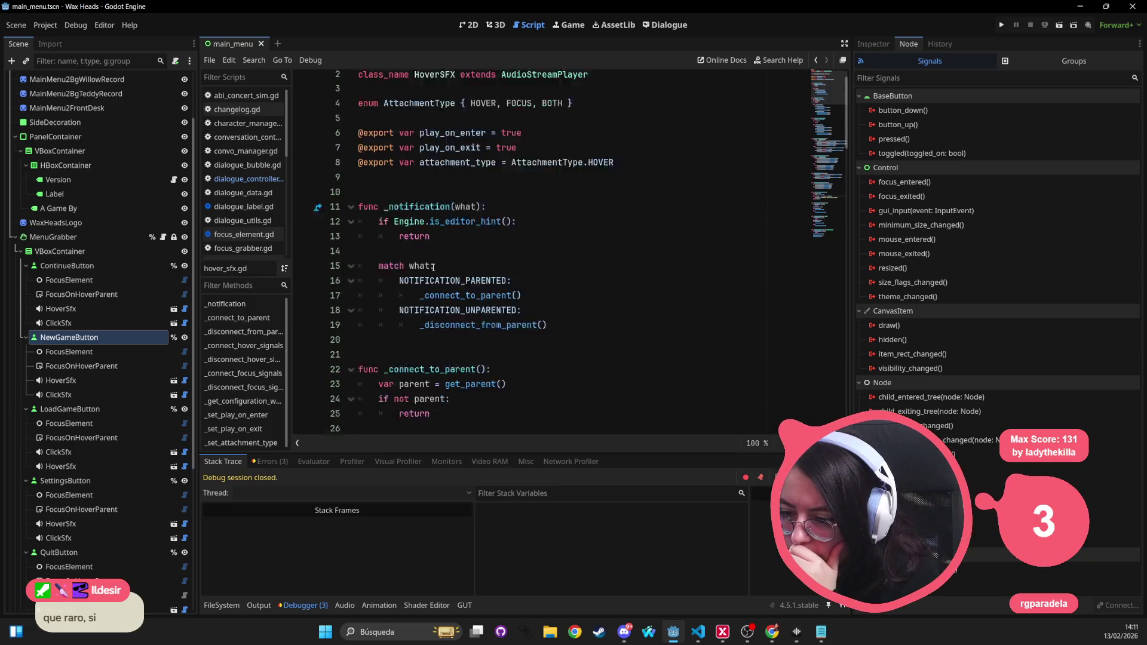
pyautogui.click(523, 269)
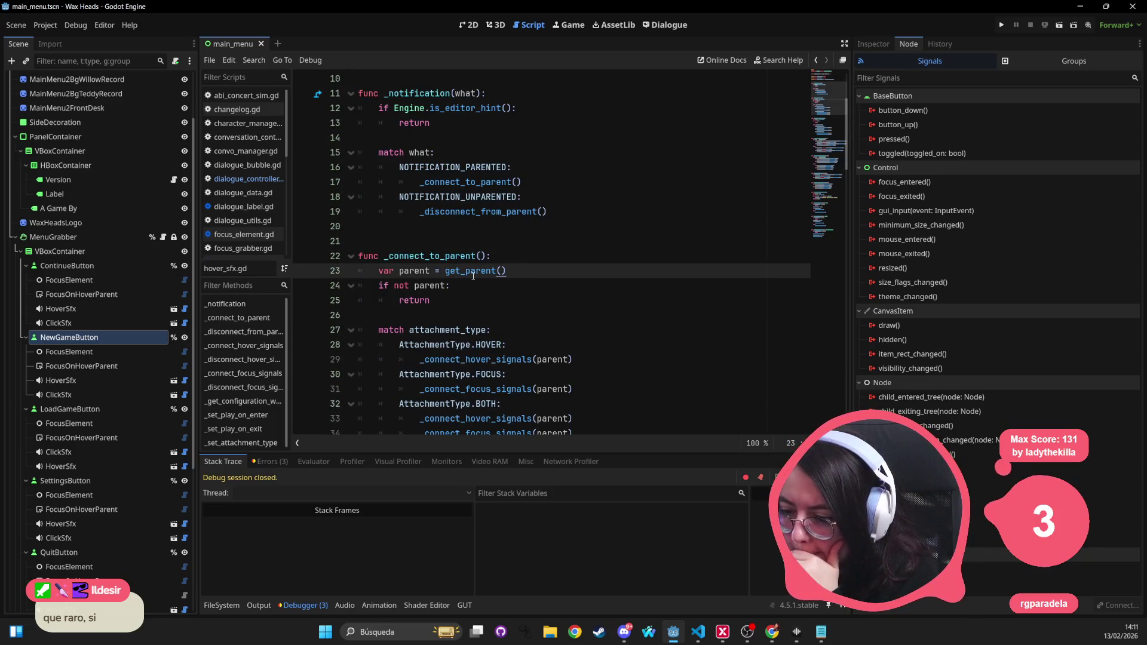
pyautogui.scroll(-1, 454, 251)
pyautogui.write(': Control')
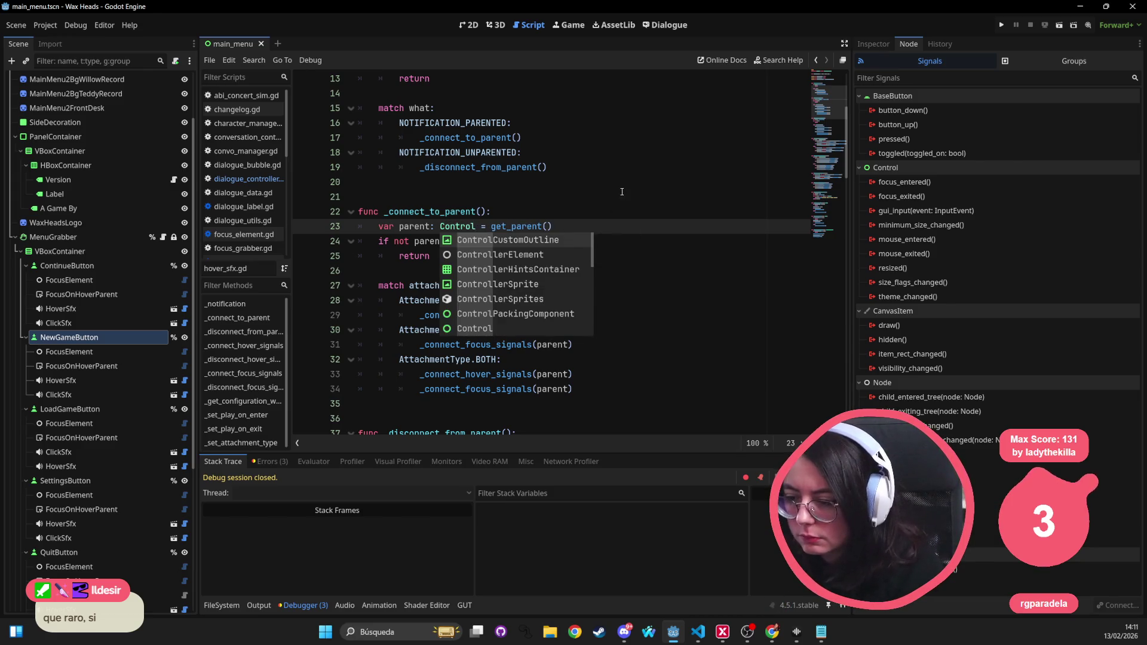
pyautogui.press('Escape')
pyautogui.press('Up')
pyautogui.press('Up')
# Step: Type parent as Control on line 38 in _disconnect_from_parent and save hover_sfx.gd
pyautogui.scroll(-3, 487, 238)
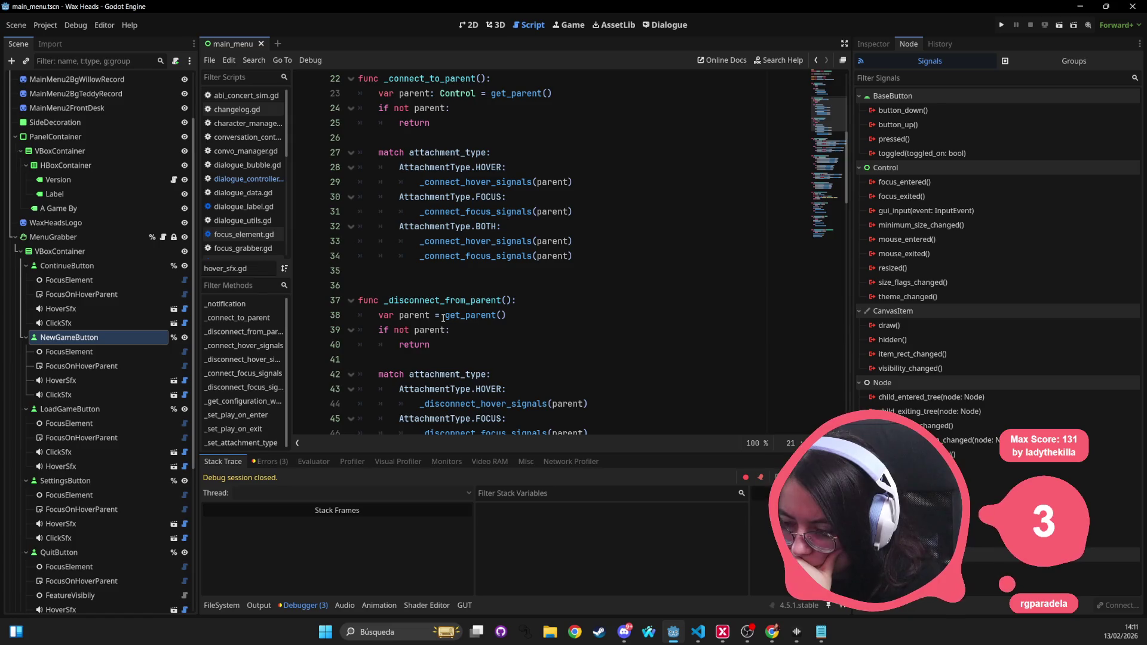
pyautogui.scroll(4, 443, 318)
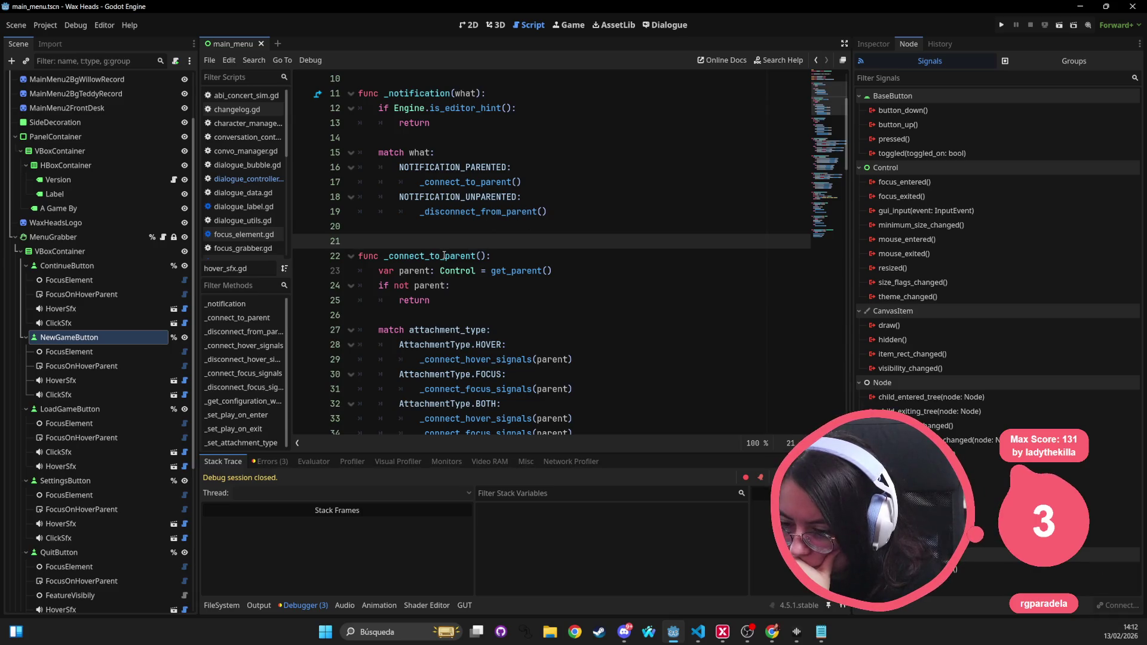
pyautogui.scroll(-6, 542, 277)
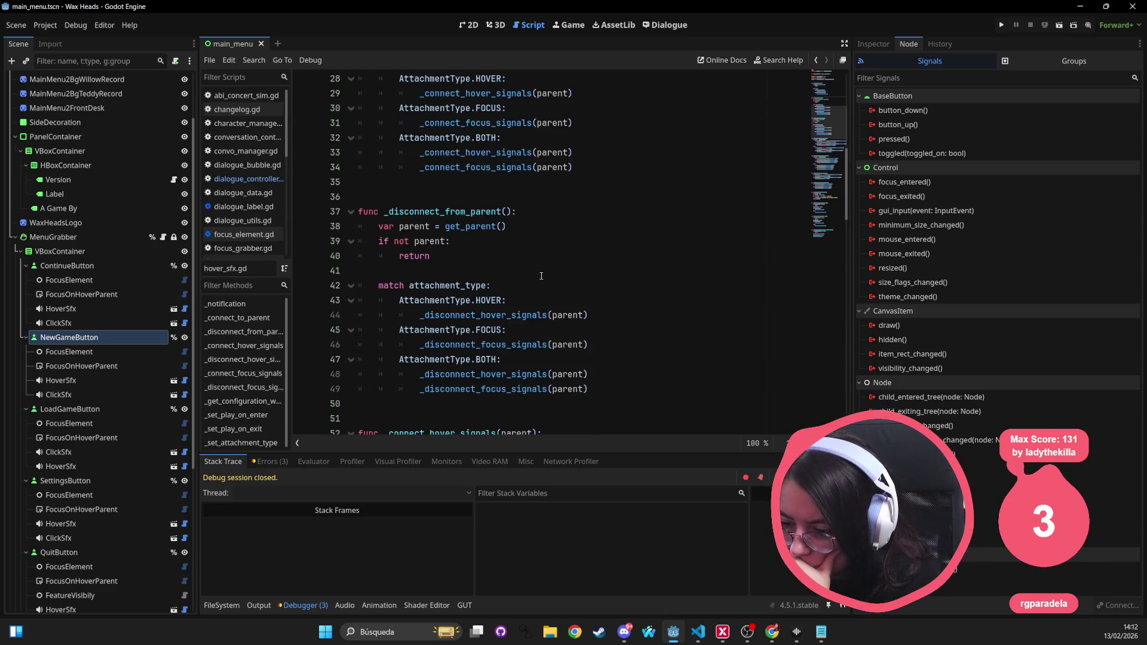
pyautogui.click(523, 224)
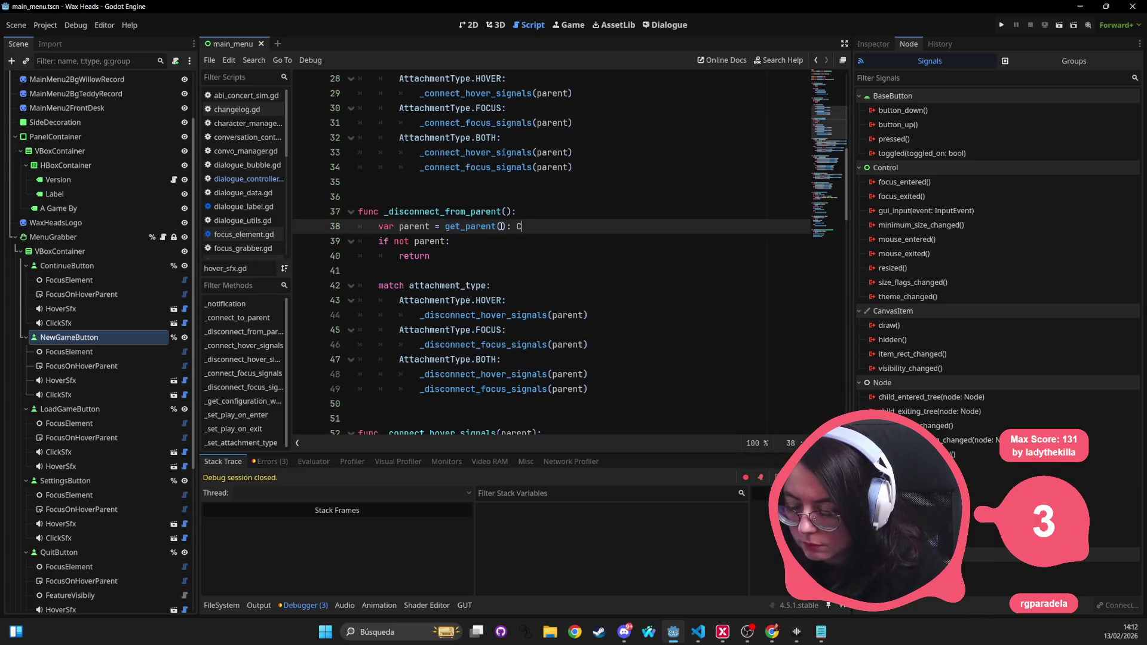
pyautogui.doubleClick(415, 226)
pyautogui.write('parent')
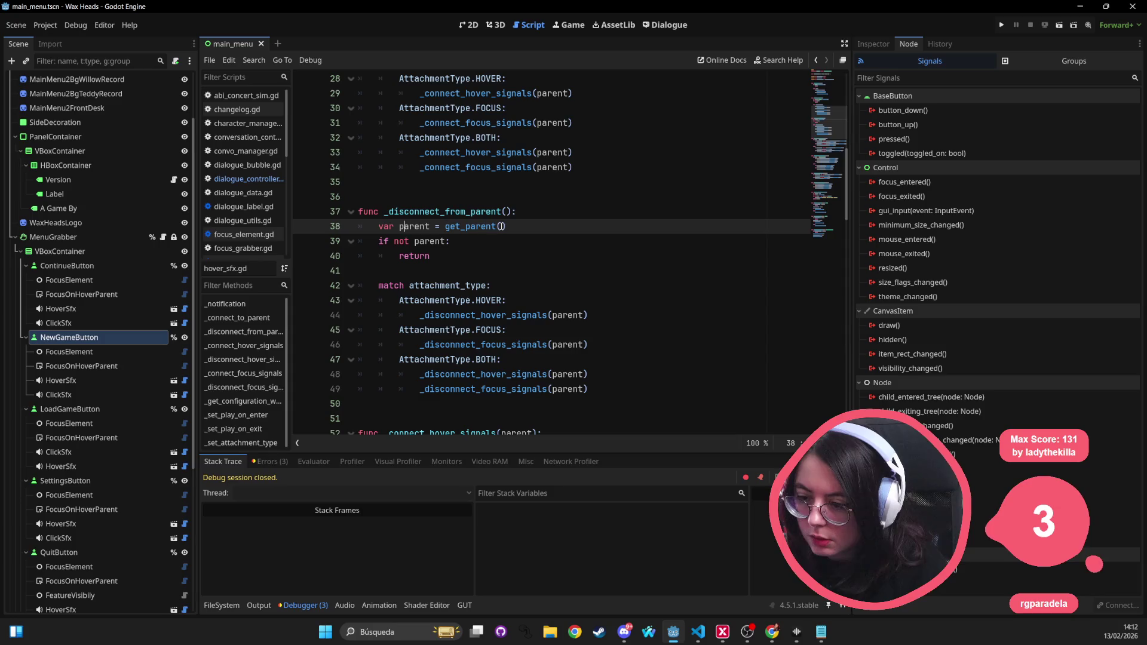
pyautogui.write(':Control')
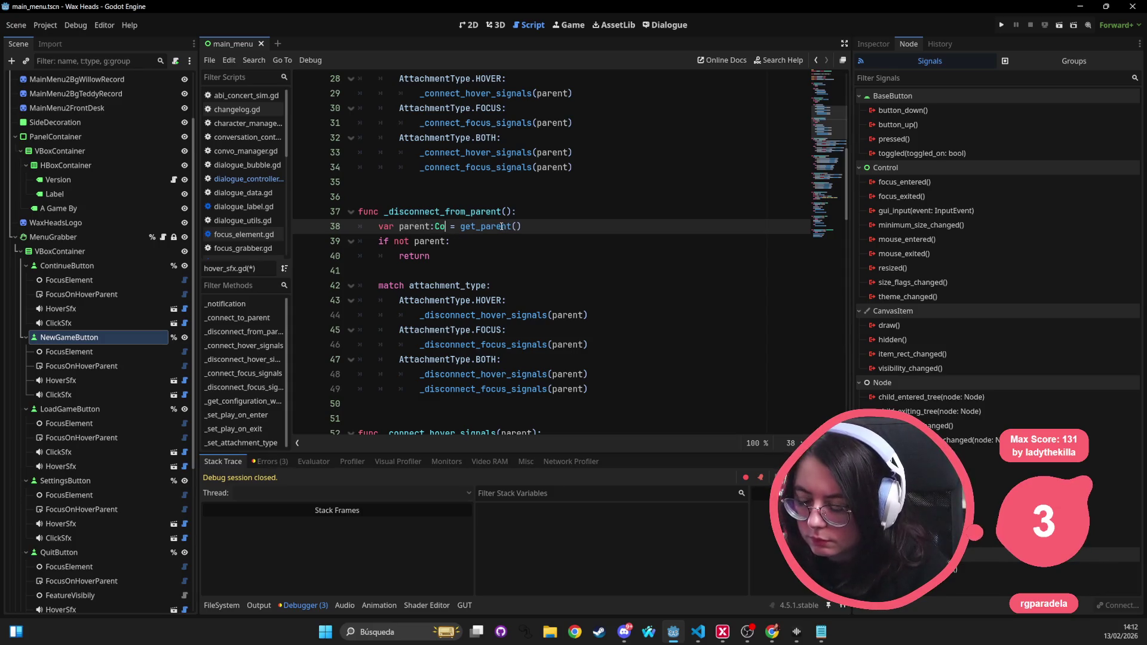
pyautogui.hotkey('ctrl', 's')
pyautogui.scroll(-9, 501, 226)
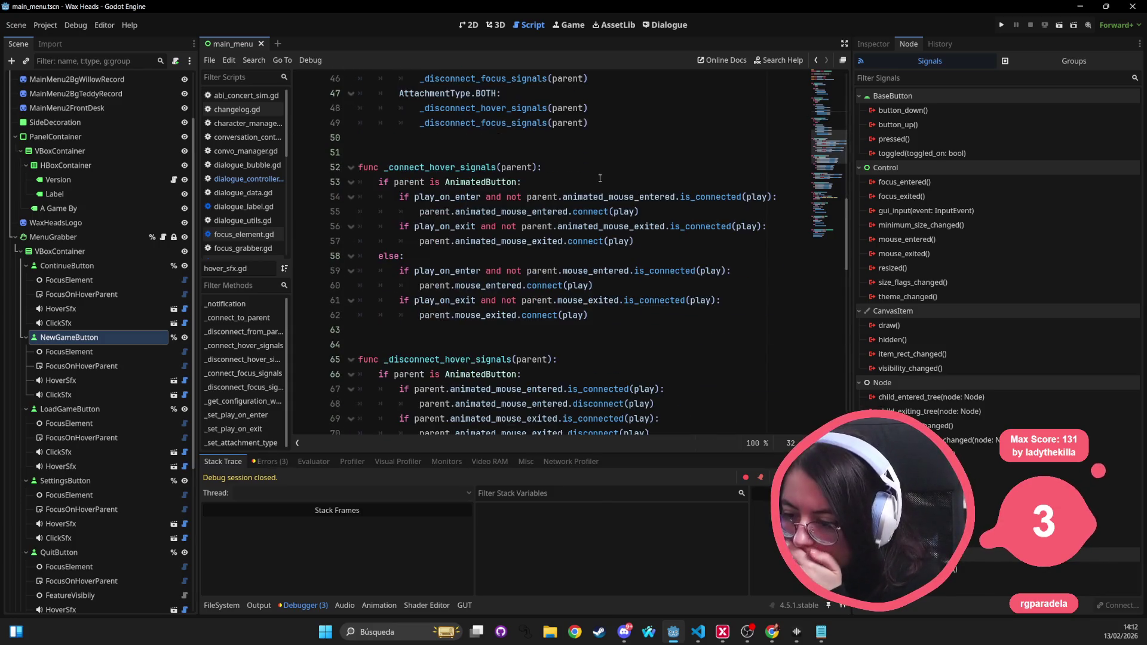
pyautogui.scroll(-8, 485, 225)
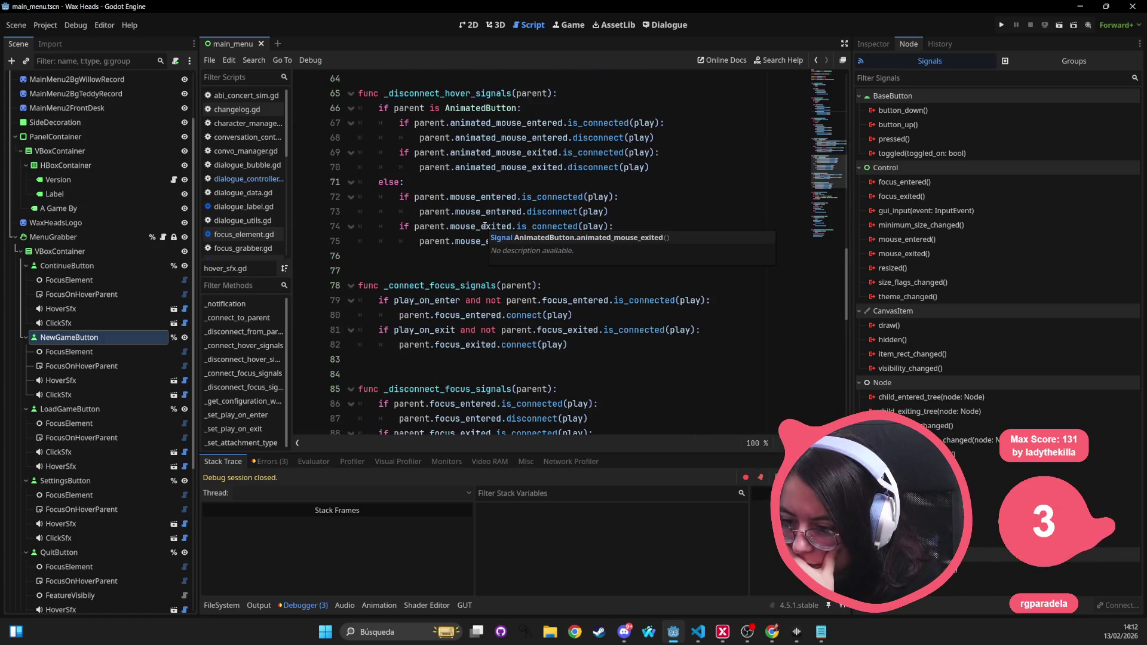
pyautogui.scroll(-3, 472, 239)
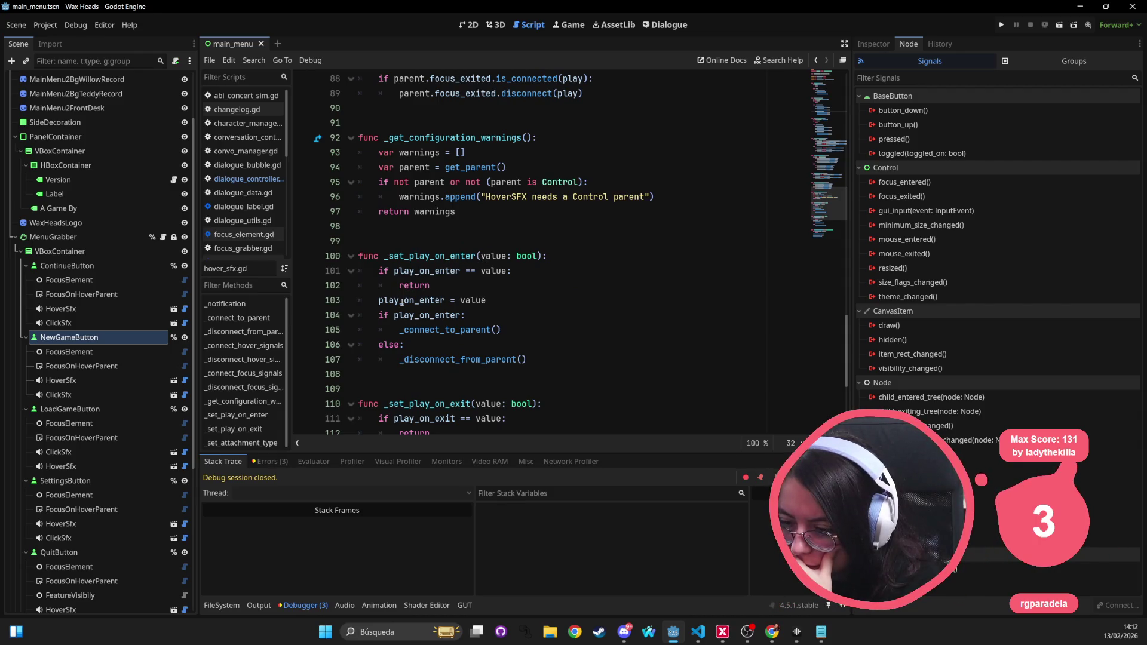
pyautogui.moveTo(460, 336)
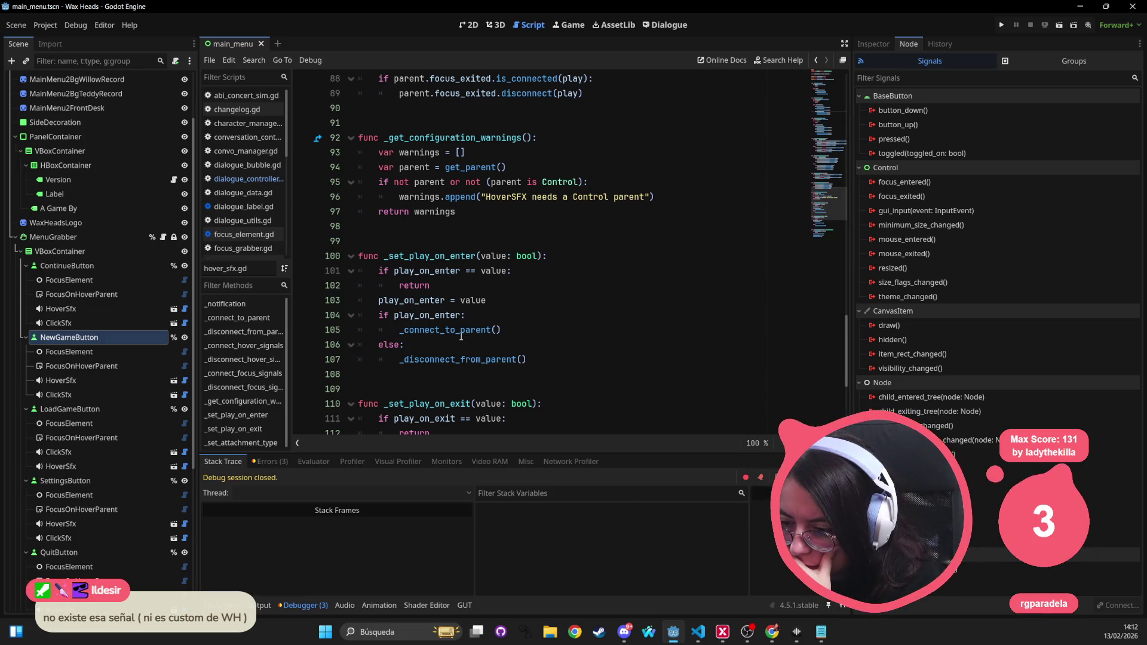
pyautogui.doubleClick(447, 260)
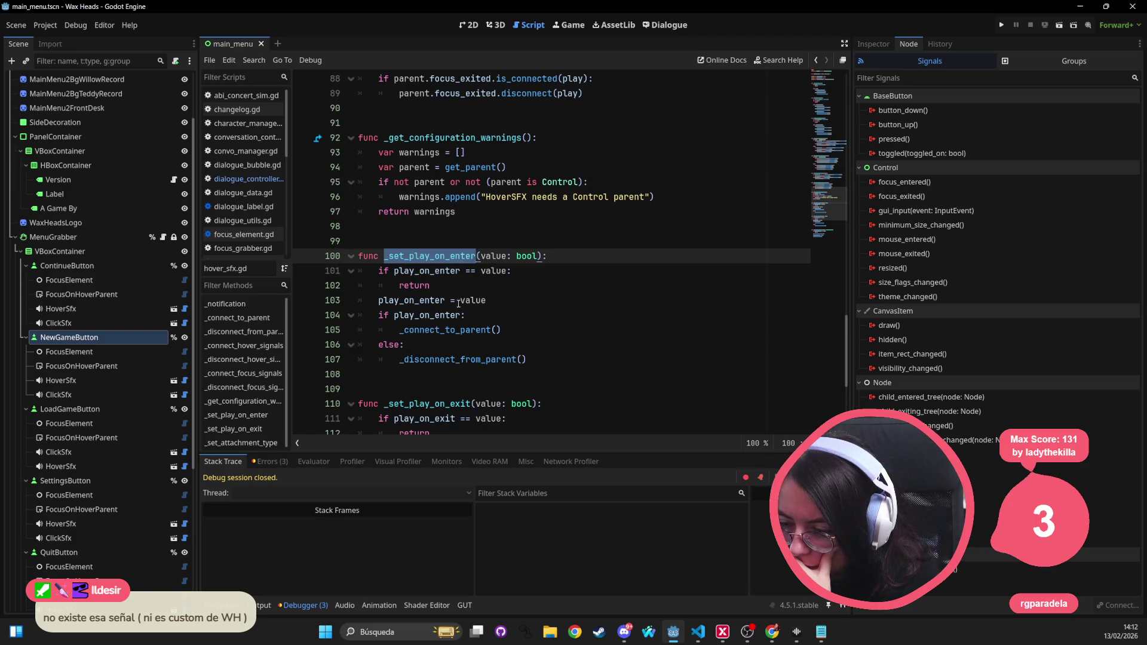
pyautogui.scroll(-5, 466, 295)
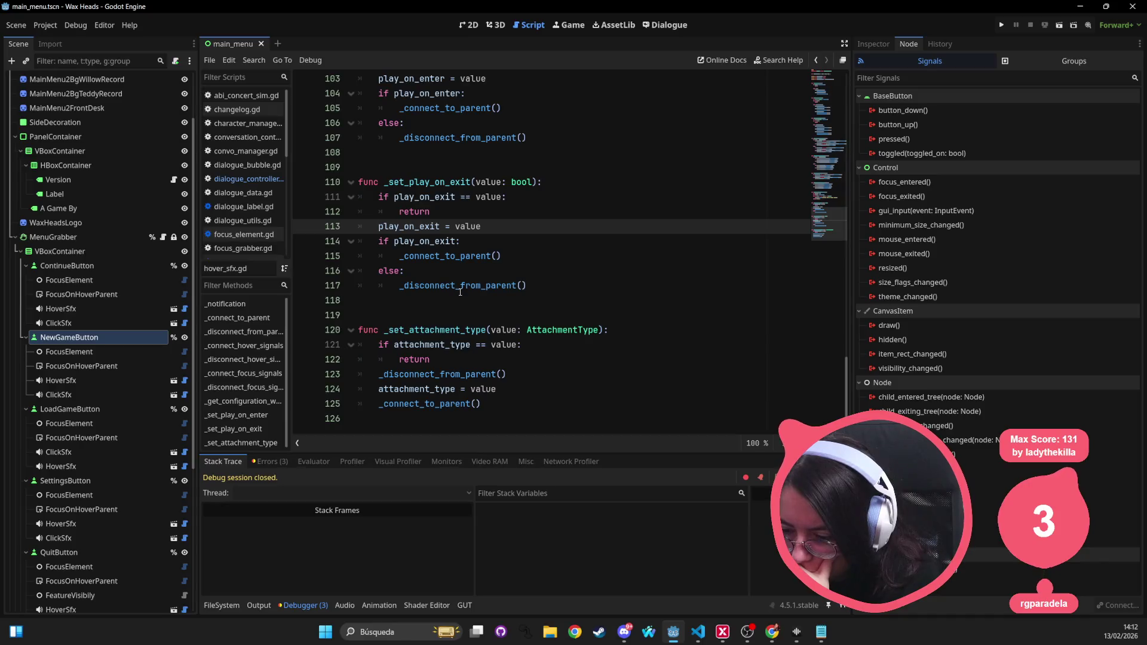
pyautogui.doubleClick(430, 330)
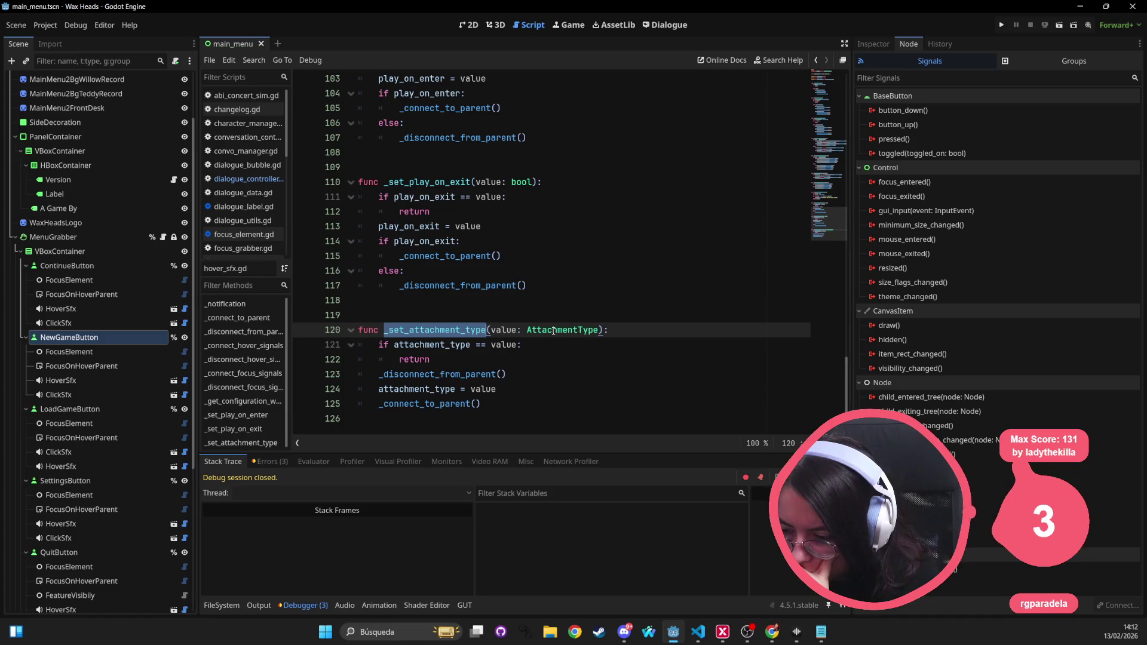
pyautogui.moveTo(554, 330)
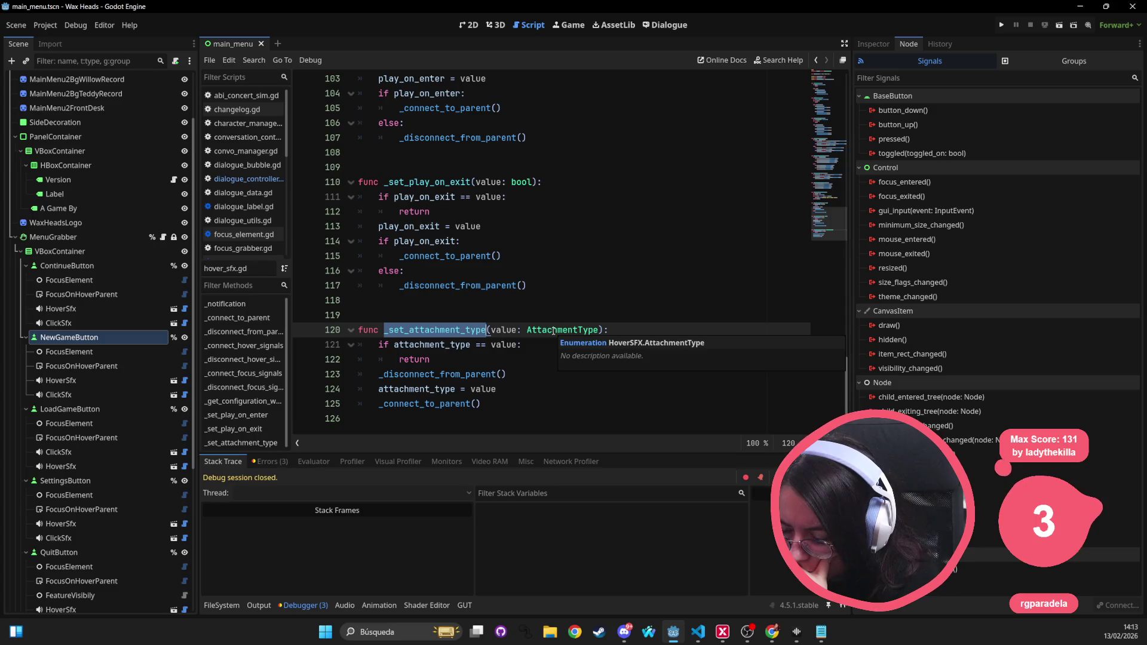
pyautogui.doubleClick(554, 330)
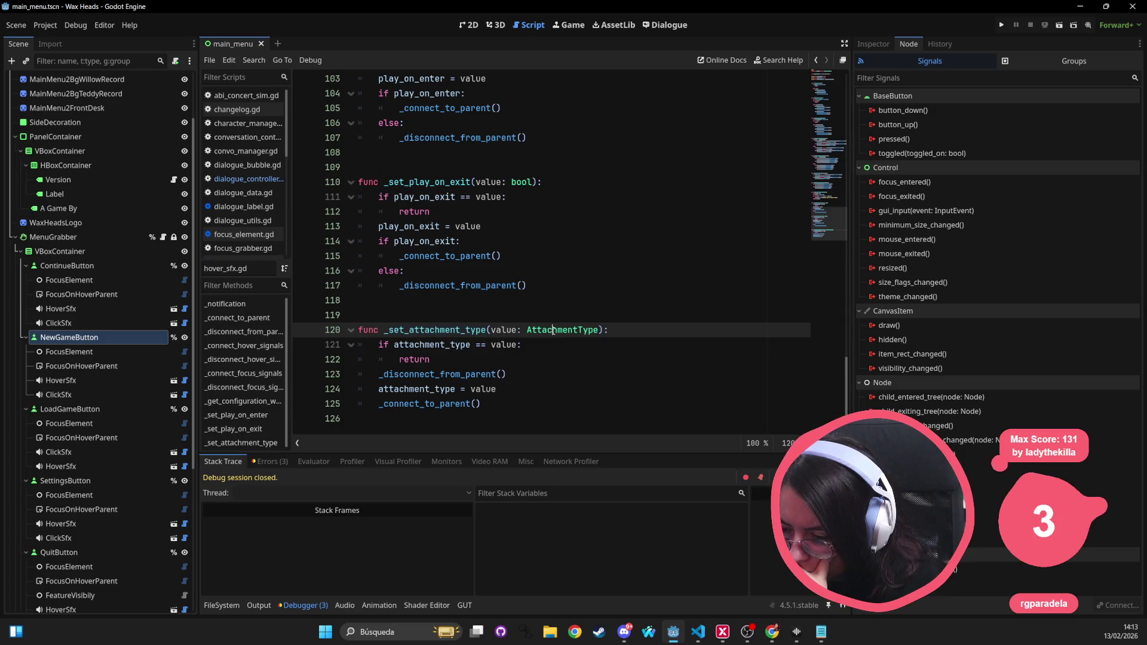
pyautogui.doubleClick(502, 346)
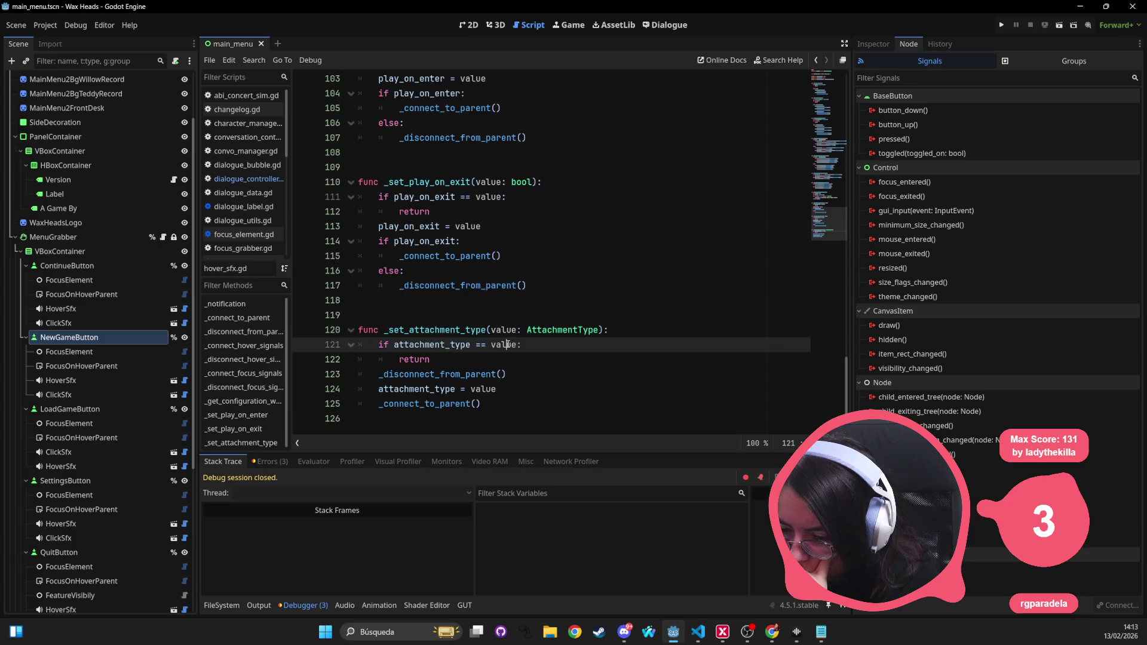
pyautogui.click(431, 374)
pyautogui.click(442, 389)
pyautogui.doubleClick(417, 389)
pyautogui.doubleClick(481, 389)
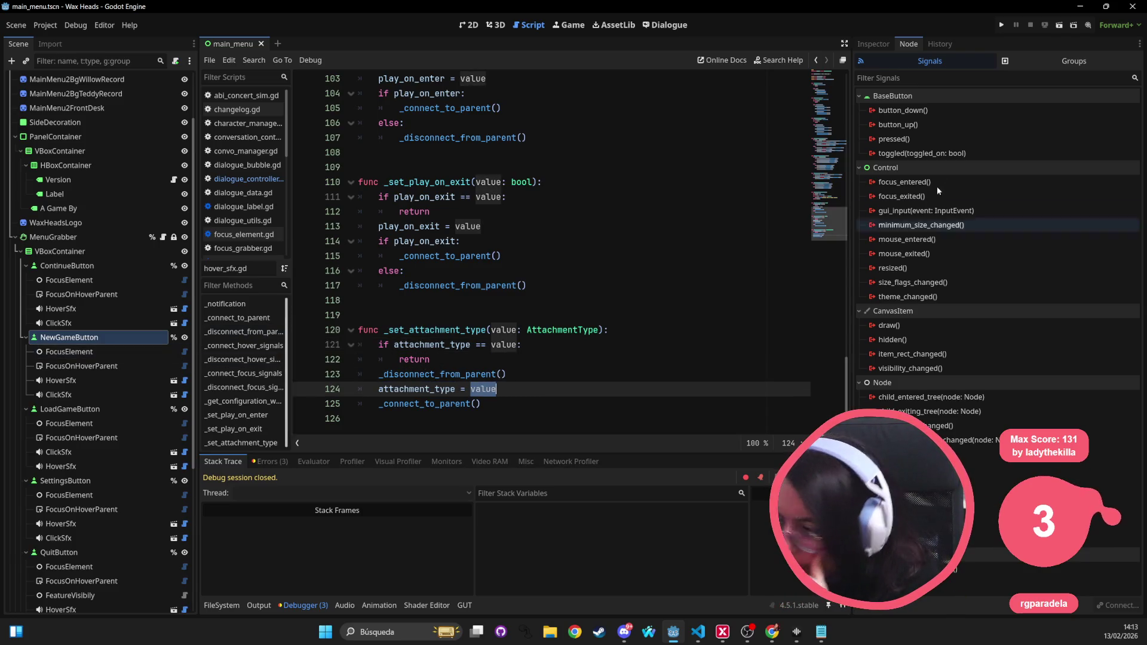
pyautogui.click(63, 311)
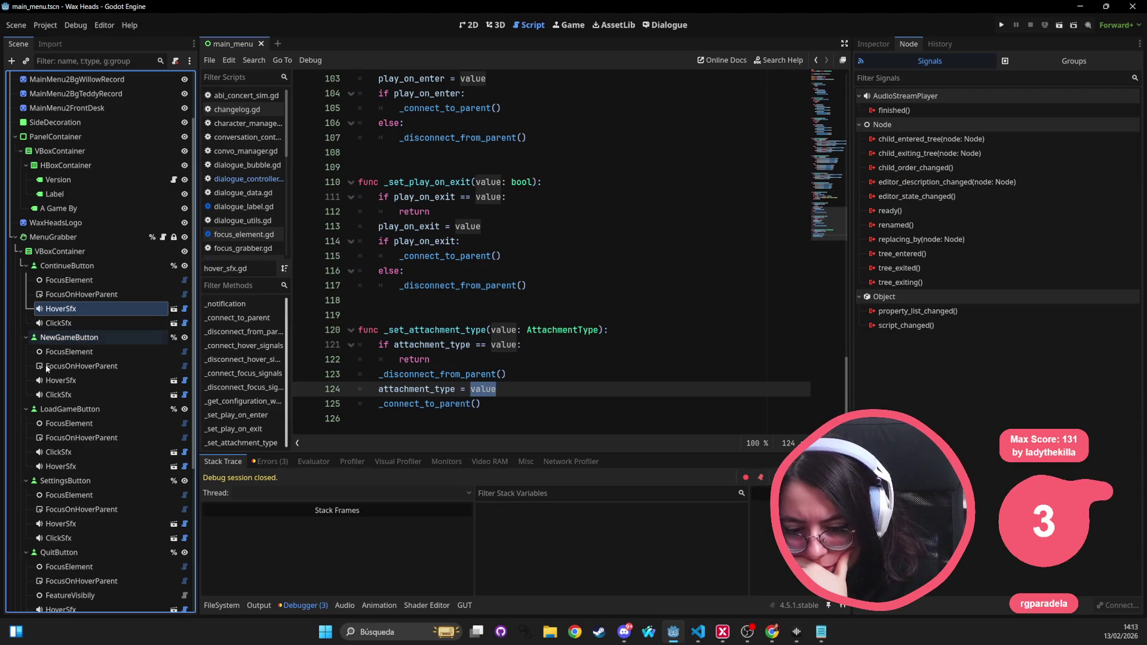
# Step: Inspect NewGameButton's HoverSfx properties, keeping Attachment Type on Focus
pyautogui.click(78, 380)
pyautogui.click(873, 45)
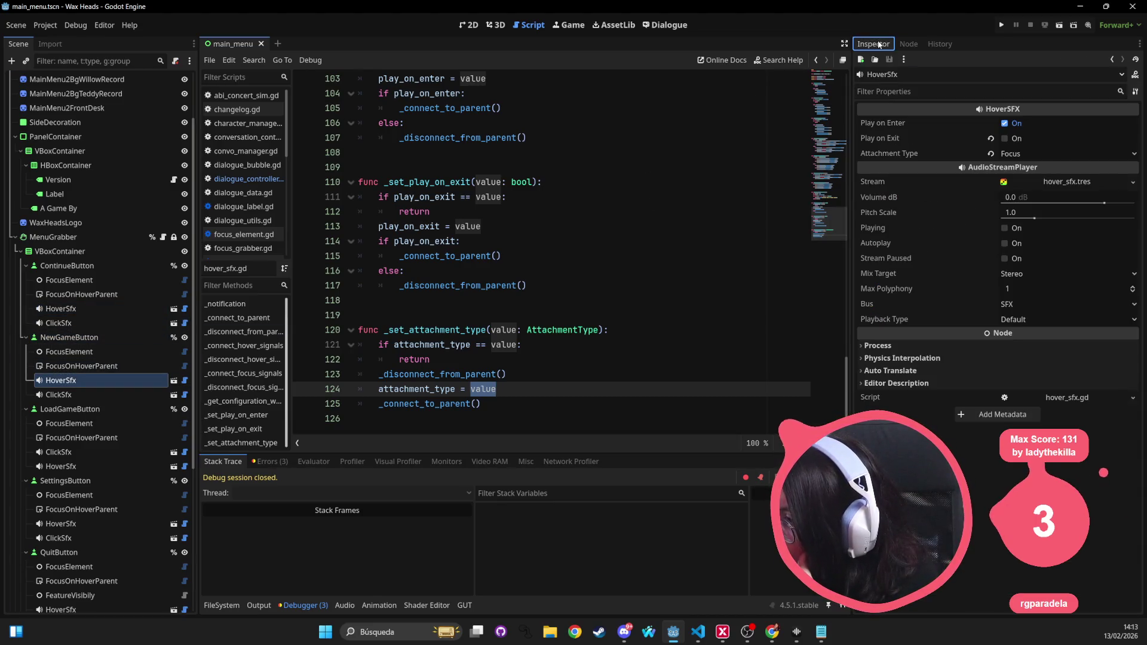
pyautogui.click(1027, 154)
pyautogui.click(1016, 179)
# Step: Review the play_on_exit code in the script and select lines 112–114 of the exit setter
pyautogui.tripleClick(430, 374)
pyautogui.click(457, 371)
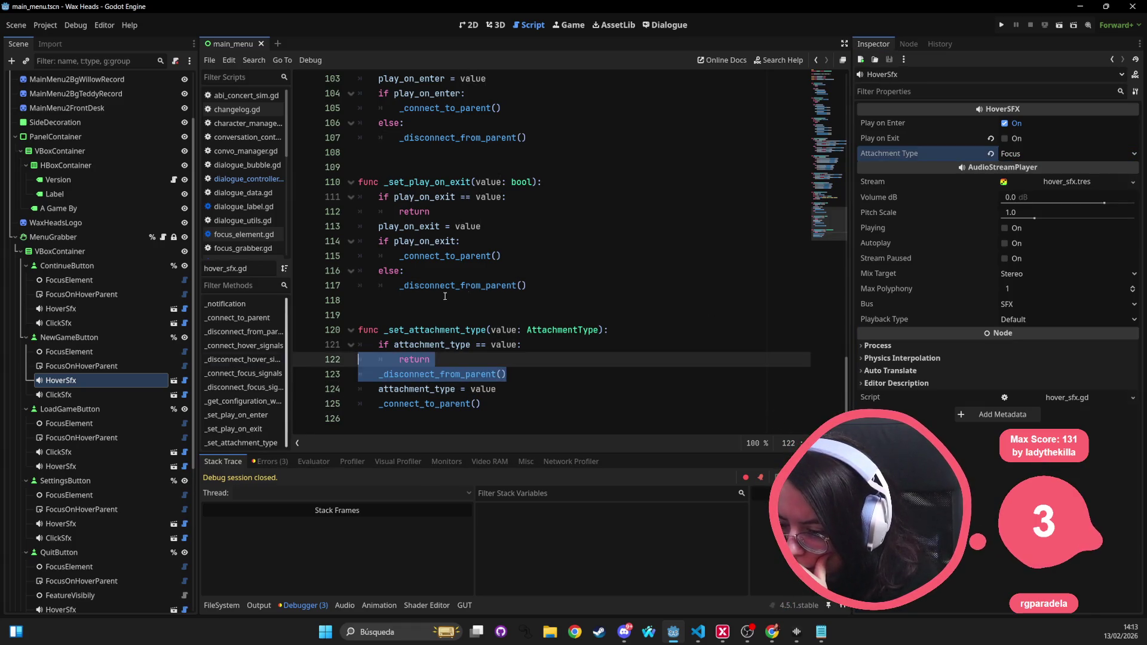
pyautogui.press('Up')
pyautogui.press('Up')
pyautogui.press('Up')
pyautogui.click(624, 154)
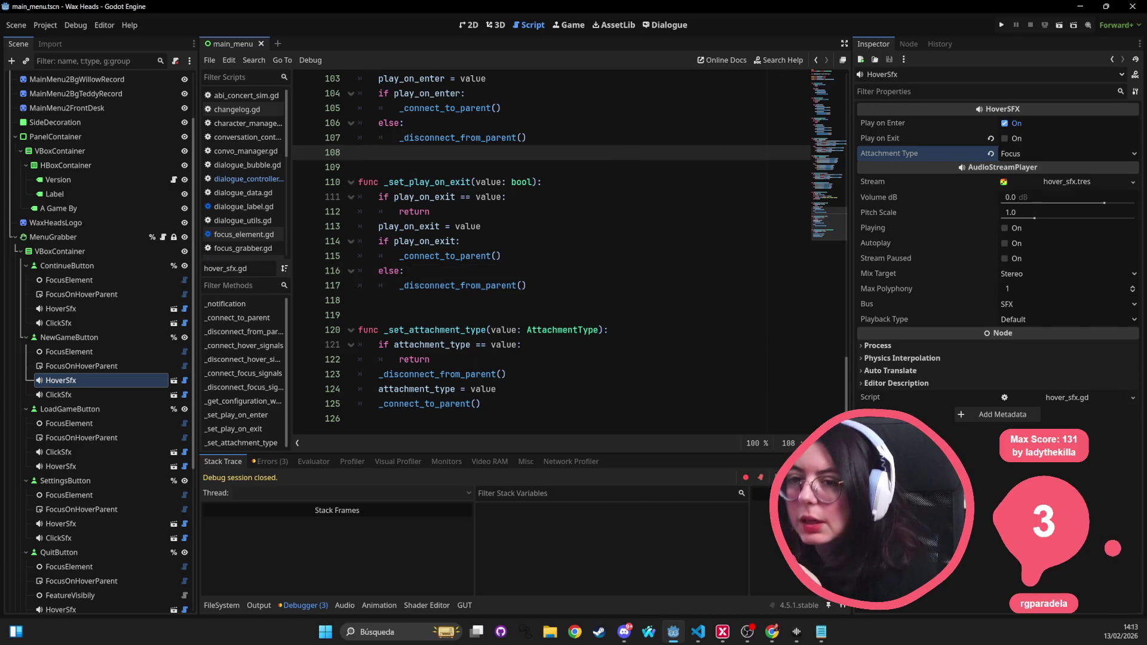
pyautogui.click(578, 229)
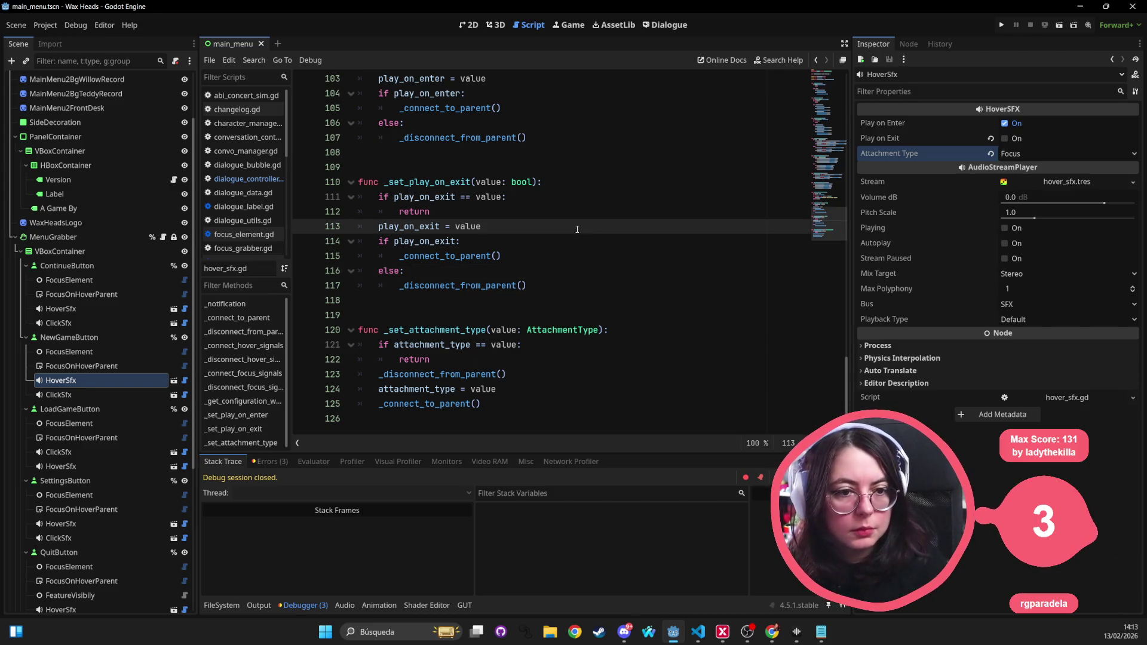
pyautogui.click(1080, 6)
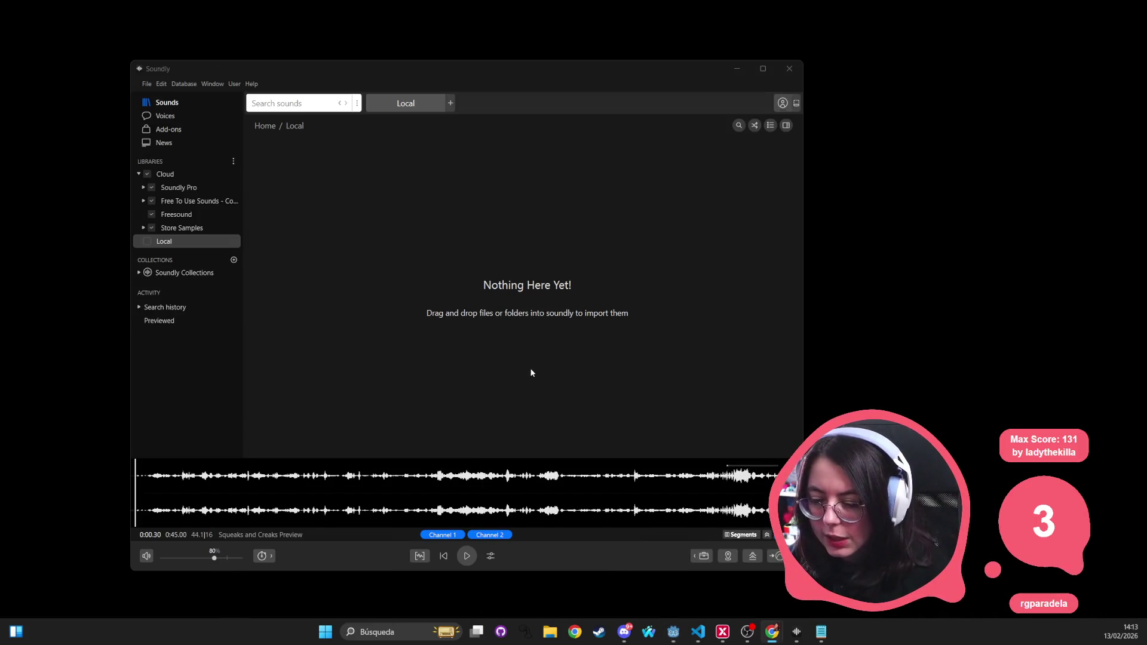
pyautogui.hotkey('alt', 'Tab')
pyautogui.moveTo(532, 213); pyautogui.dragTo(532, 242)
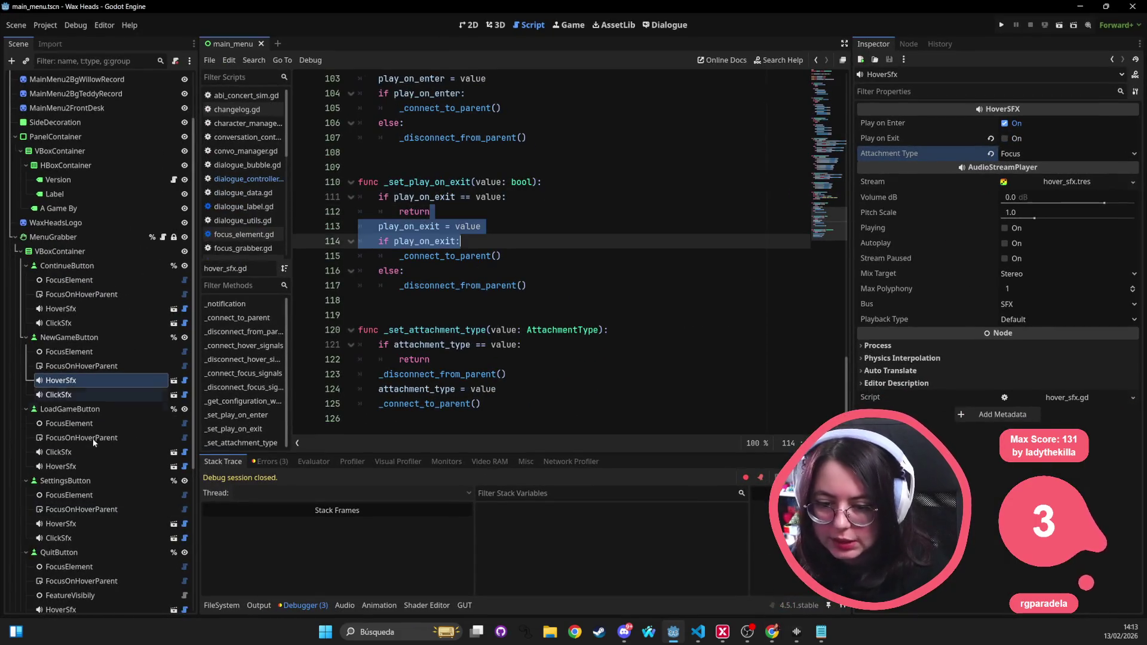
# Step: Run the game, decline the new-game overwrite prompt twice, and continue the saved game
pyautogui.click(1002, 25)
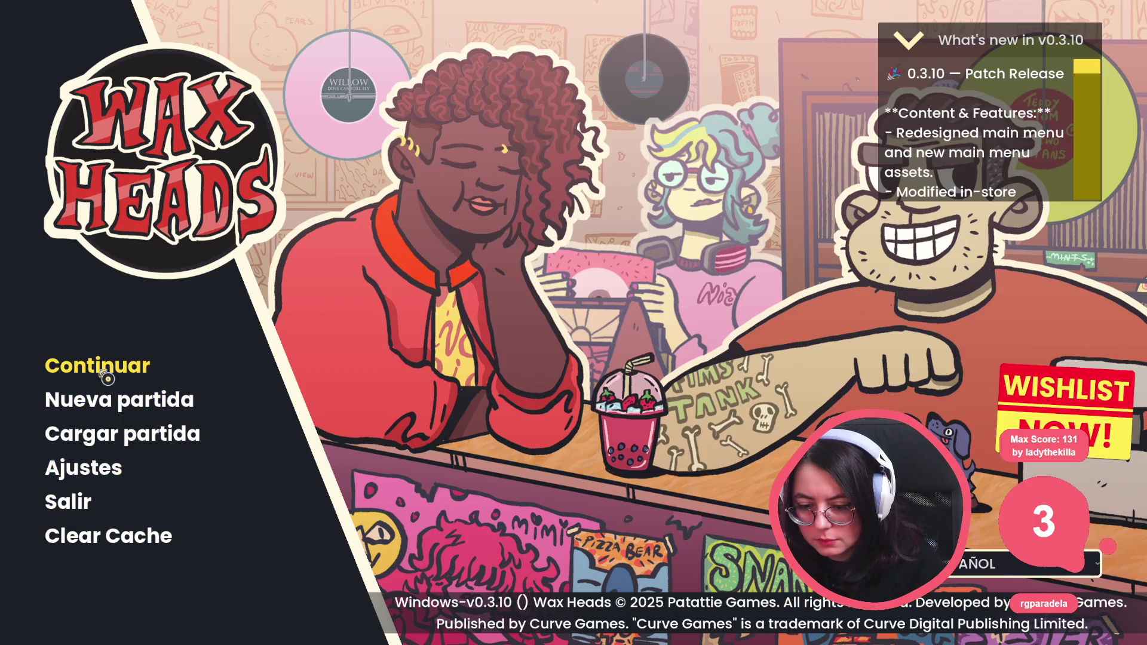
pyautogui.click(103, 402)
pyautogui.press('Escape')
pyautogui.click(119, 413)
pyautogui.press('Escape')
pyautogui.click(116, 379)
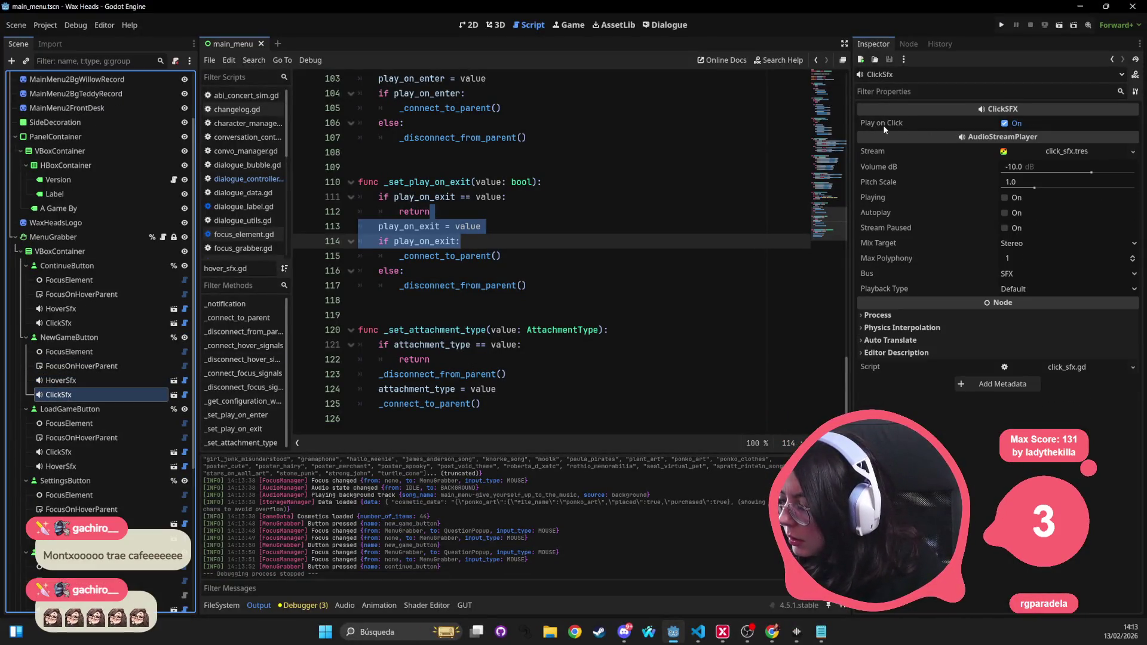
# Step: Open the ClickSfx script and read its notification handling and pressed-signal connect logic
pyautogui.click(1080, 152)
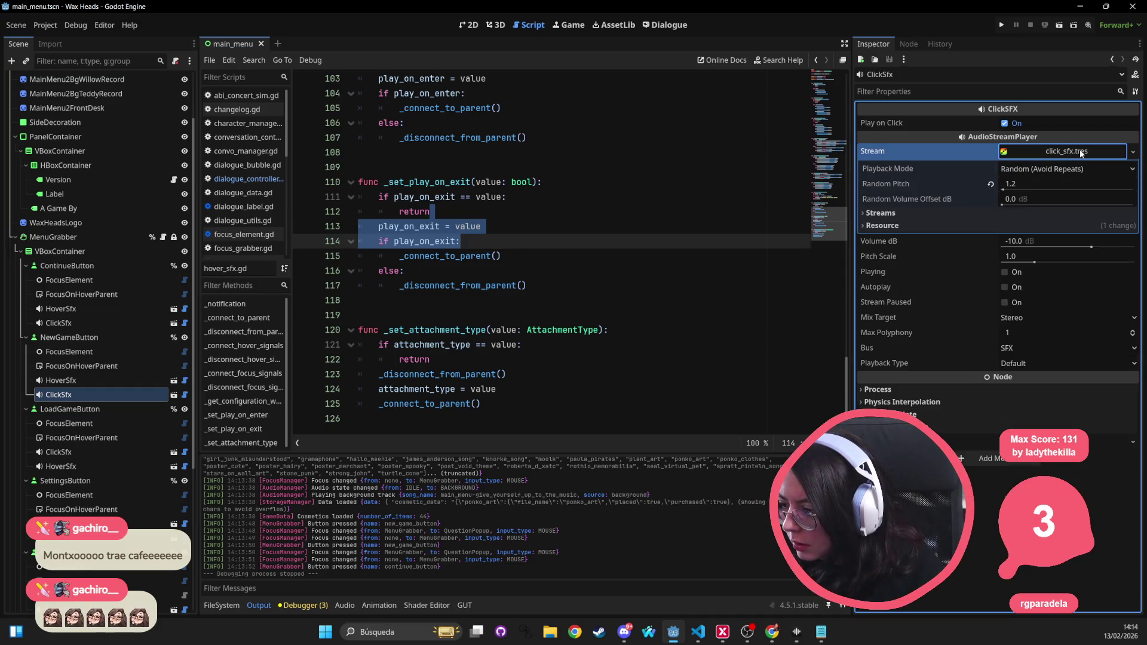
pyautogui.click(174, 395)
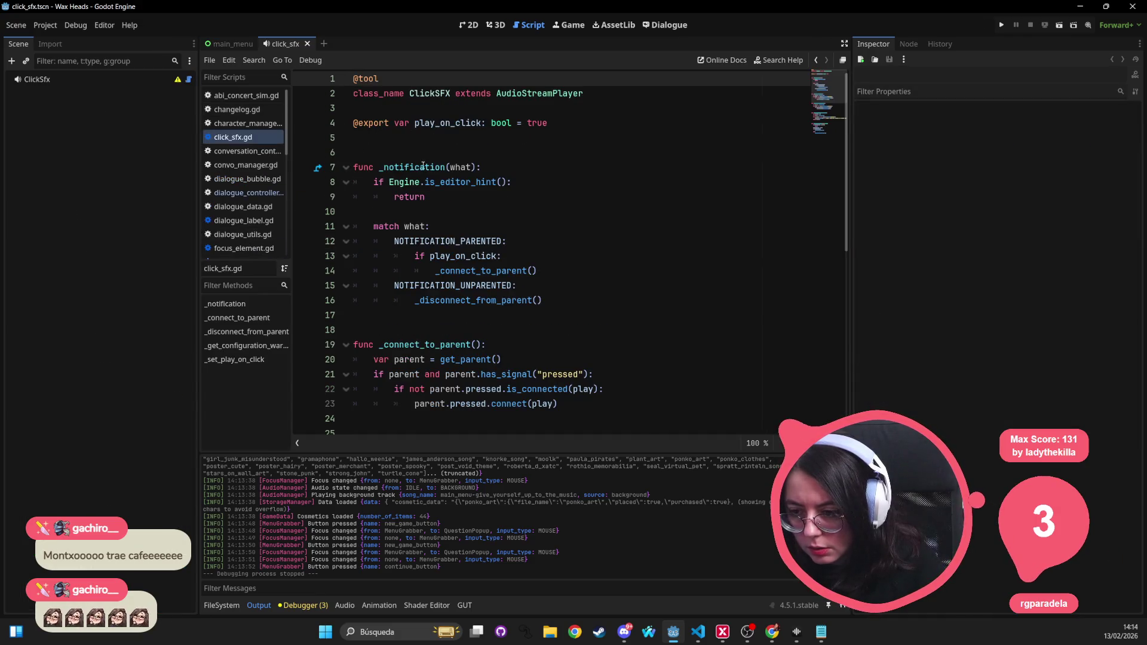
pyautogui.click(553, 236)
pyautogui.press('Down')
pyautogui.press('Down')
pyautogui.press('Down')
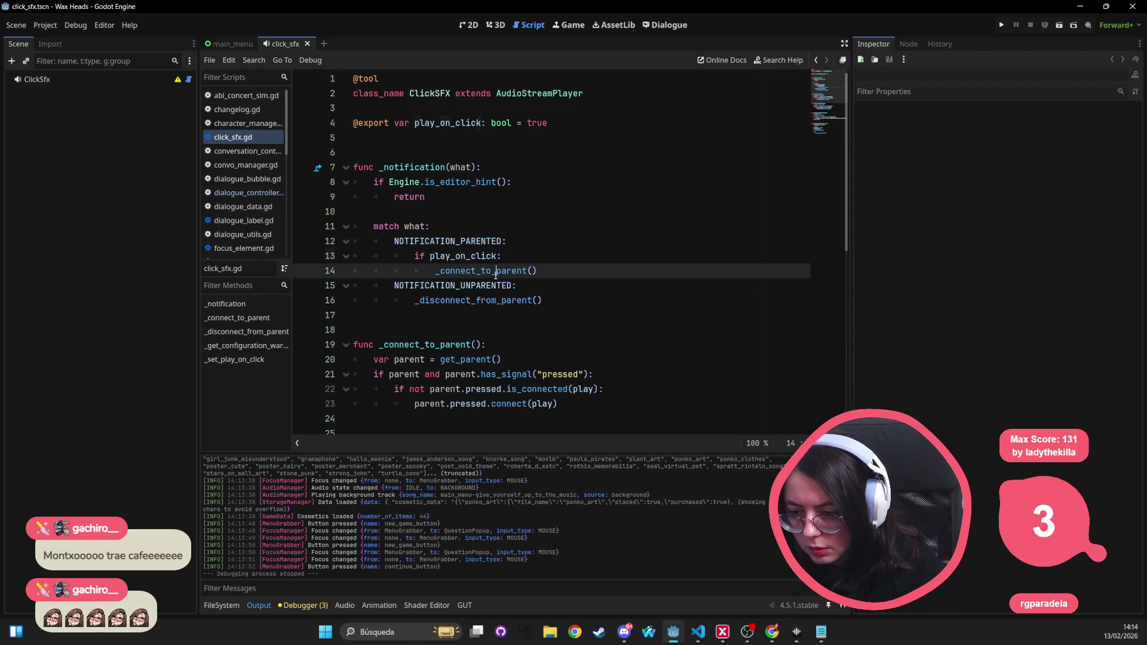
pyautogui.doubleClick(426, 286)
pyautogui.doubleClick(421, 300)
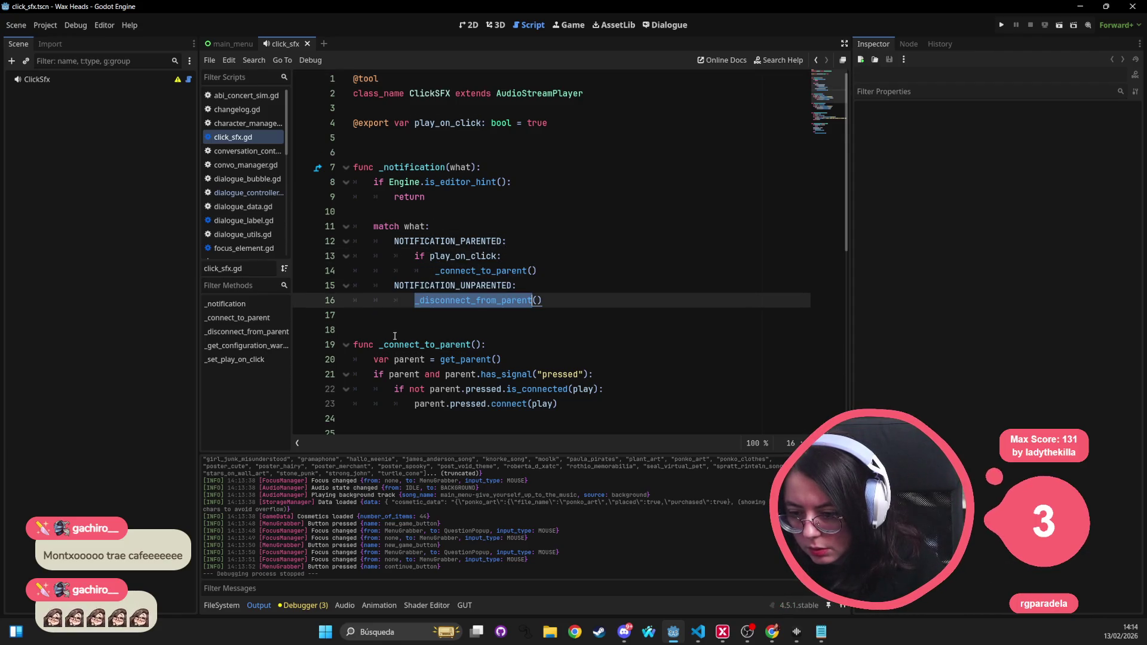
pyautogui.scroll(-1, 394, 334)
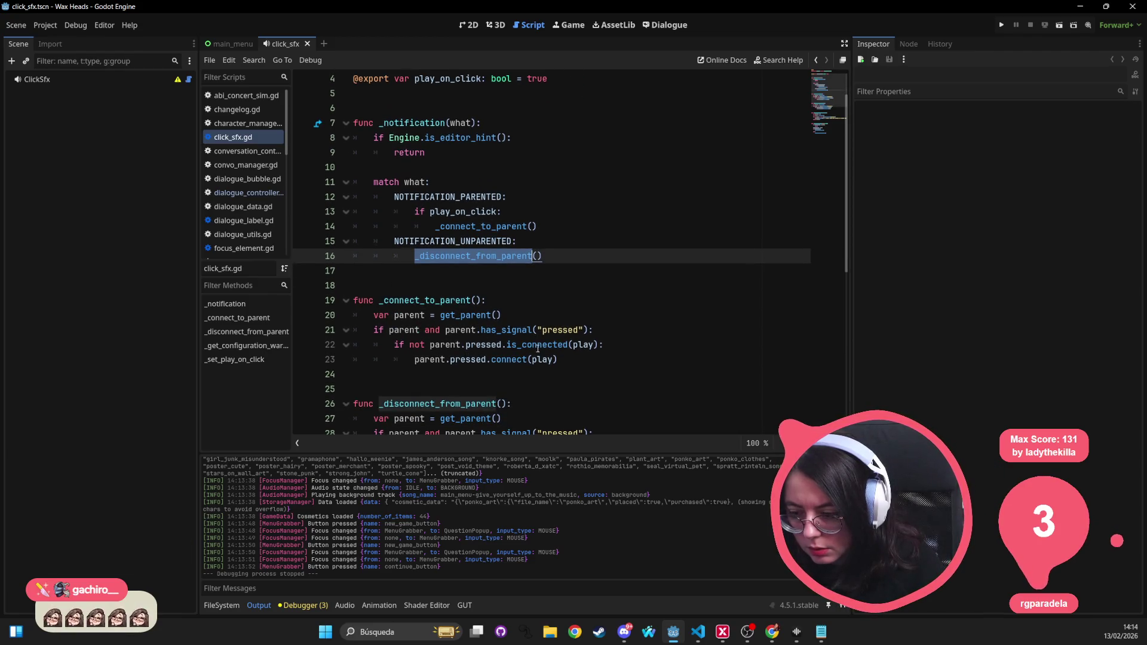
pyautogui.doubleClick(514, 346)
pyautogui.doubleClick(459, 359)
pyautogui.doubleClick(508, 360)
pyautogui.scroll(-2, 426, 353)
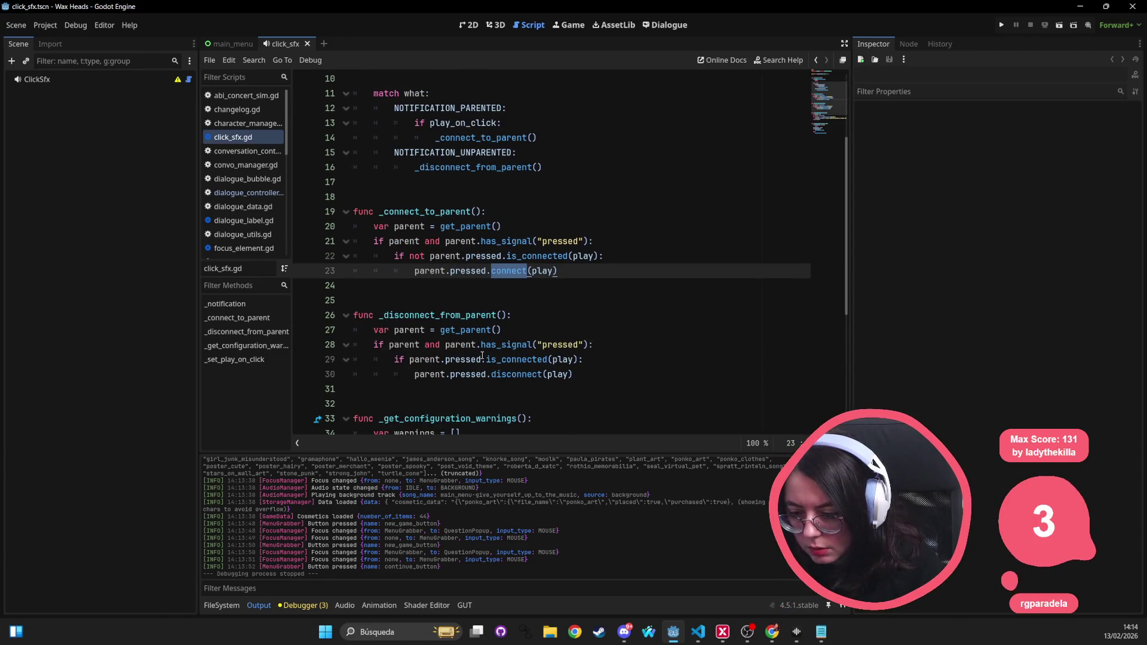
# Step: Add ': Control' to the parent variable on lines 20 and 27 of click_sfx.gd and save
pyautogui.click(424, 227)
pyautogui.write(':Ci')
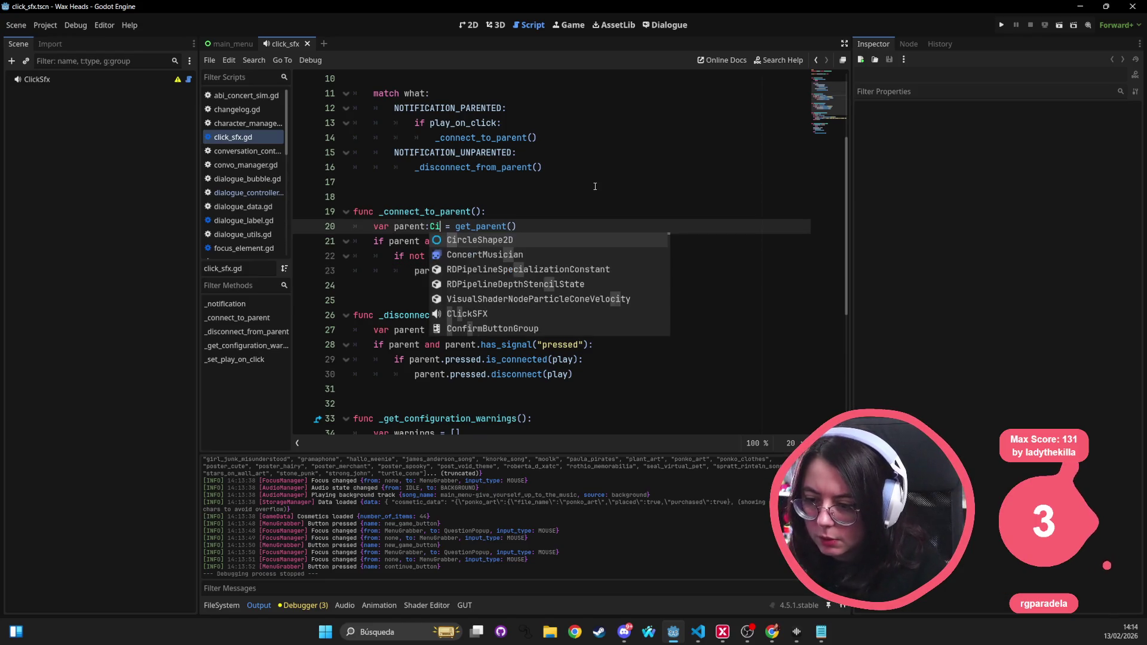
pyautogui.press('Escape')
pyautogui.write('Control')
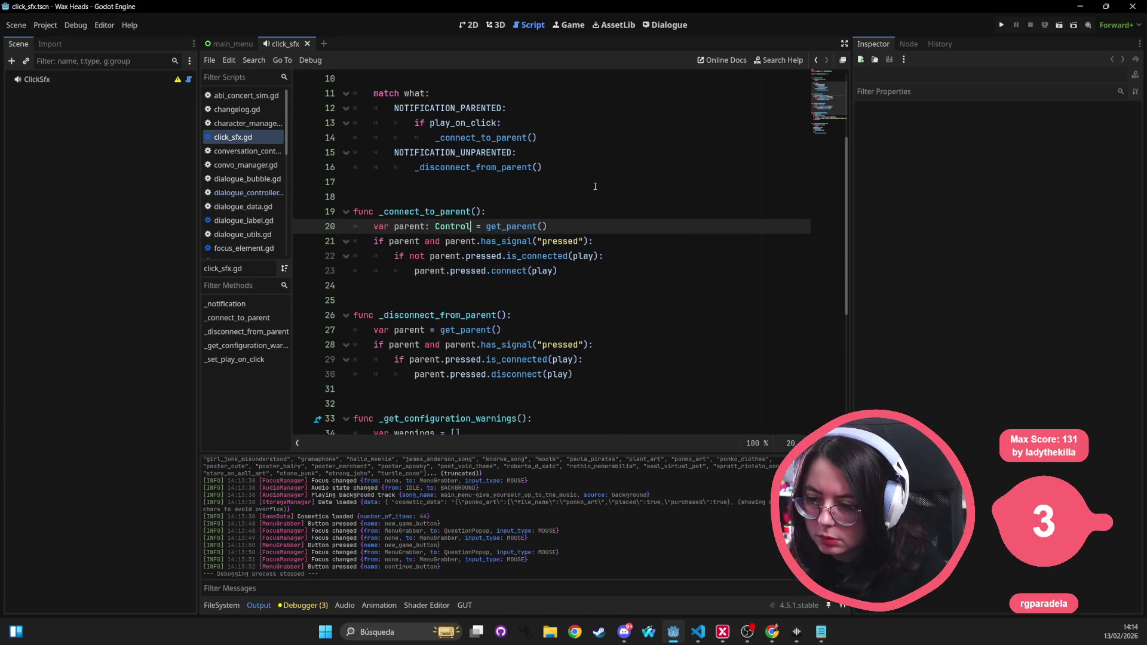
pyautogui.click(363, 292)
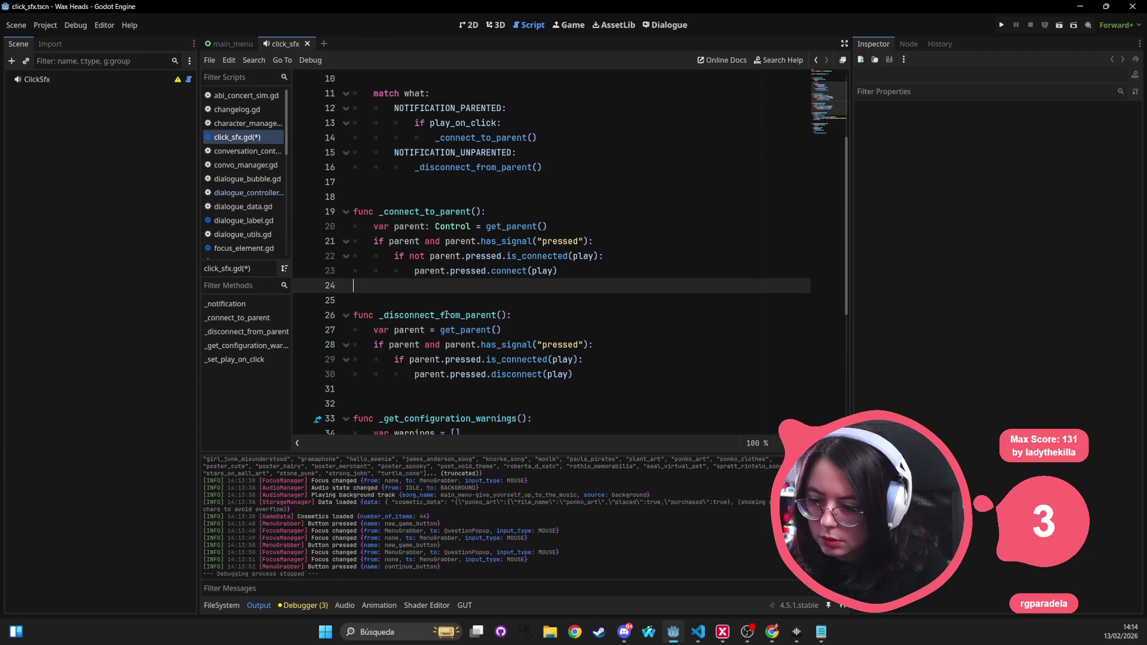
pyautogui.click(428, 332)
pyautogui.write(': Control')
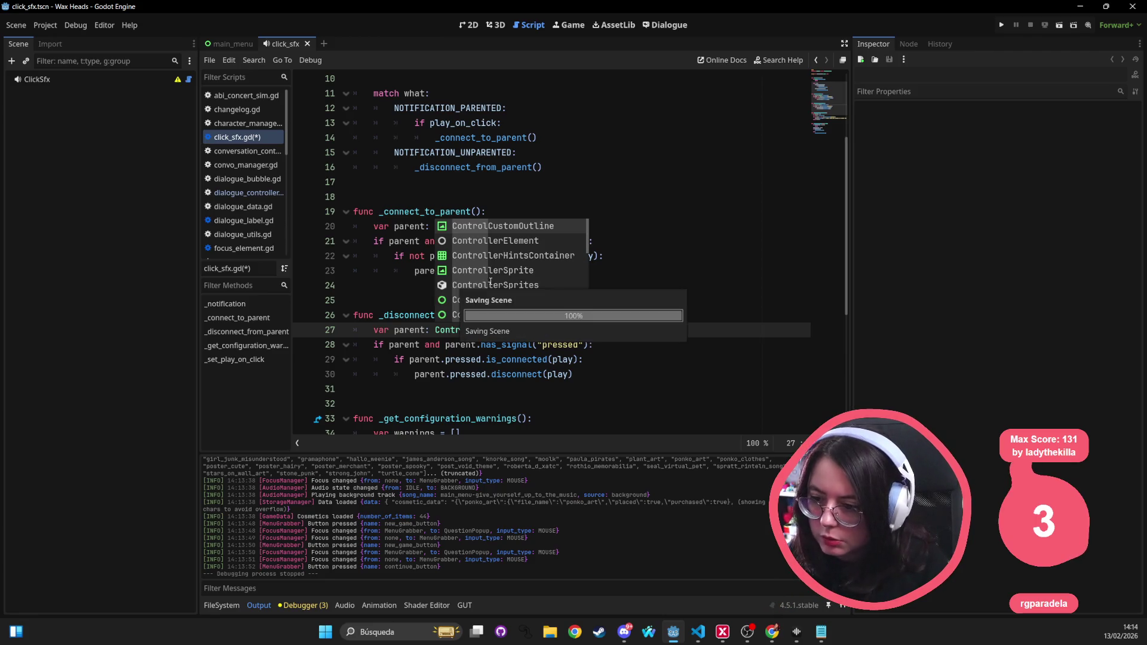
pyautogui.click(531, 138)
pyautogui.scroll(3, 508, 179)
pyautogui.hotkey('ctrl', 's')
pyautogui.scroll(-2, 479, 162)
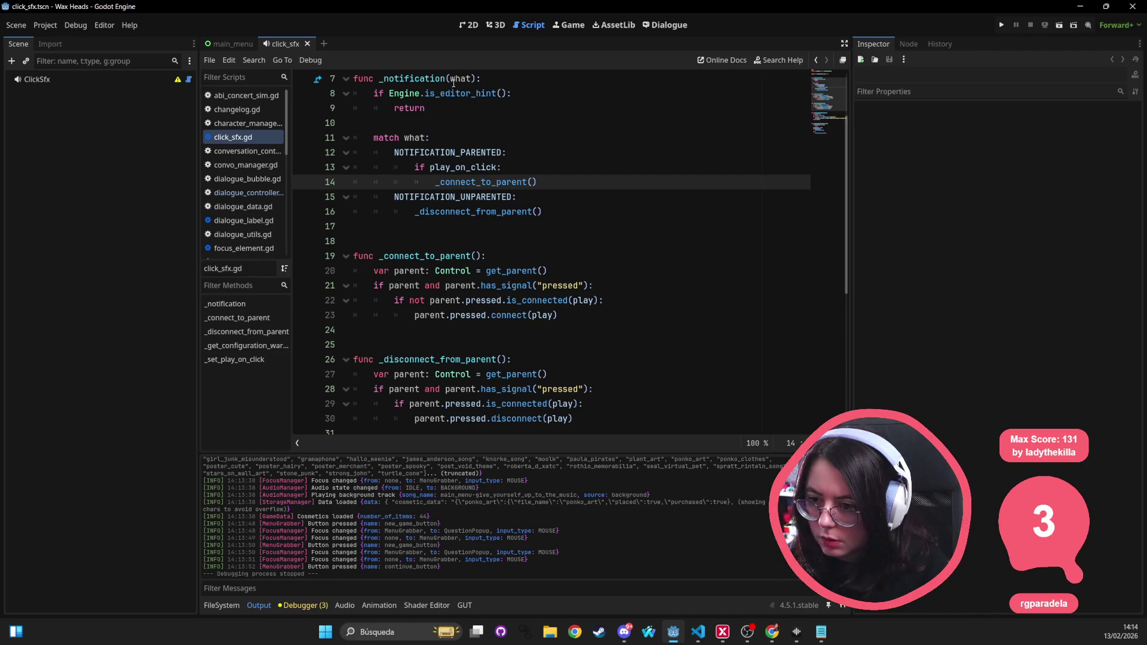
# Step: Type the _notification parameter as what: int and give the function a void return type
pyautogui.moveTo(404, 79)
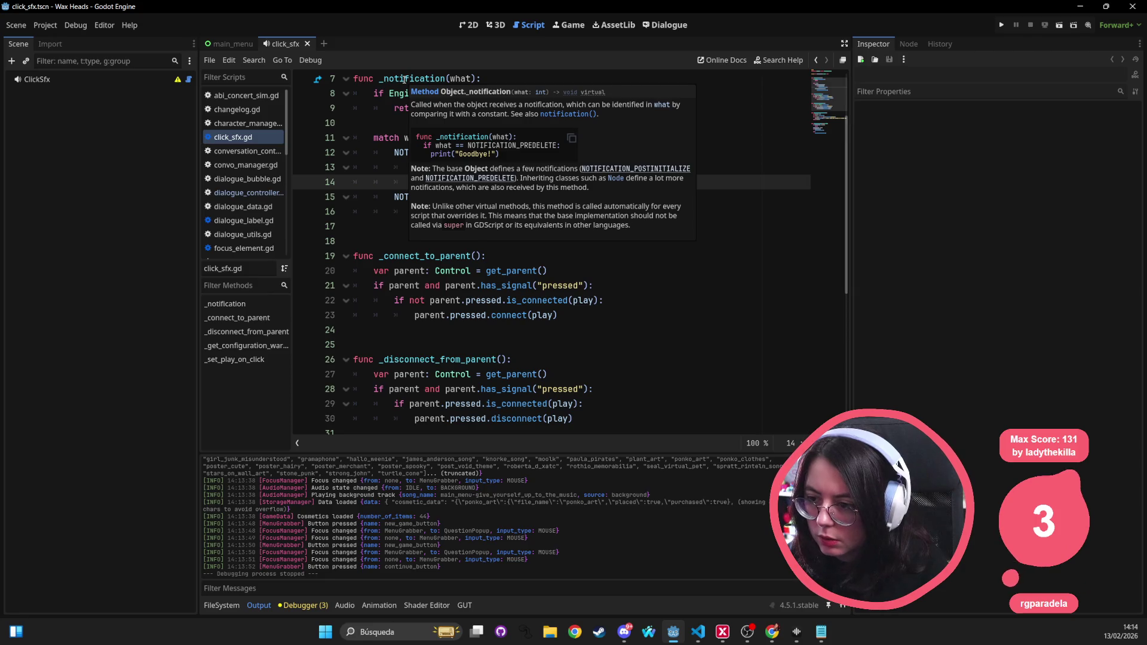
pyautogui.click(468, 78)
pyautogui.write(': int')
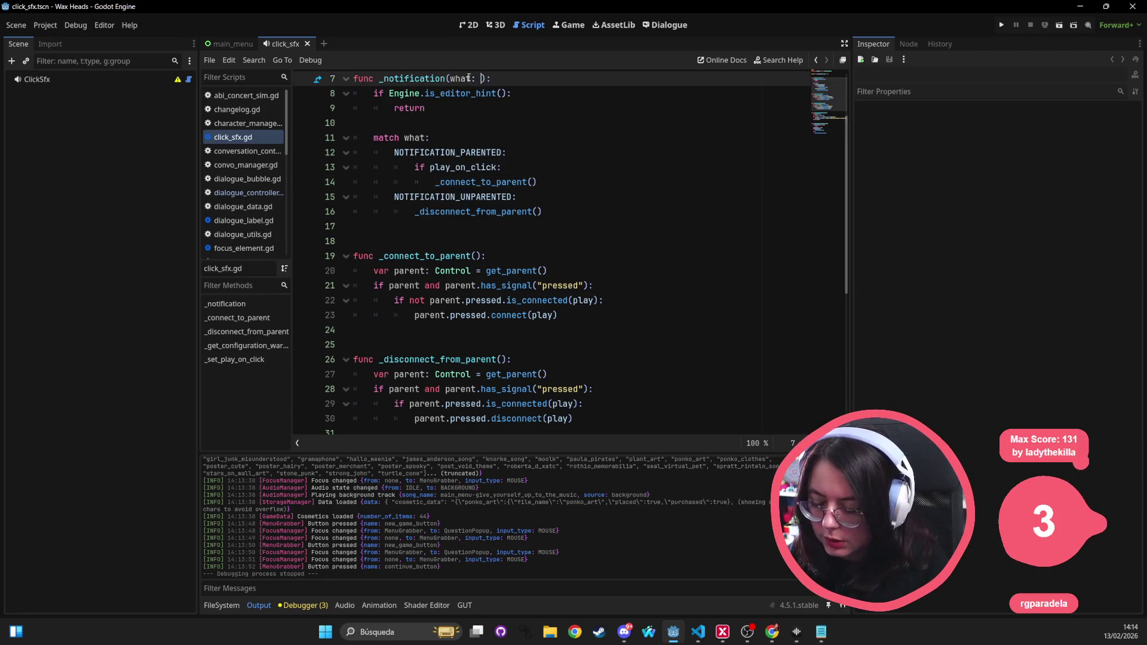
pyautogui.press('Right')
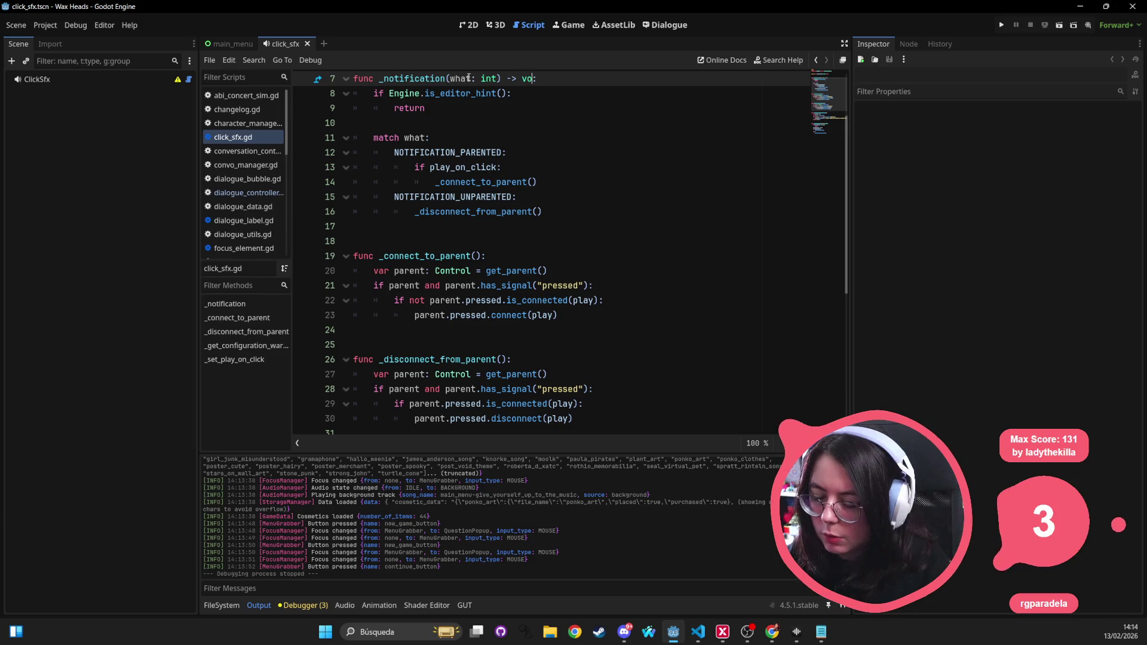
pyautogui.press('Return')
pyautogui.click(435, 167)
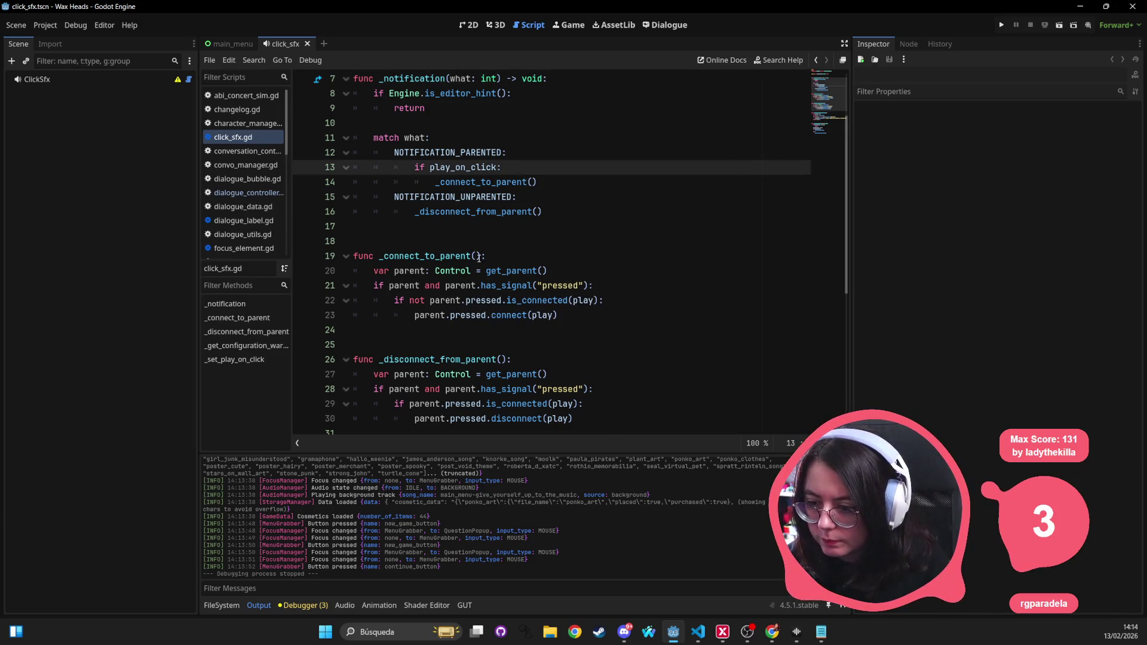
# Step: Add -> void to _connect_to_parent and _disconnect_from_parent, then save click_sfx.gd
pyautogui.click(479, 256)
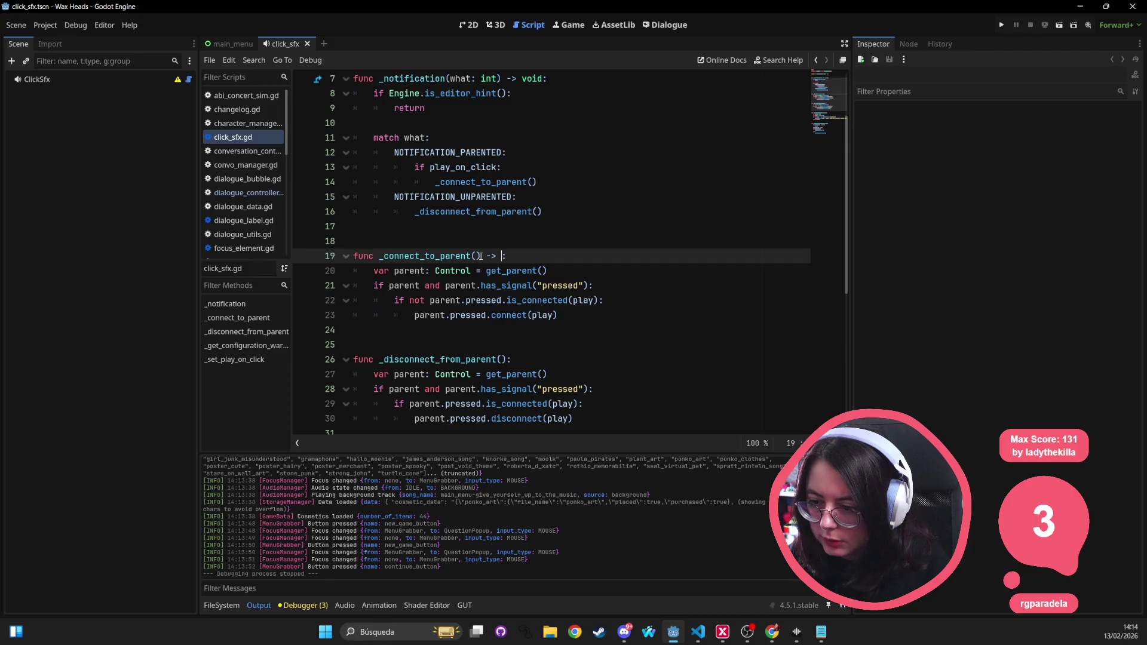
pyautogui.write('void')
pyautogui.click(486, 389)
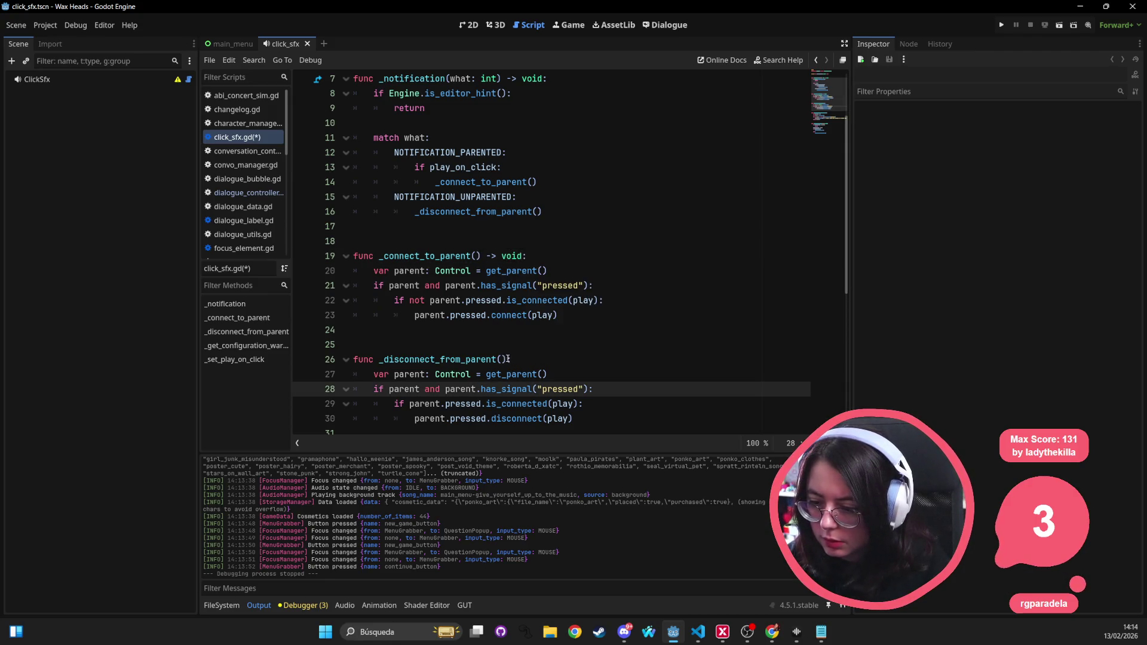
pyautogui.click(509, 359)
pyautogui.write('void')
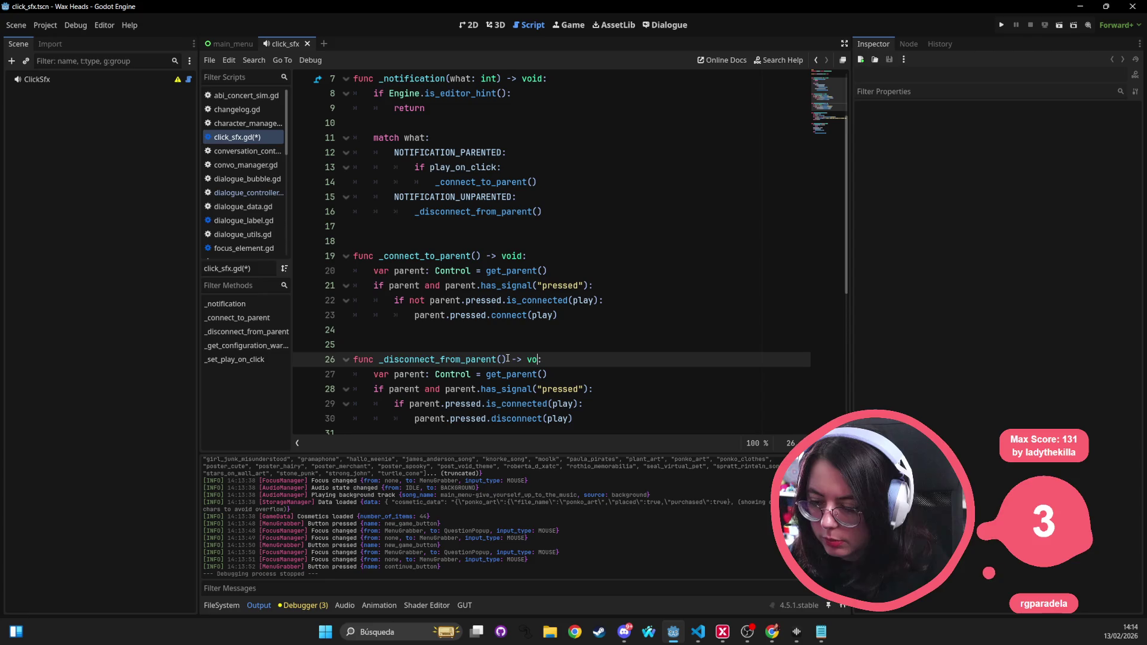
pyautogui.click(460, 257)
pyautogui.hotkey('ctrl', 's')
# Step: Move to the end of the _get_configuration_warnings signature on line 33
pyautogui.scroll(-4, 469, 267)
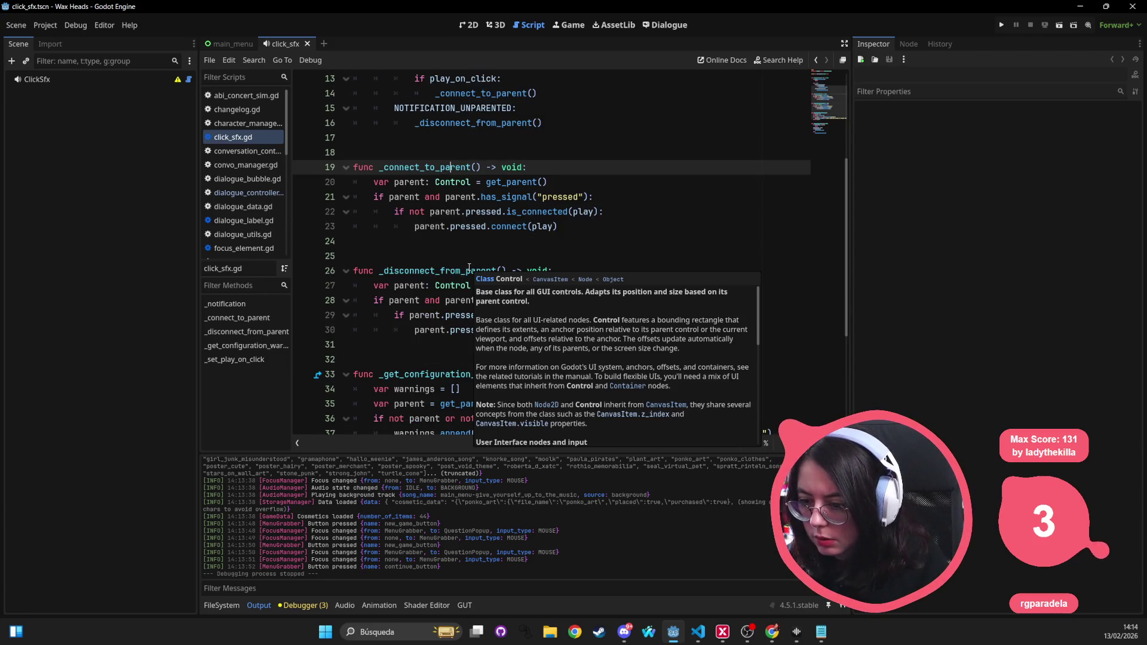
pyautogui.click(402, 300)
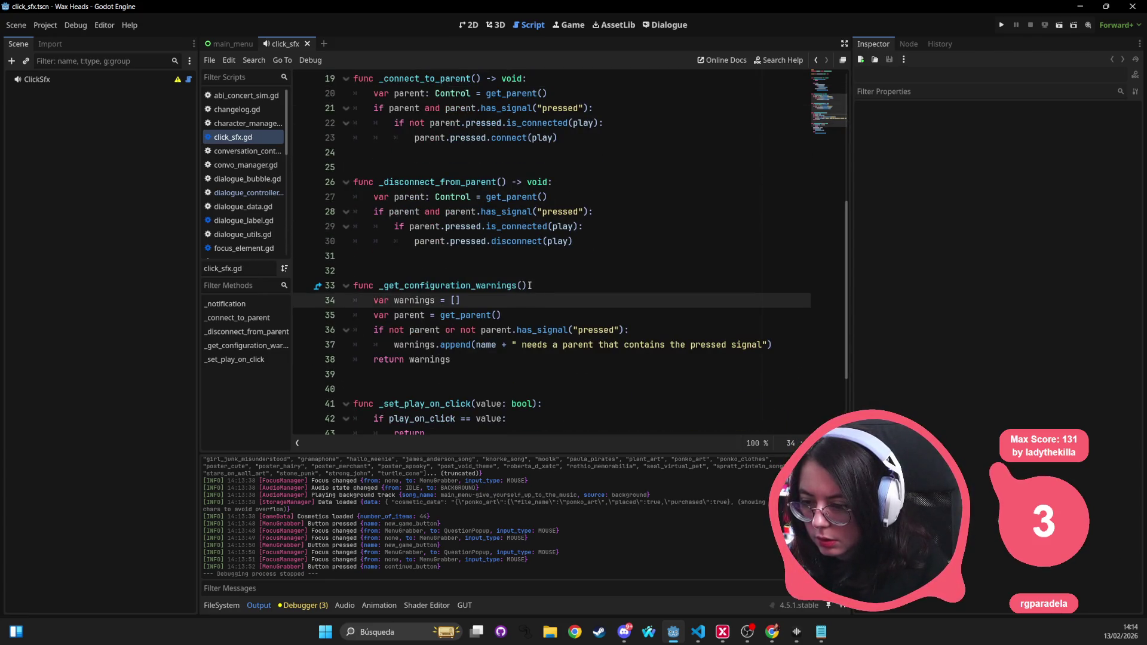
pyautogui.moveTo(441, 285)
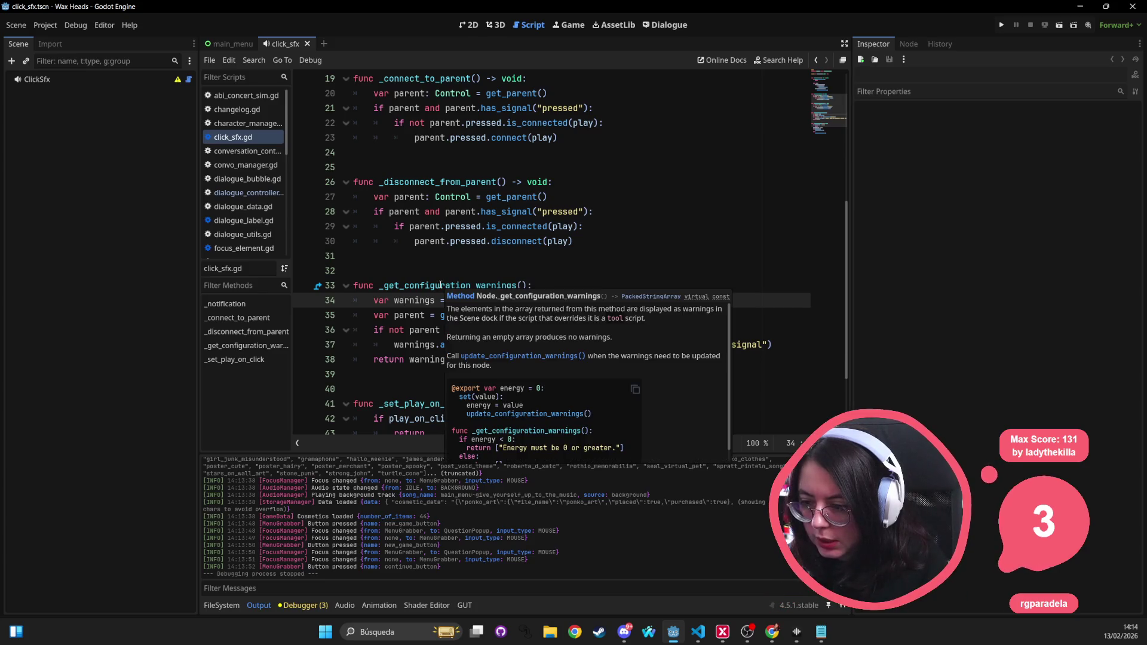
pyautogui.click(557, 289)
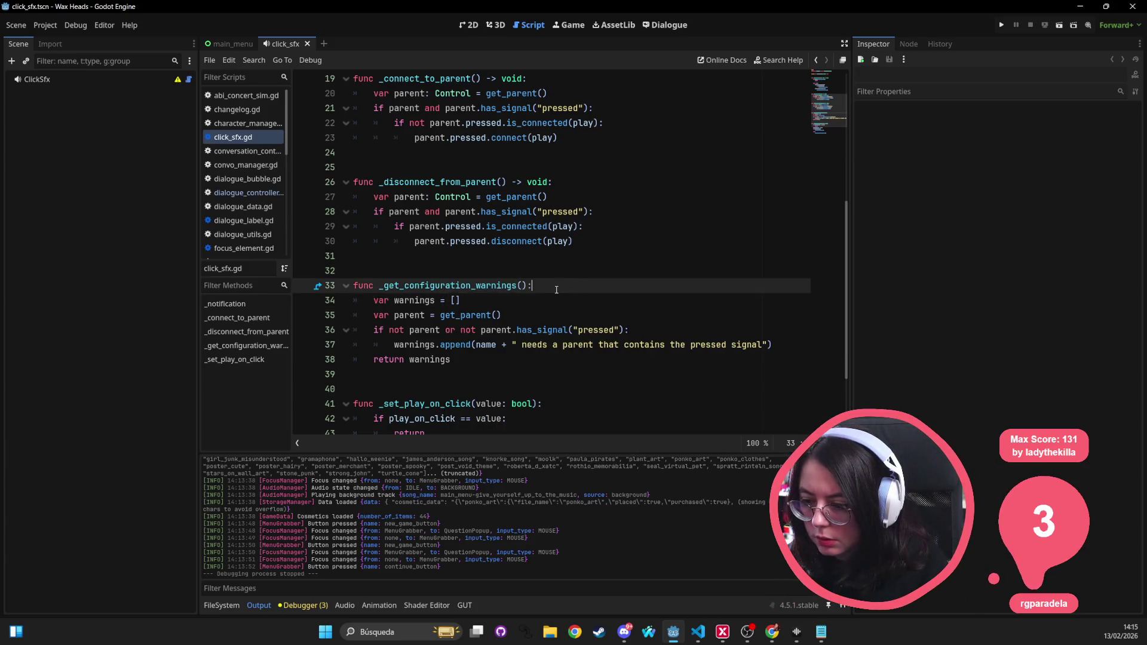
# Step: Make _get_configuration_warnings return PackedStringArray and type its warnings variable as PackedStringArray
pyautogui.write('-> Packed')
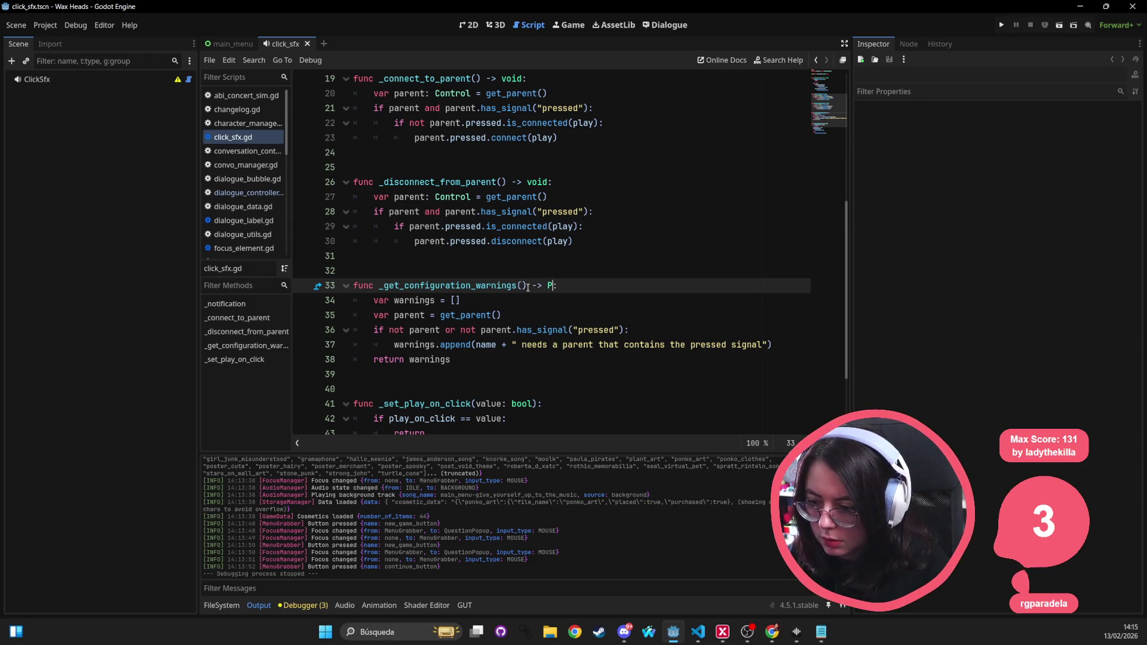
pyautogui.write('Str')
pyautogui.press('Return')
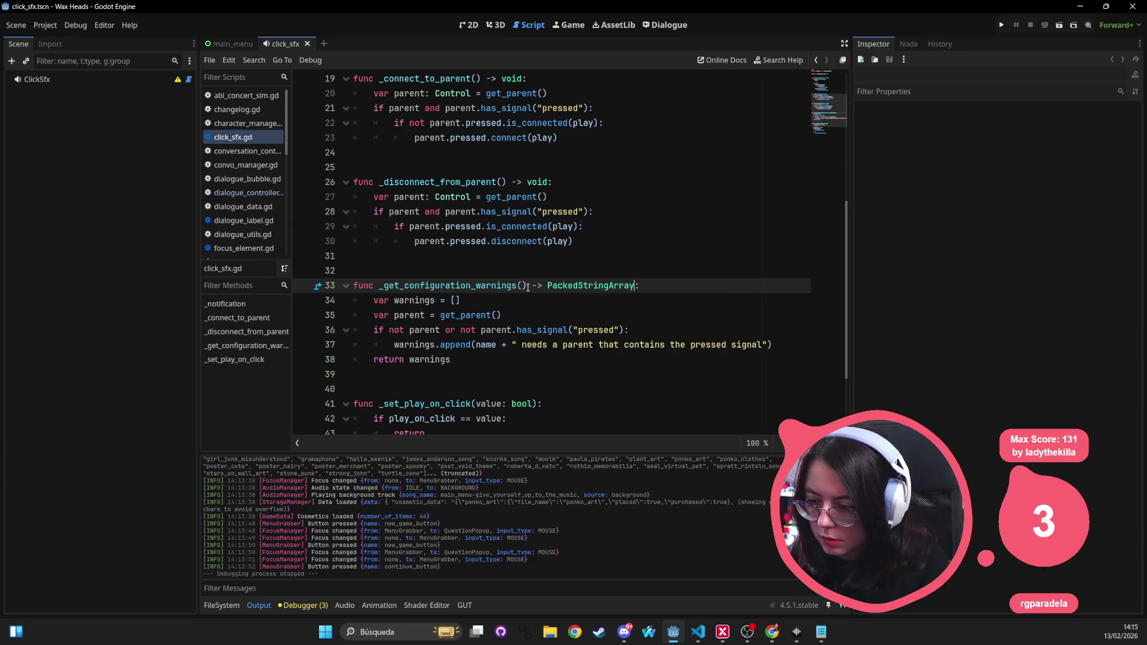
pyautogui.click(527, 181)
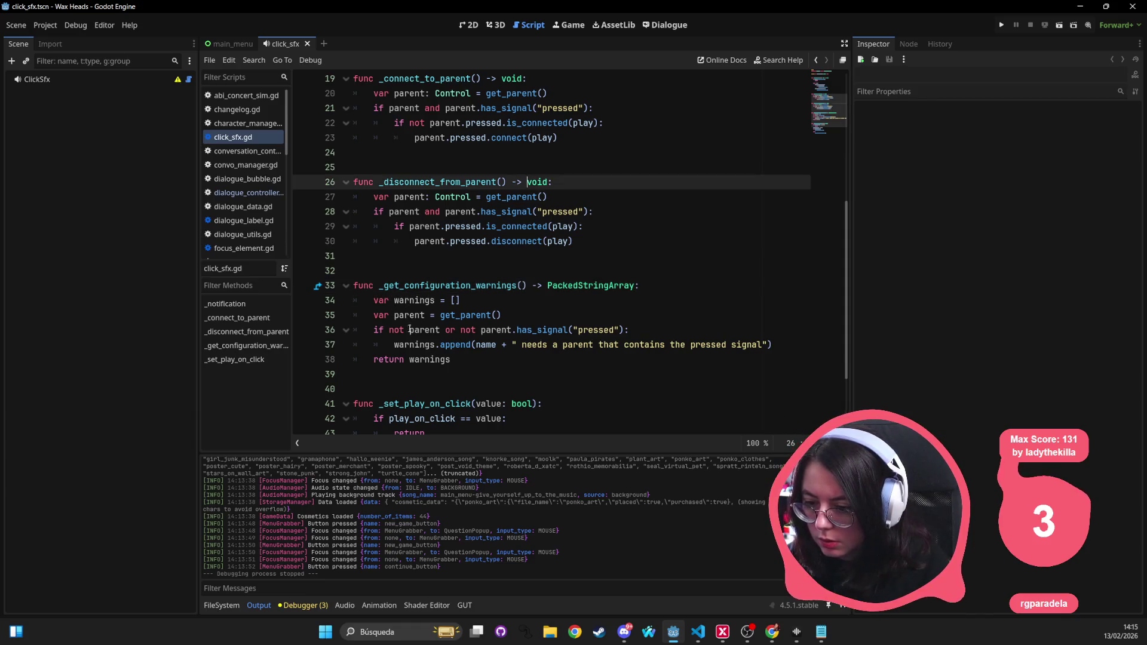
pyautogui.click(450, 301)
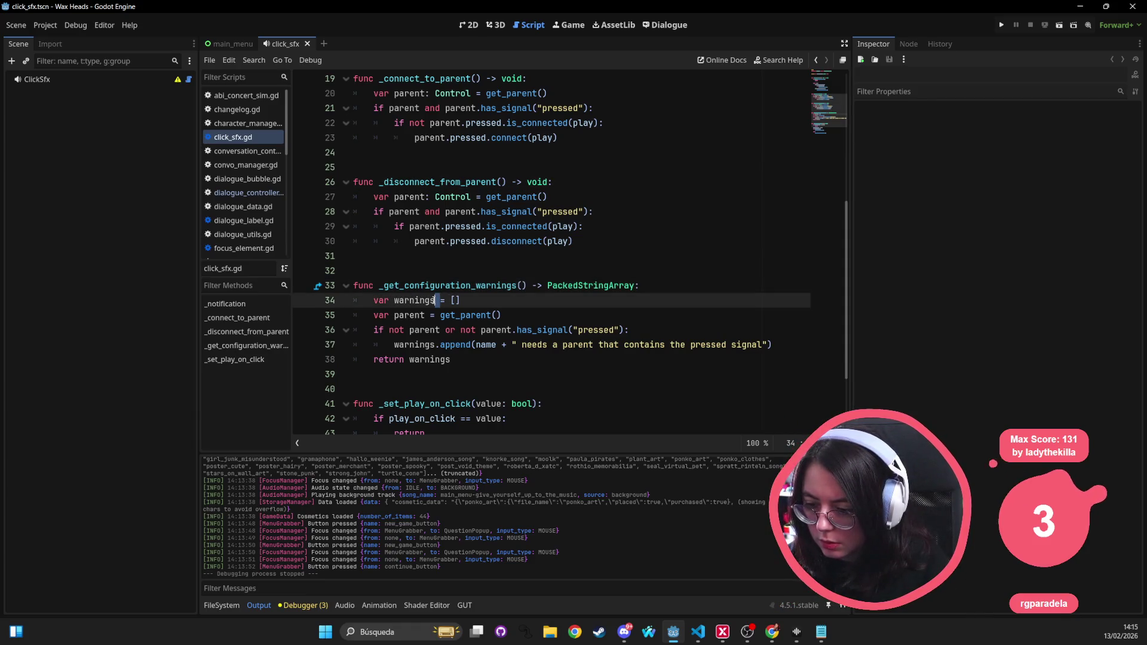
pyautogui.click(436, 301)
pyautogui.write(': Pack')
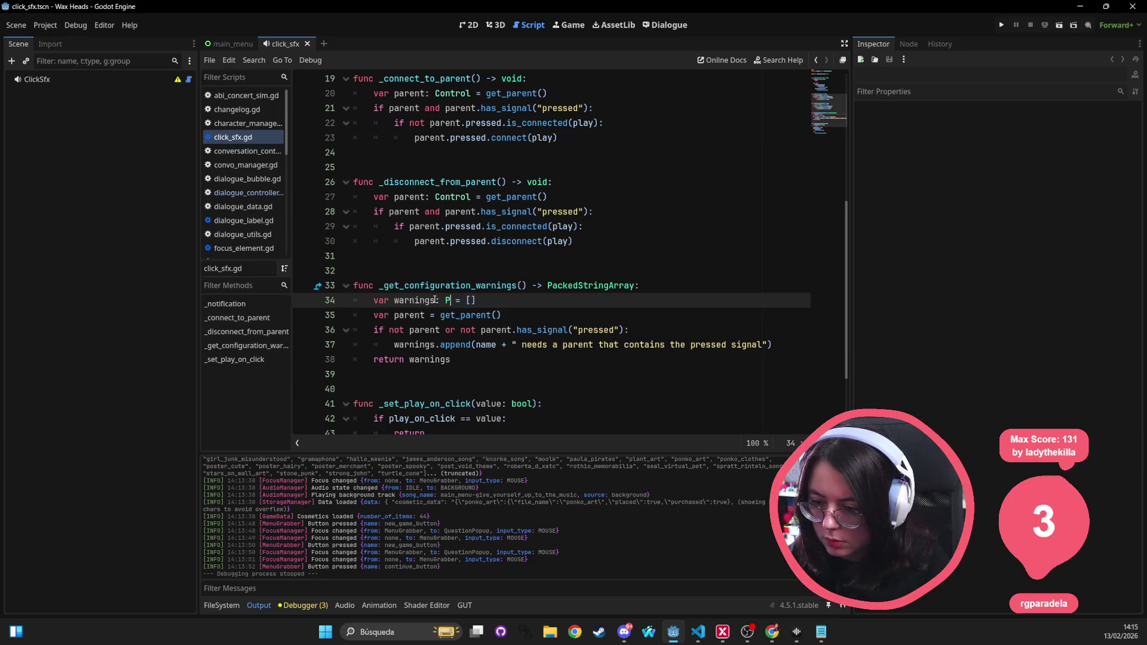
pyautogui.write('edStringArraw')
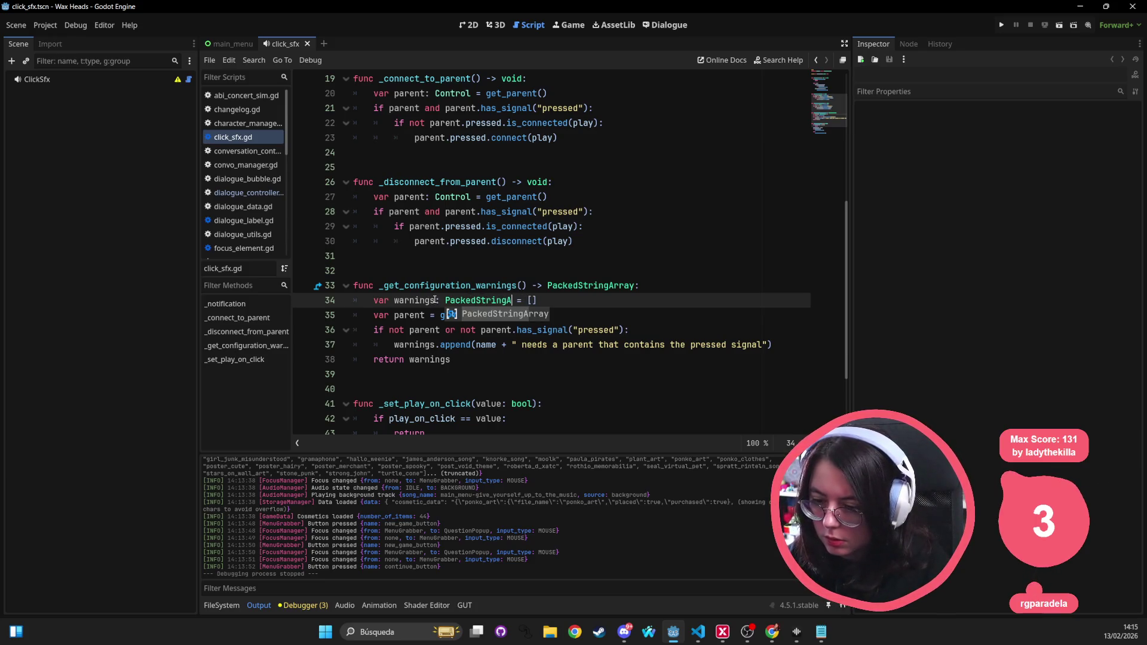
pyautogui.press('BackSpace')
pyautogui.write('y')
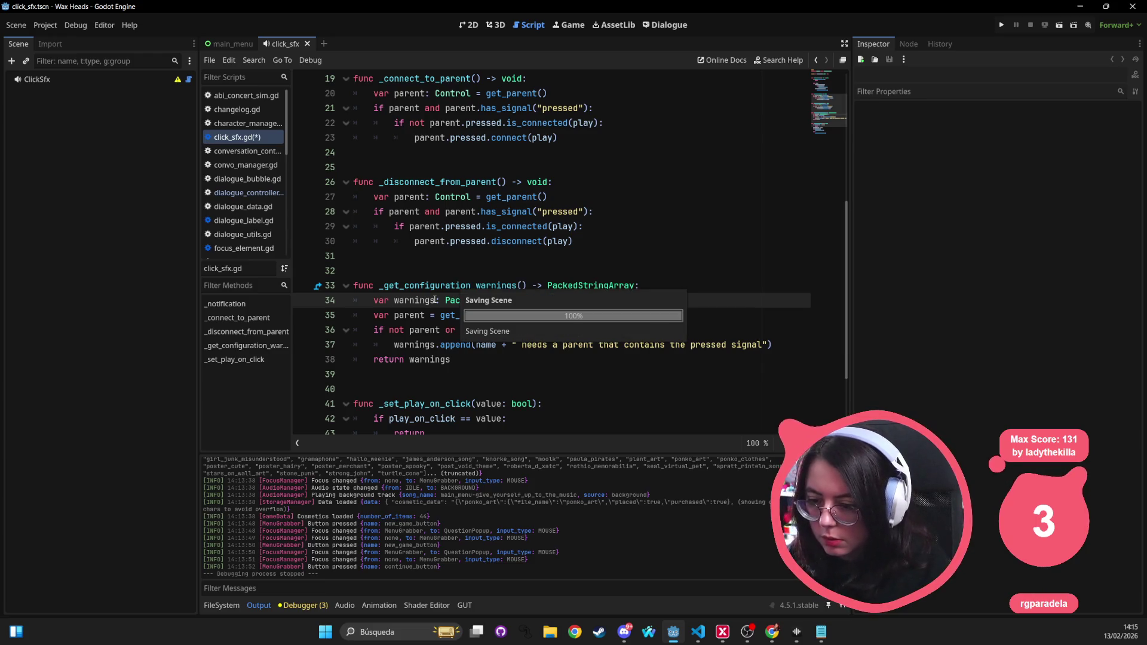
pyautogui.click(469, 172)
# Step: Add a -> void return type to the function signature on line 41
pyautogui.scroll(-3, 502, 308)
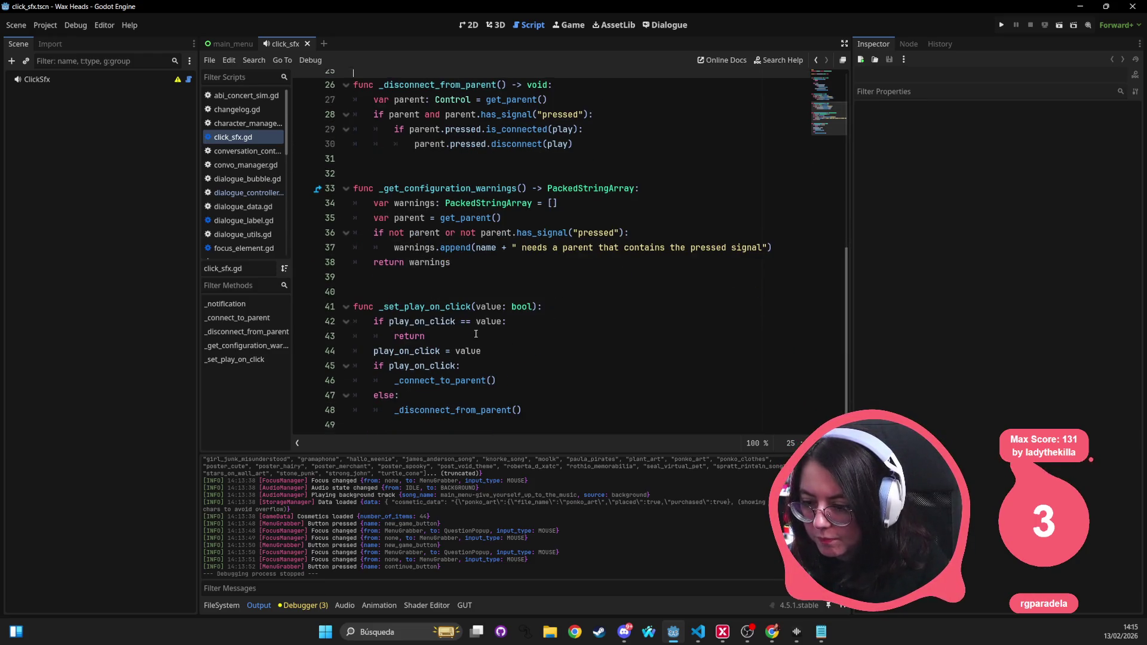
pyautogui.click(540, 300)
pyautogui.write('-> voi')
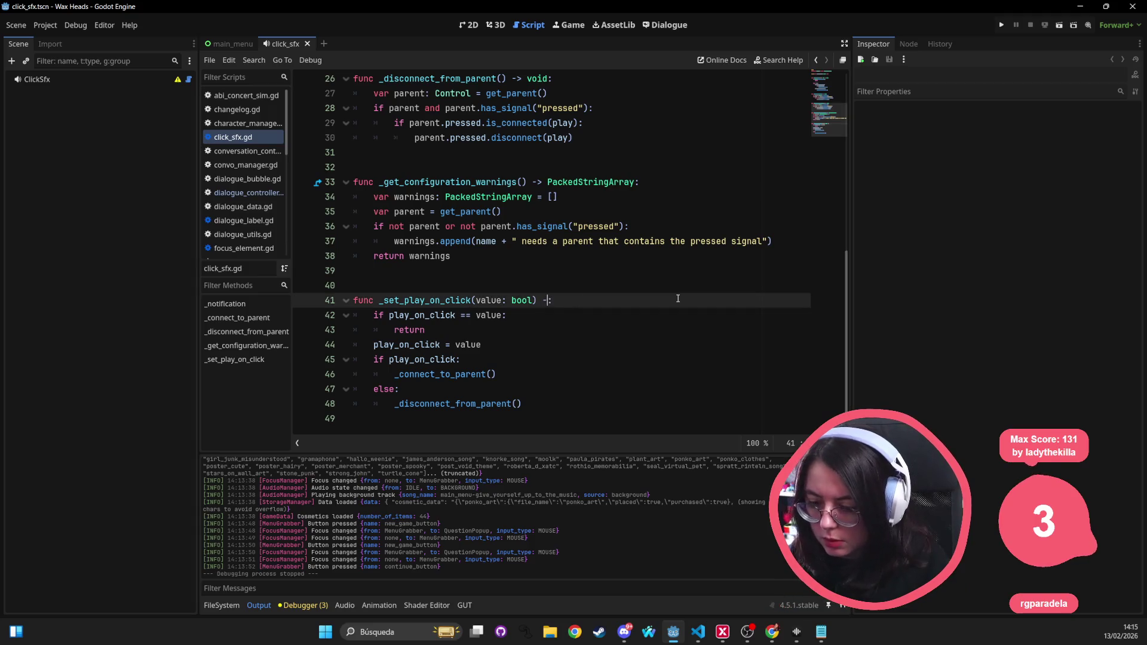
pyautogui.write('d')
pyautogui.click(406, 168)
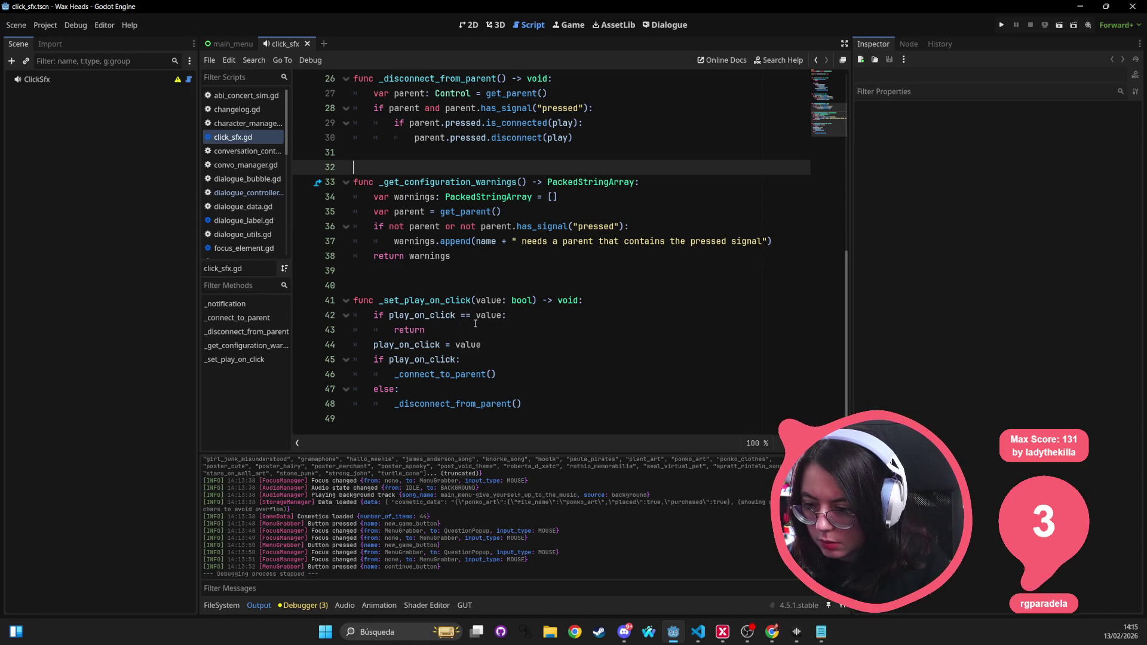
# Step: Highlight the uses of value and play_on_click in _set_play_on_click, then view the debugger's stack trace
pyautogui.doubleClick(488, 315)
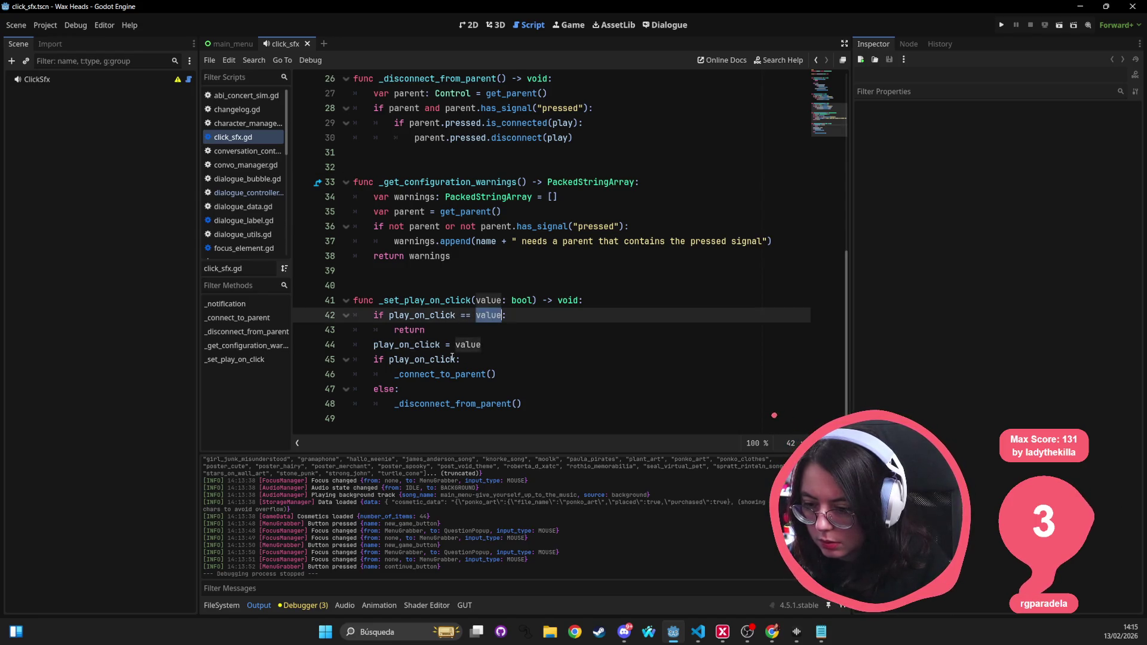
pyautogui.doubleClick(422, 314)
pyautogui.scroll(5, 505, 324)
pyautogui.scroll(4, 578, 218)
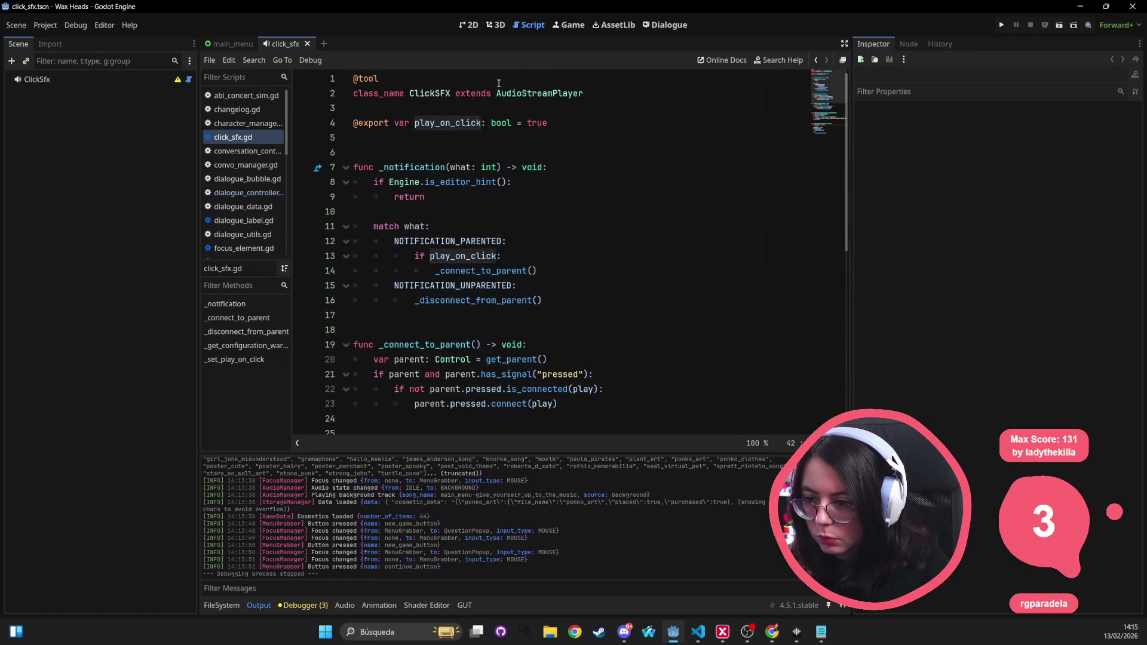
pyautogui.click(575, 210)
pyautogui.scroll(-1, 572, 239)
pyautogui.scroll(-7, 572, 239)
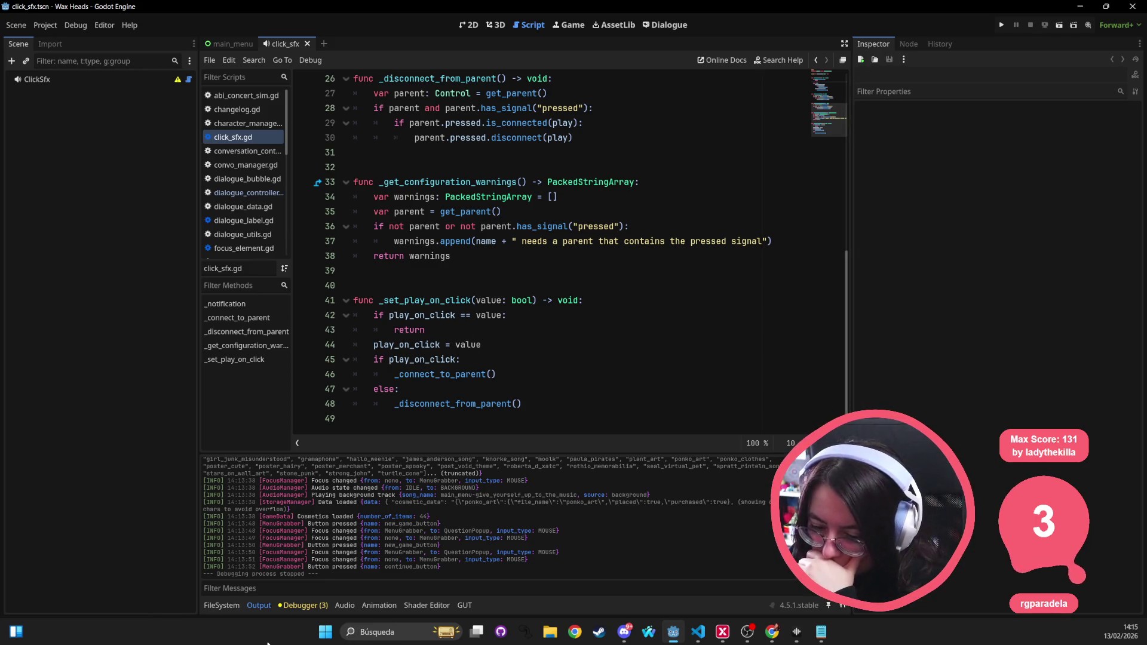
pyautogui.click(303, 605)
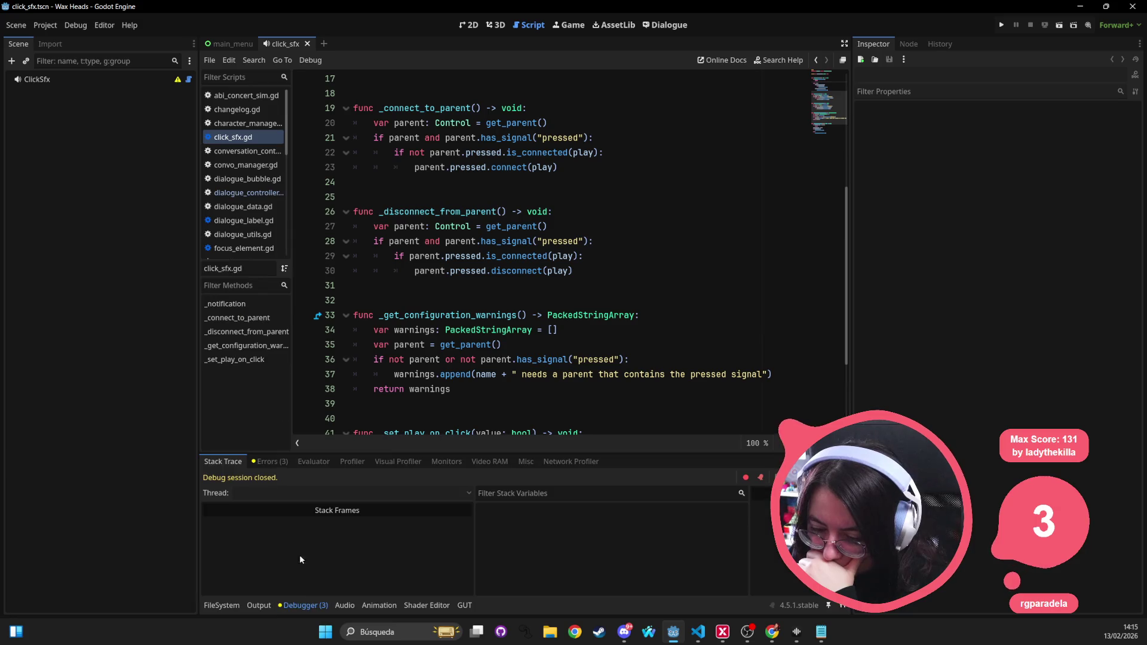
# Step: Review the debugger's three errors and warnings, then switch to the 2D workspace
pyautogui.click(272, 462)
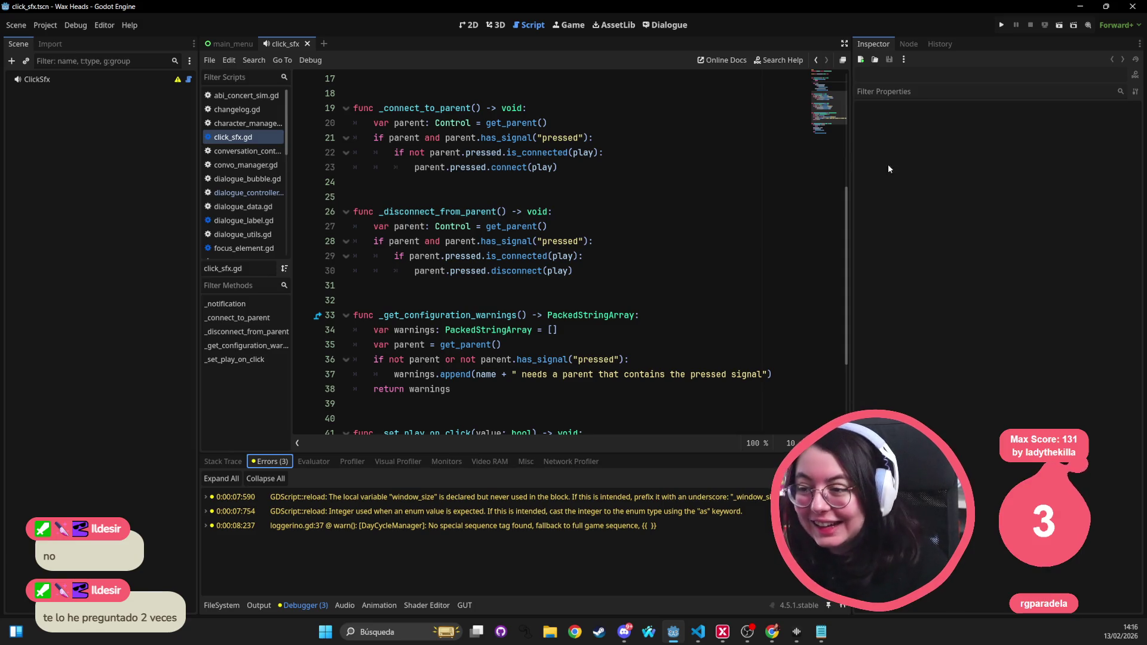
pyautogui.click(474, 25)
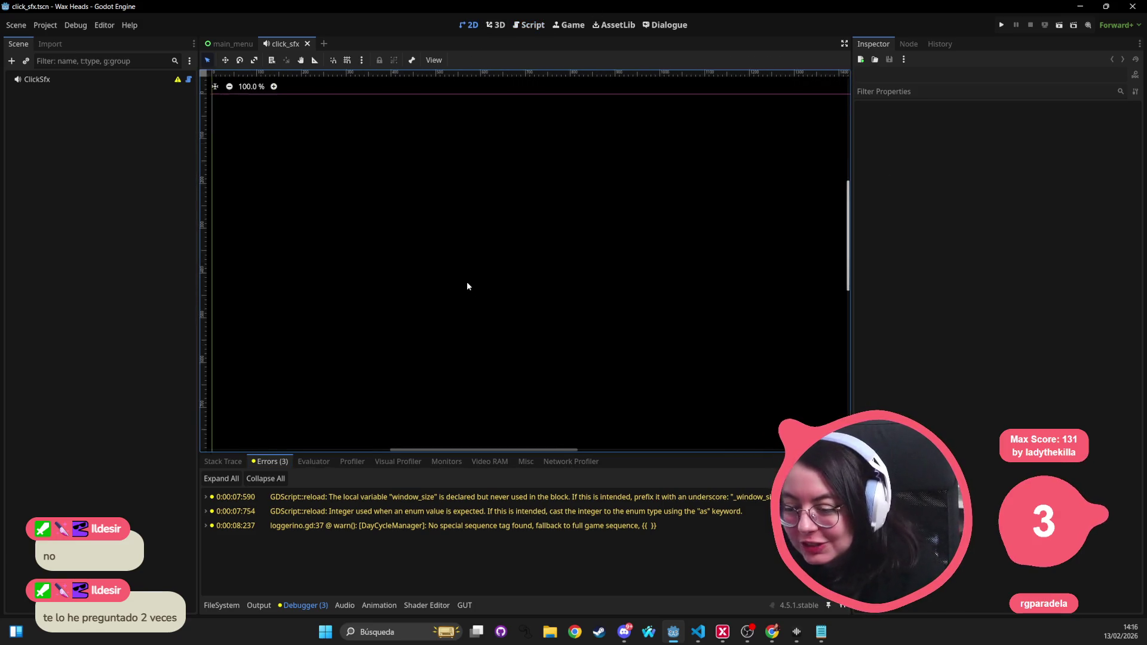
# Step: Search Quick Open for 'action_' and 'bubble tsc' resources, then close it without opening anything
pyautogui.hotkey('shift', 'alt', 'o')
pyautogui.write('a')
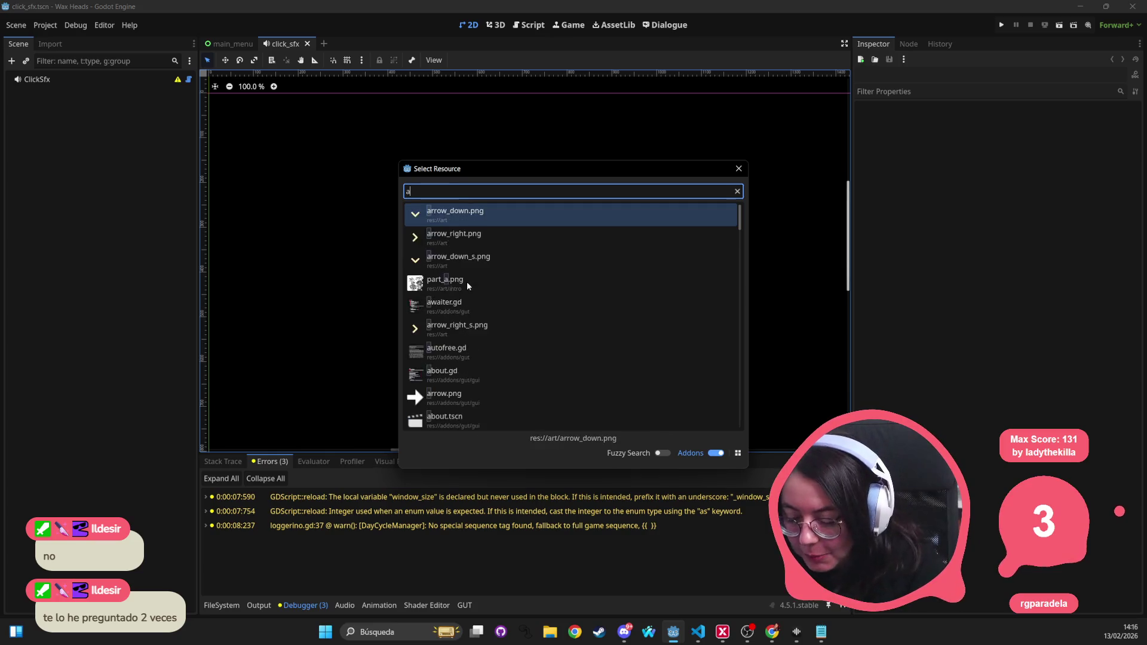
pyautogui.write('ctino')
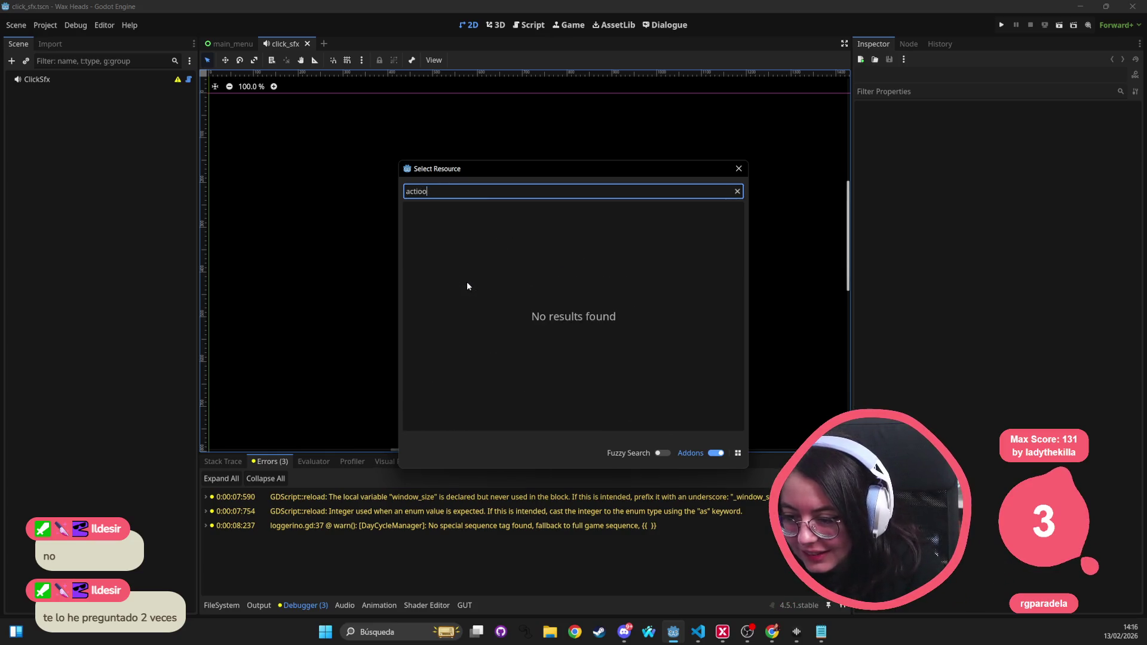
pyautogui.press('BackSpace')
pyautogui.press('BackSpace')
pyautogui.write('on_')
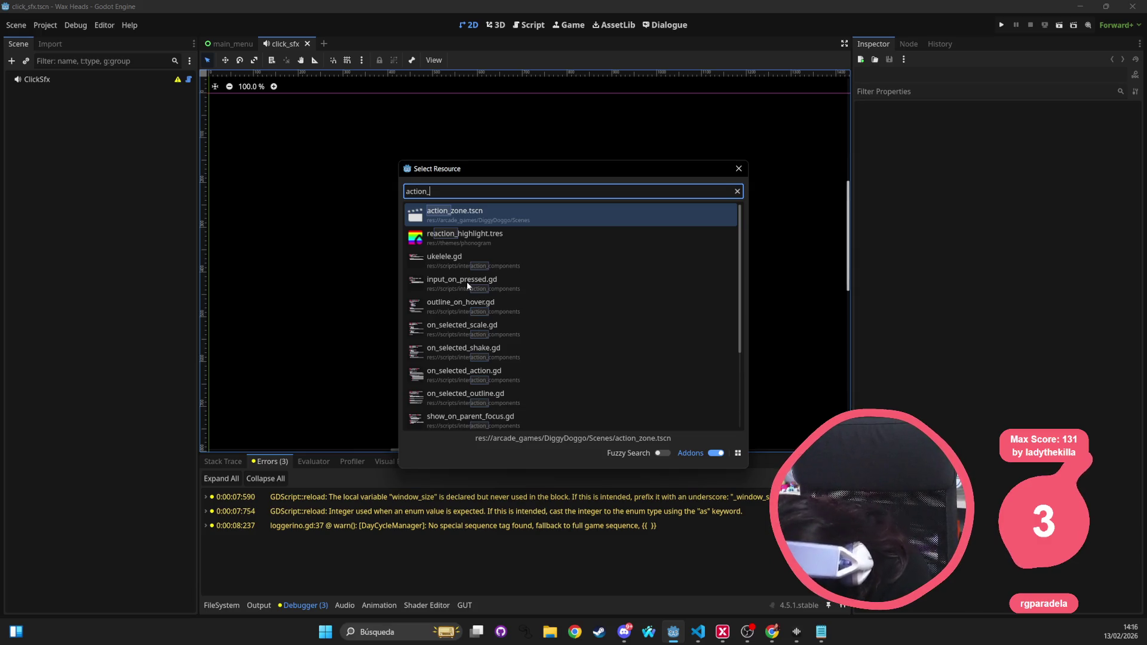
pyautogui.hotkey('ctrl', 'a')
pyautogui.write('bubb')
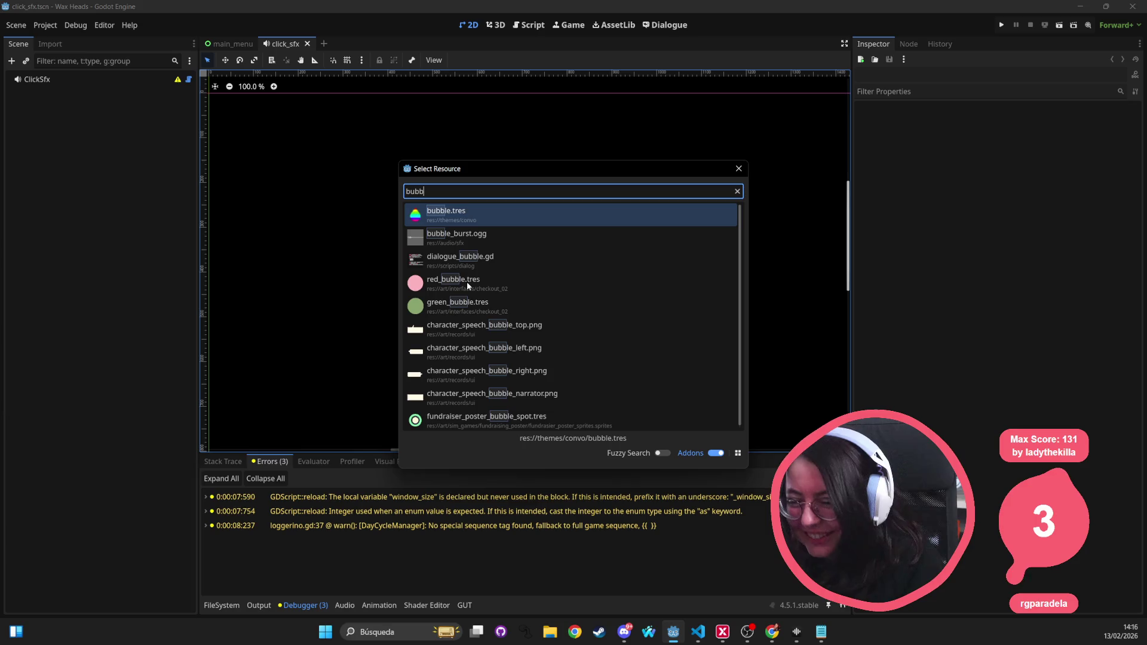
pyautogui.write('le tsc')
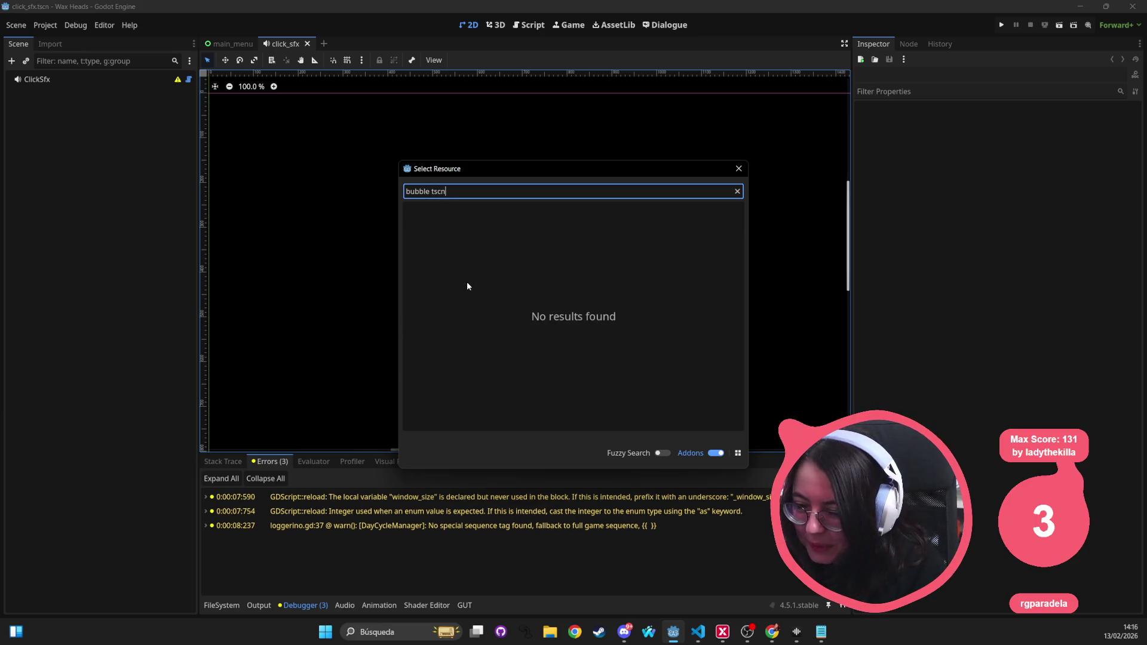
pyautogui.press('BackSpace')
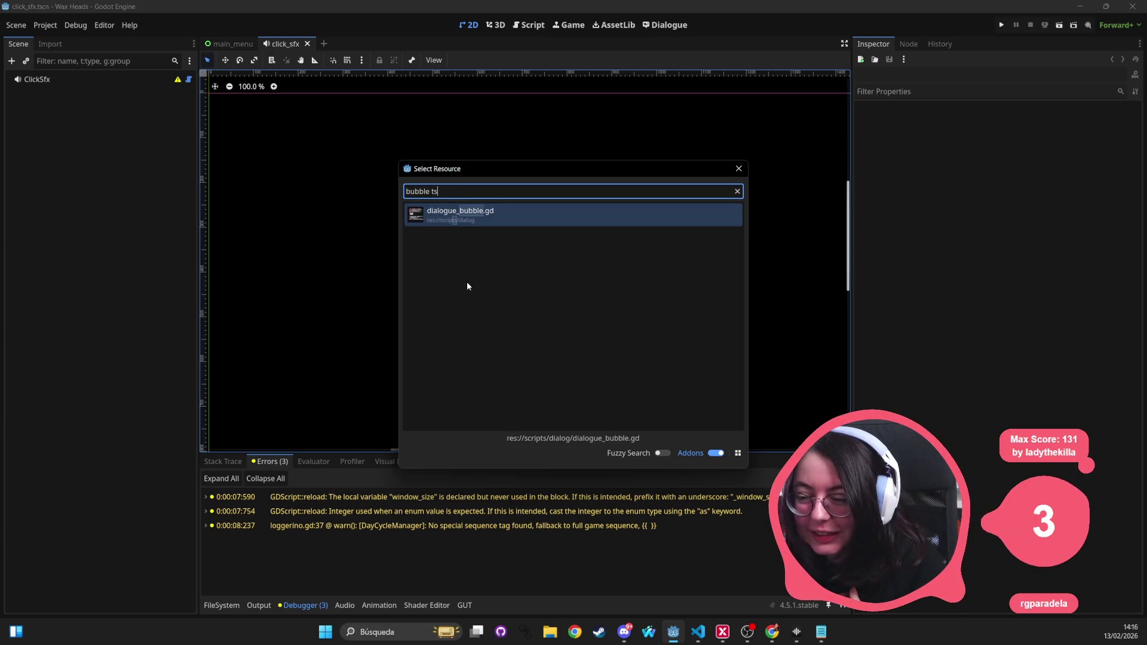
pyautogui.press('BackSpace')
pyautogui.press('BackSpace')
pyautogui.press('BackSpace')
pyautogui.press('Escape')
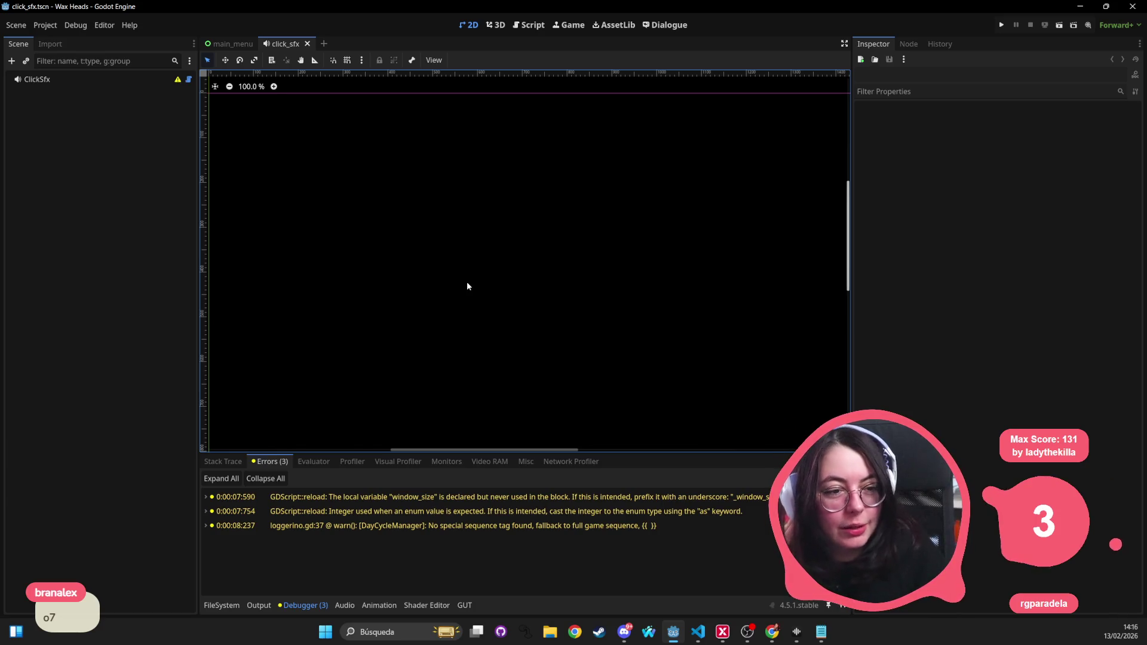
pyautogui.hscroll(-2, 451, 274)
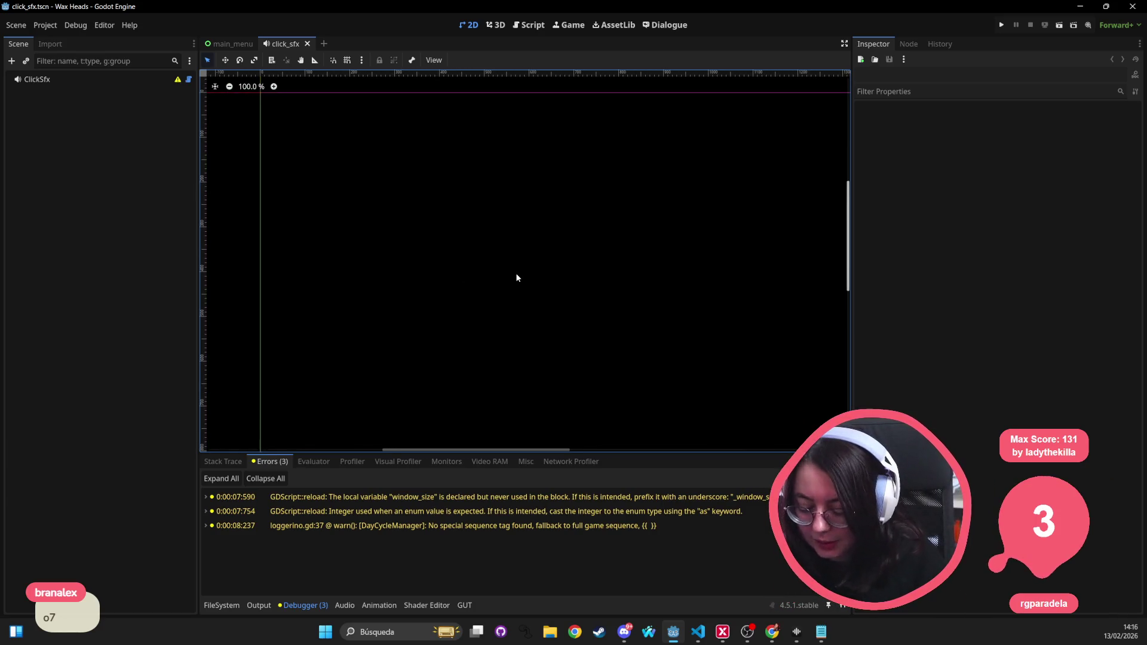
# Step: Open the convo scene through Quick Open
pyautogui.hotkey('shift', 'alt', 'o')
pyautogui.write('cvon')
pyautogui.press('BackSpace')
pyautogui.press('BackSpace')
pyautogui.press('BackSpace')
pyautogui.write('onvo')
pyautogui.press('Return')
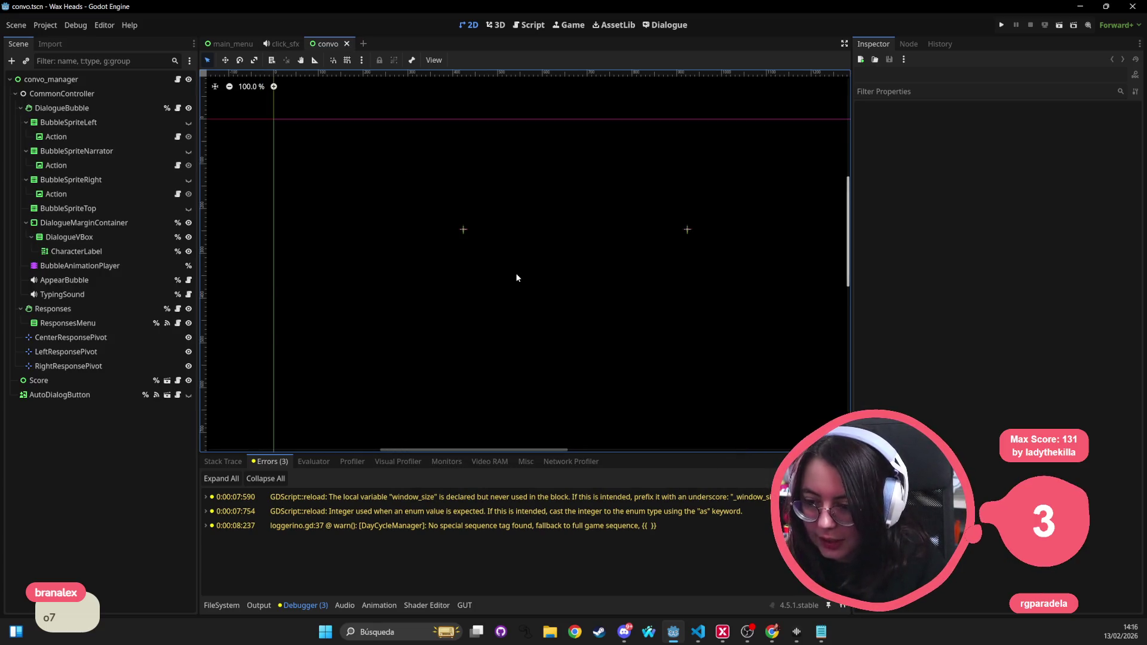
# Step: Clear the Mouse Left Button and Tap textures on BubbleSpriteLeft's Action node and save the scene
pyautogui.scroll(-7, 537, 257)
pyautogui.click(128, 137)
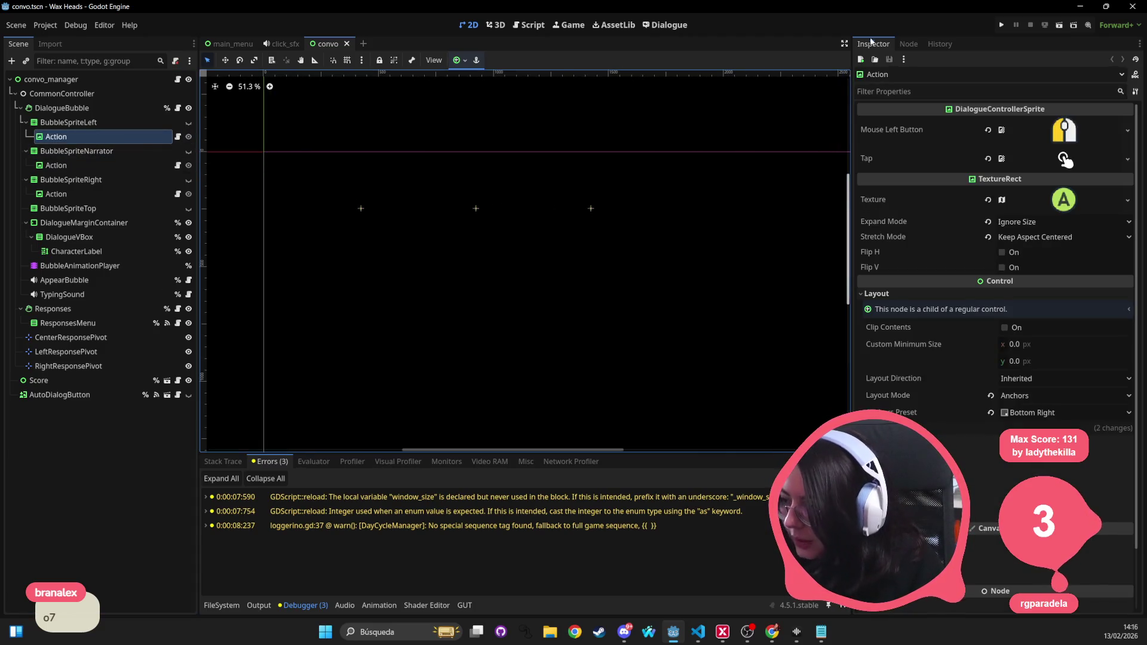
pyautogui.click(988, 131)
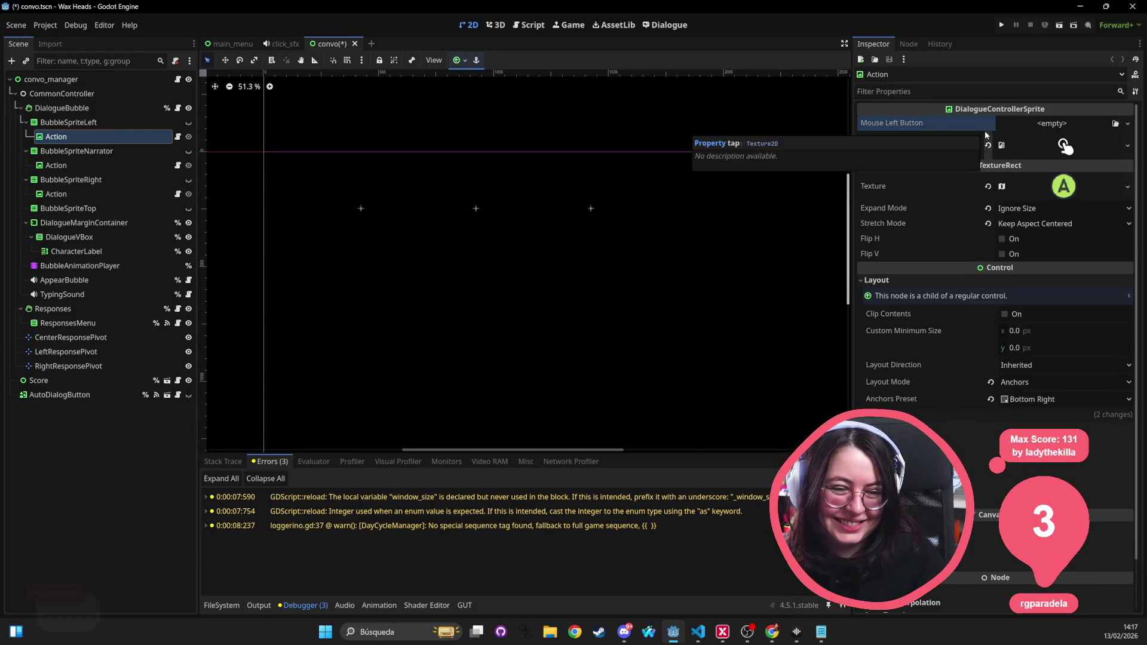
pyautogui.click(988, 146)
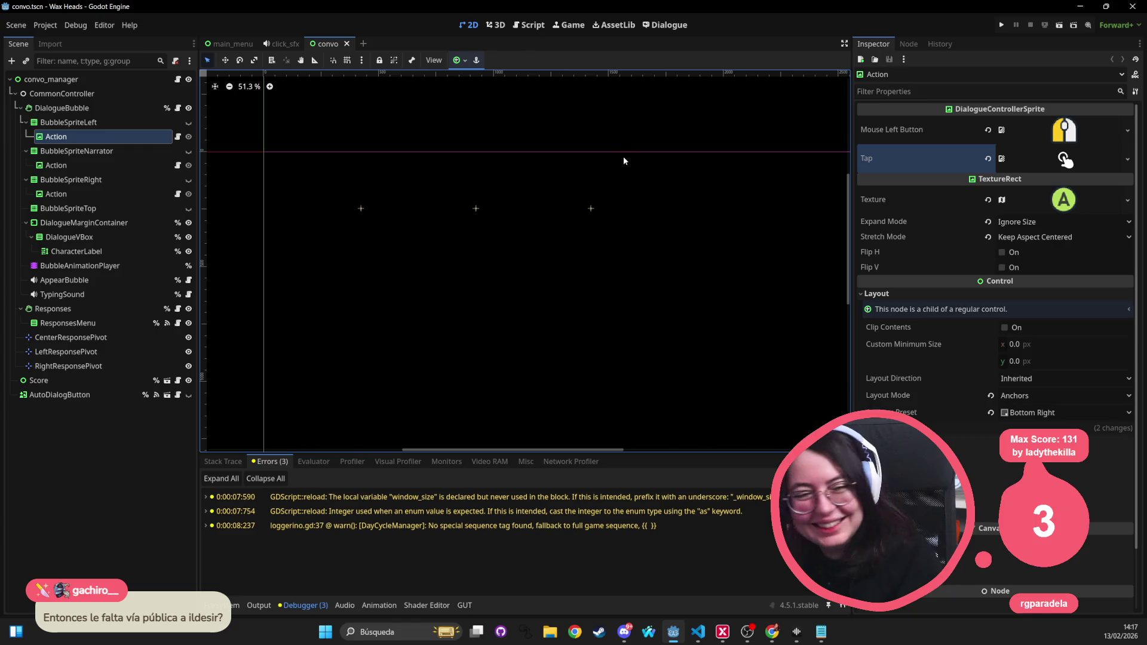
pyautogui.hotkey('ctrl', 's')
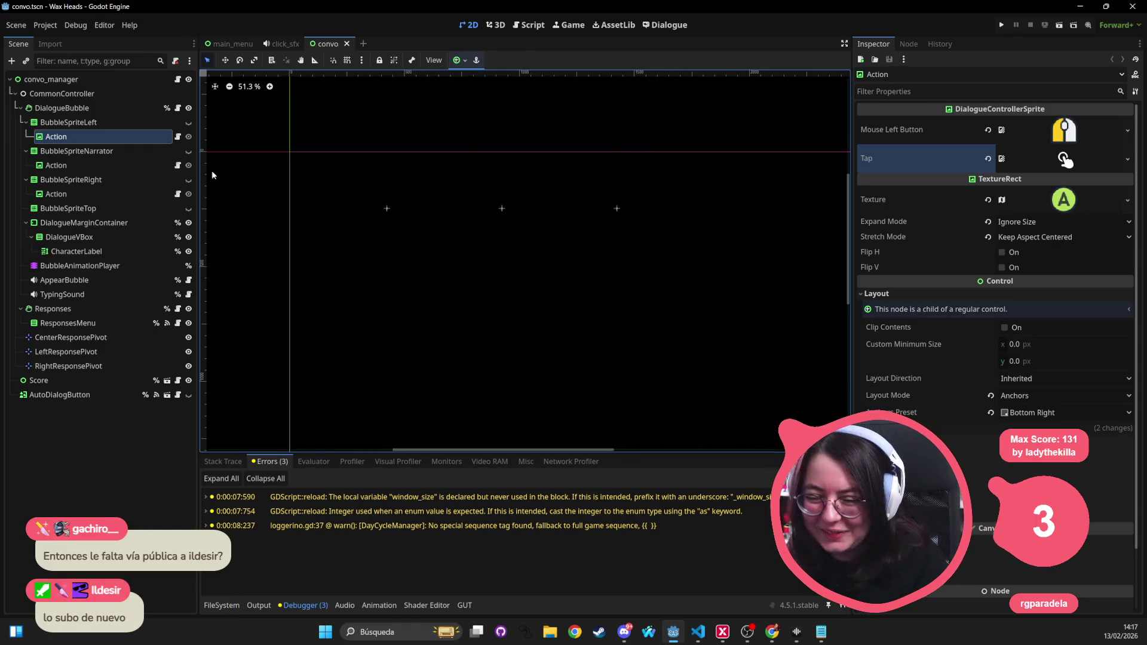
# Step: Select the Action nodes under BubbleSpriteNarrator and BubbleSpriteRight and pan around the canvas
pyautogui.click(55, 165)
pyautogui.click(54, 194)
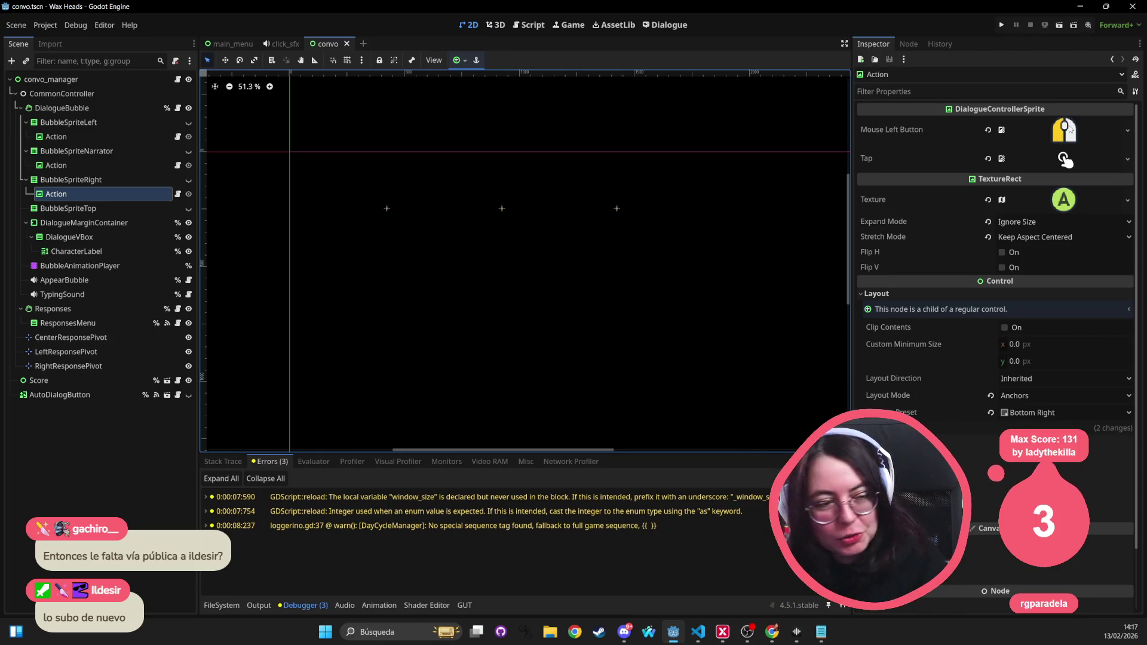
pyautogui.moveTo(528, 224); pyautogui.dragTo(452, 233)
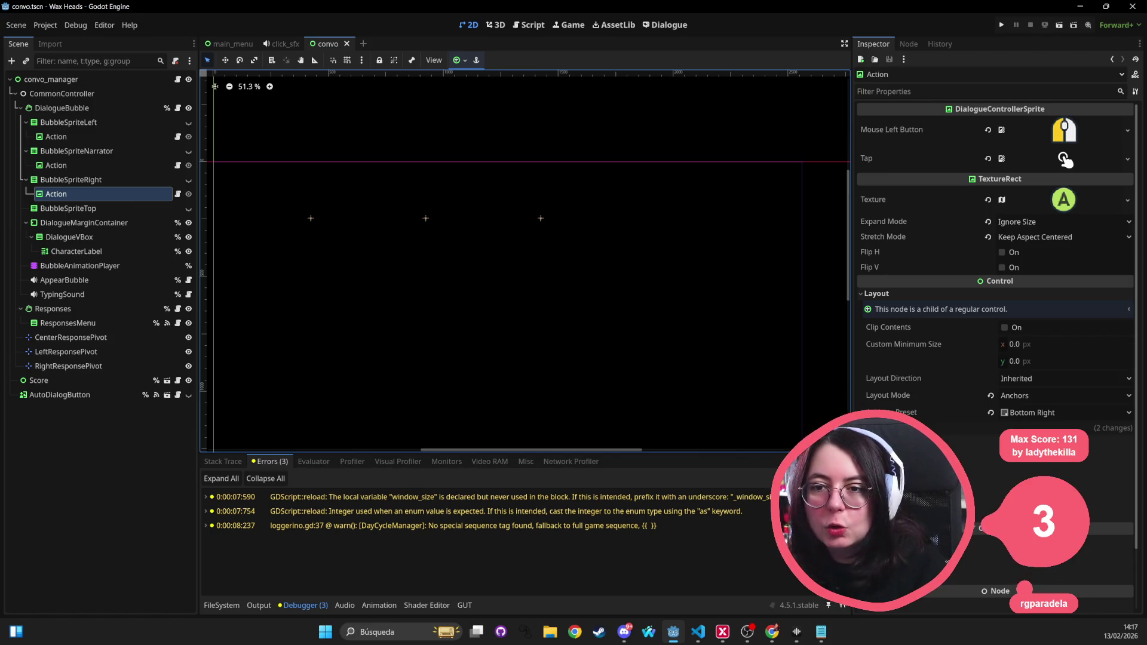
pyautogui.hotkey('alt', 'Tab')
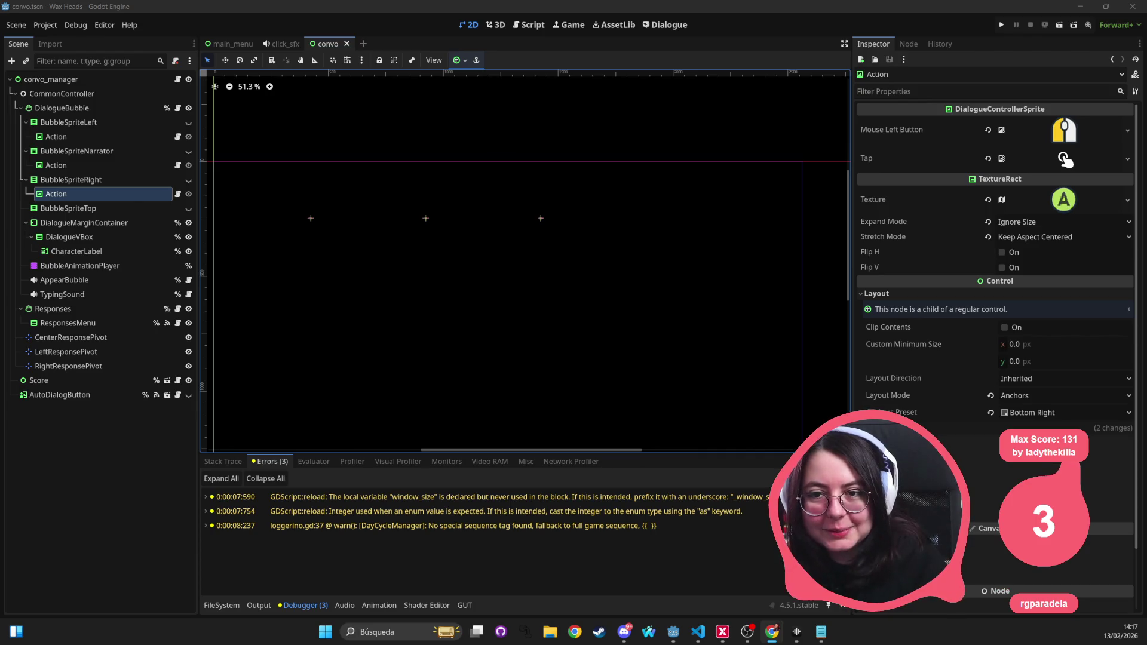
pyautogui.moveTo(450, 249); pyautogui.dragTo(536, 201)
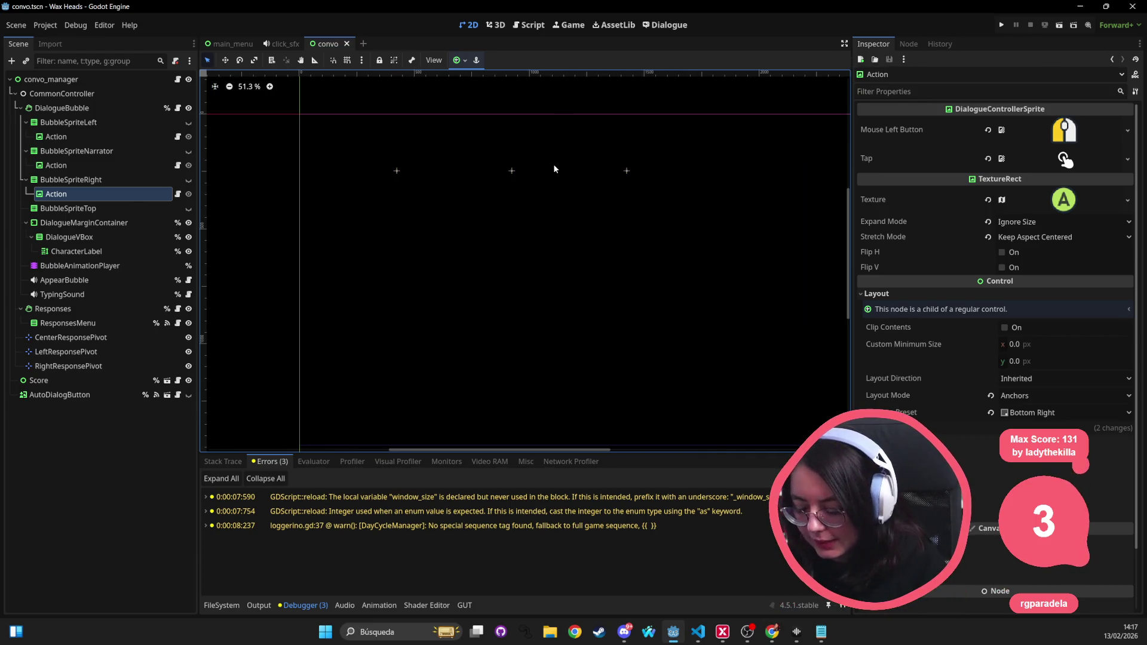
pyautogui.hotkey('shift', 'alt', 'o')
# Step: Open the main_menu scene
pyautogui.write('main_men')
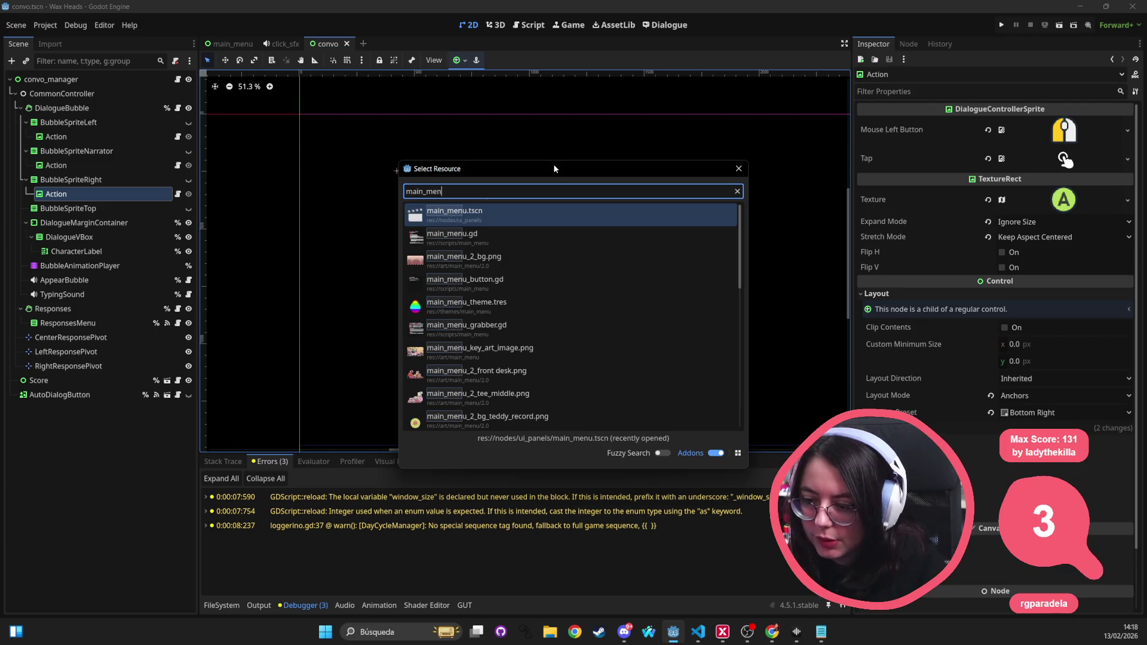
pyautogui.press('Return')
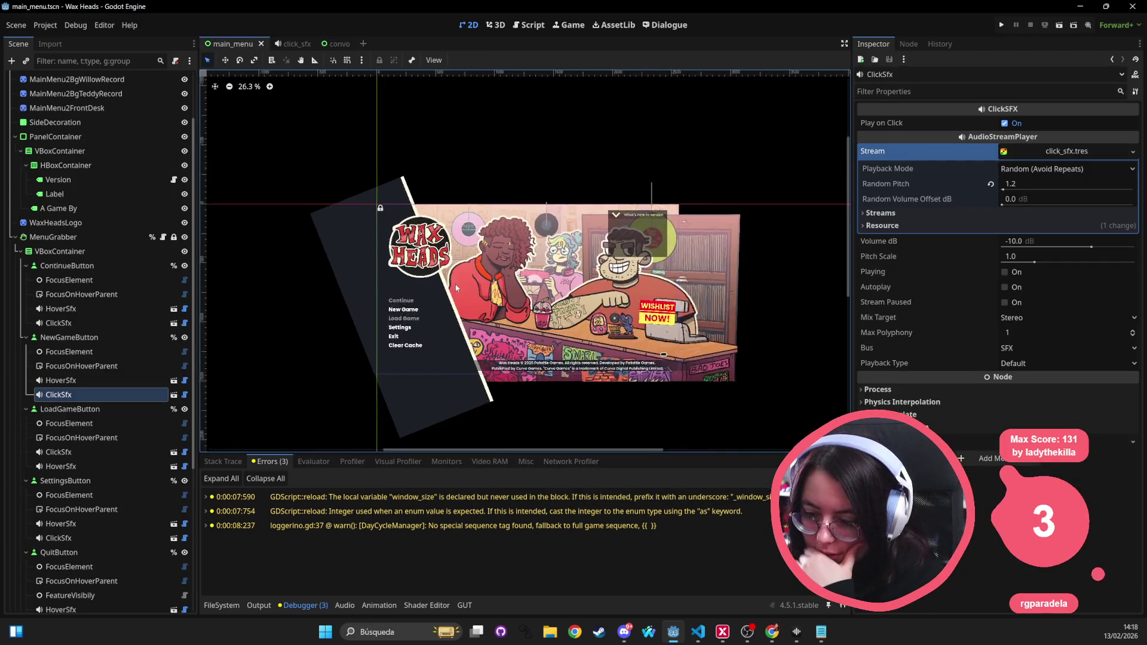
pyautogui.scroll(5, 457, 288)
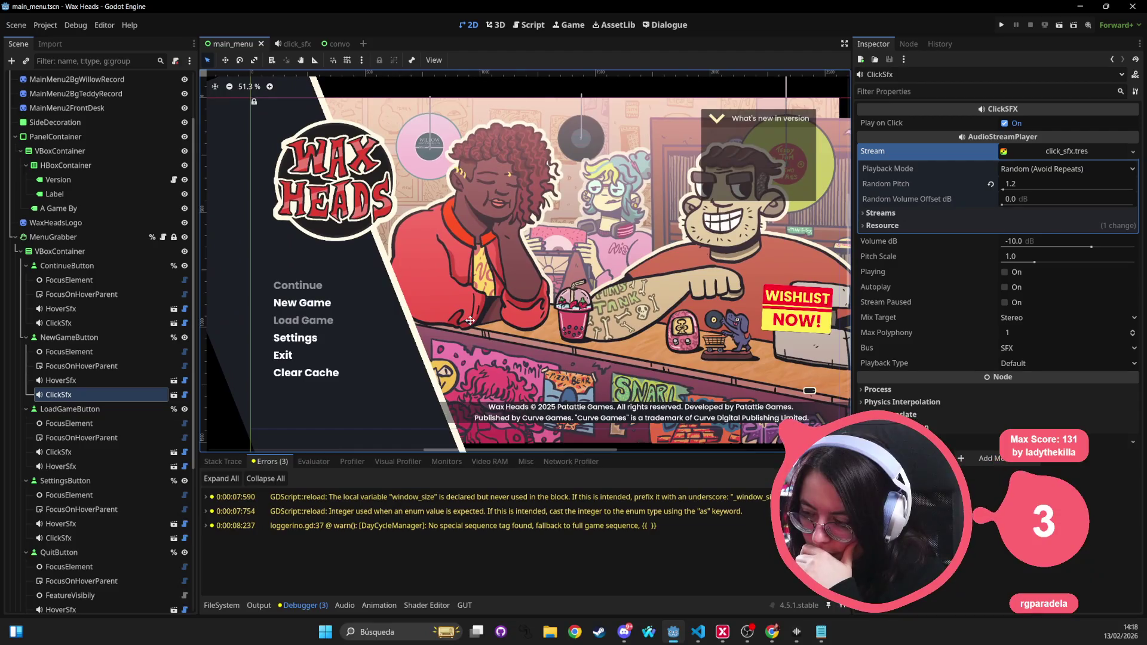
pyautogui.hscroll(-2, 343, 311)
# Step: Paste HoverSfx nodes under Changelog, Wishlist and PopulatableLangDropdown
pyautogui.click(343, 310)
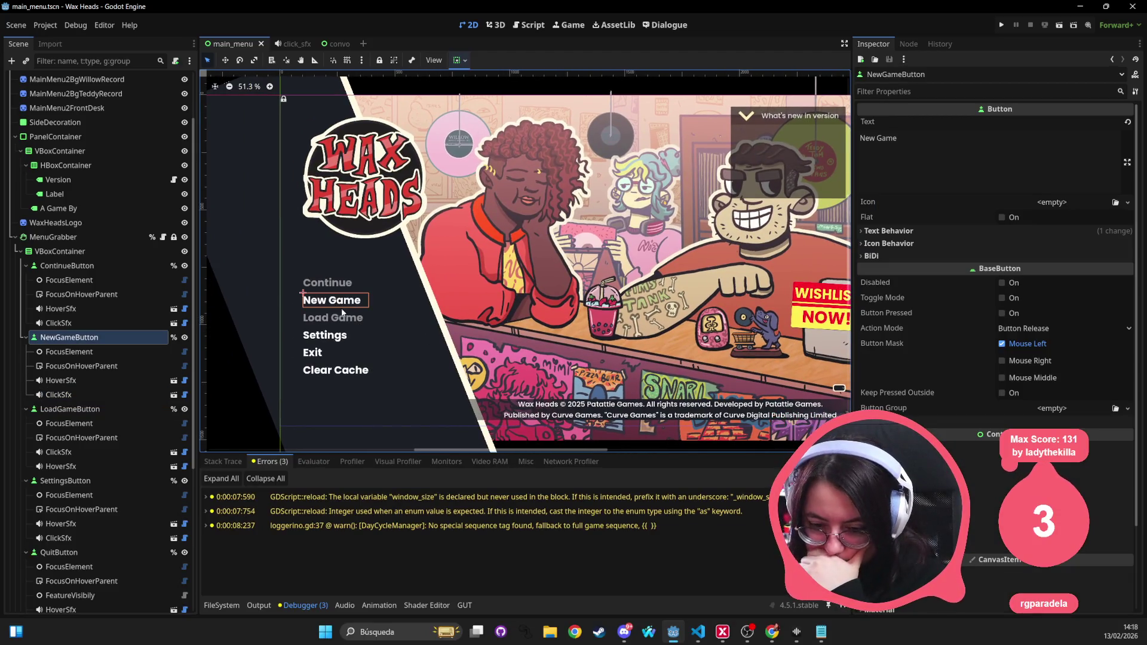
pyautogui.click(92, 309)
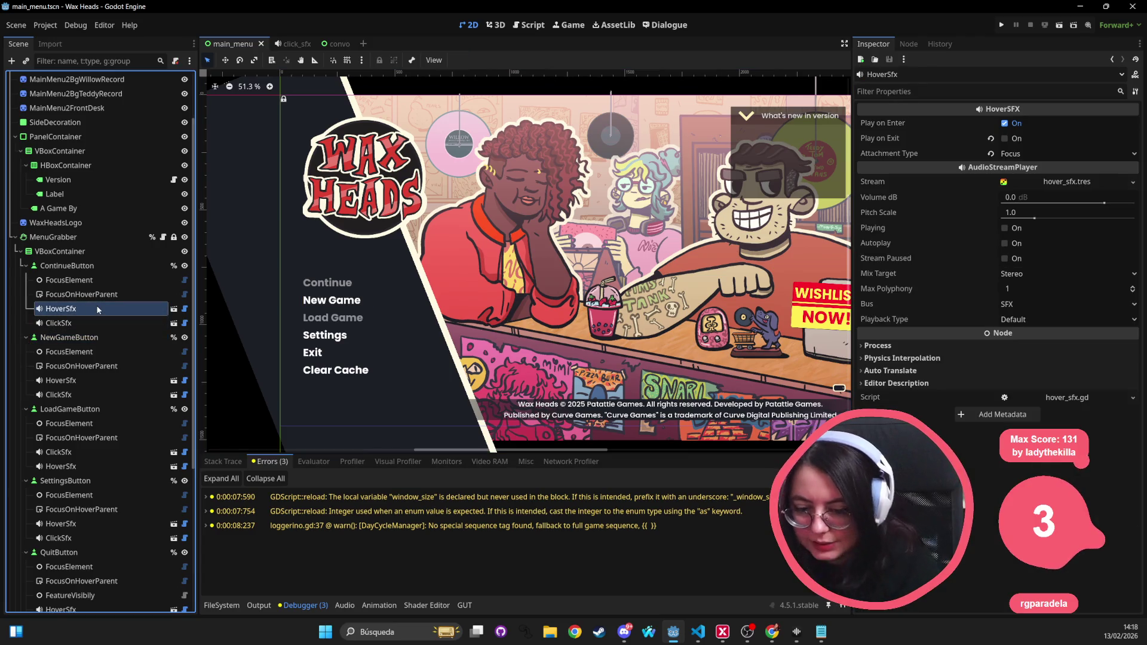
pyautogui.click(770, 183)
pyautogui.hotkey('ctrl', 'v')
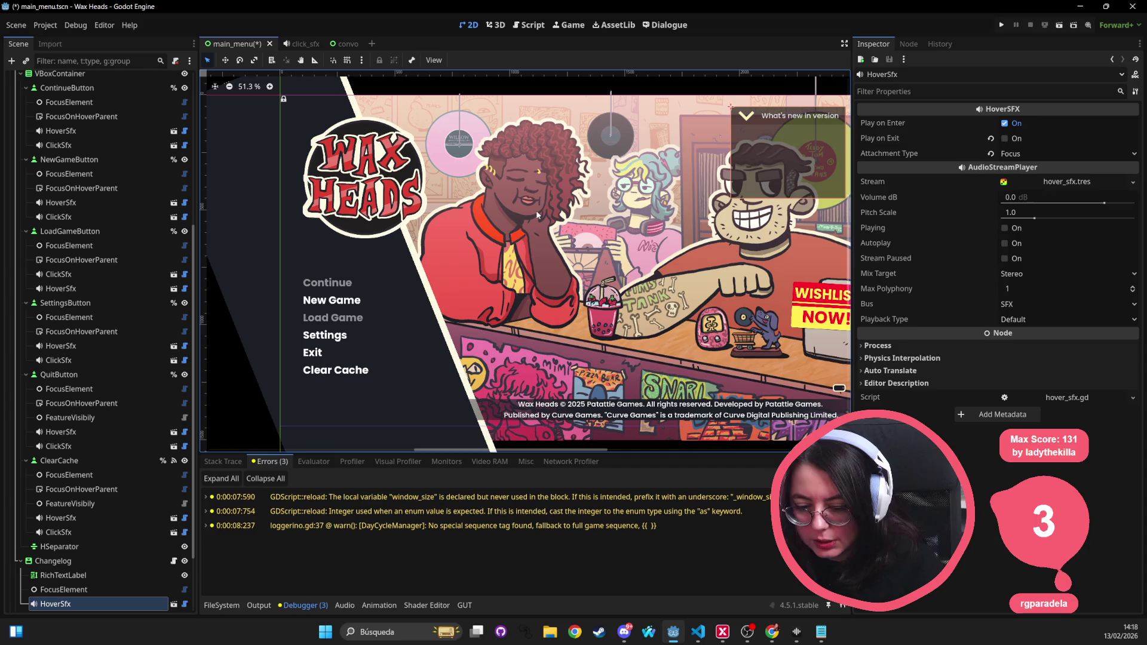
pyautogui.moveTo(731, 305); pyautogui.dragTo(592, 241)
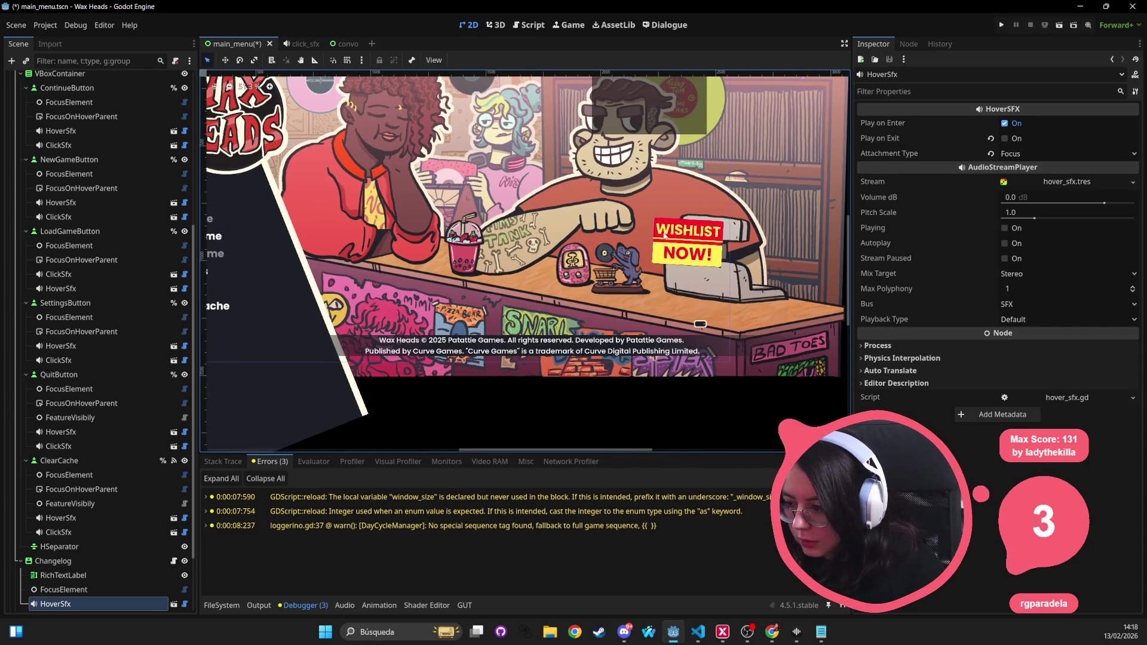
pyautogui.click(687, 242)
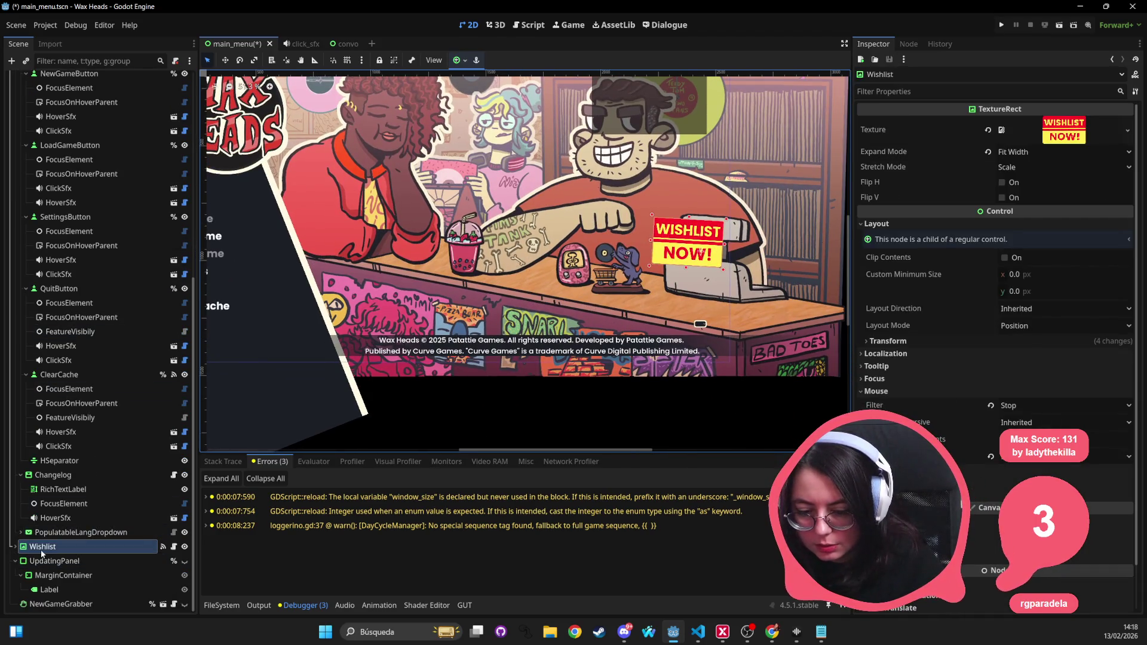
pyautogui.hotkey('ctrl', 'v')
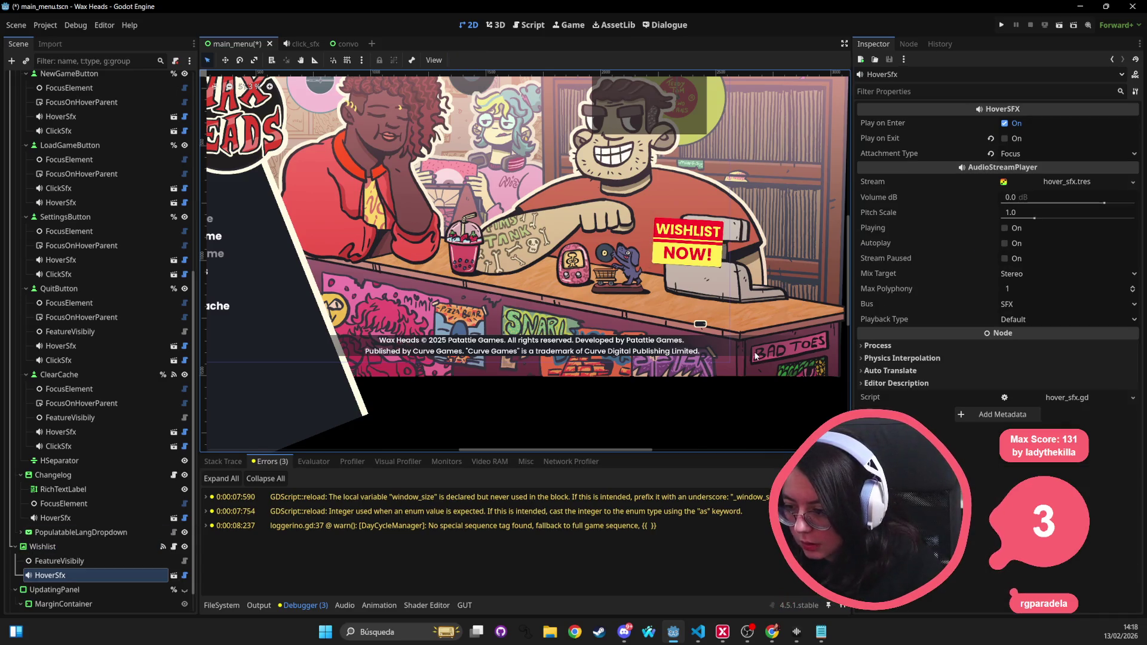
pyautogui.scroll(-2, 684, 274)
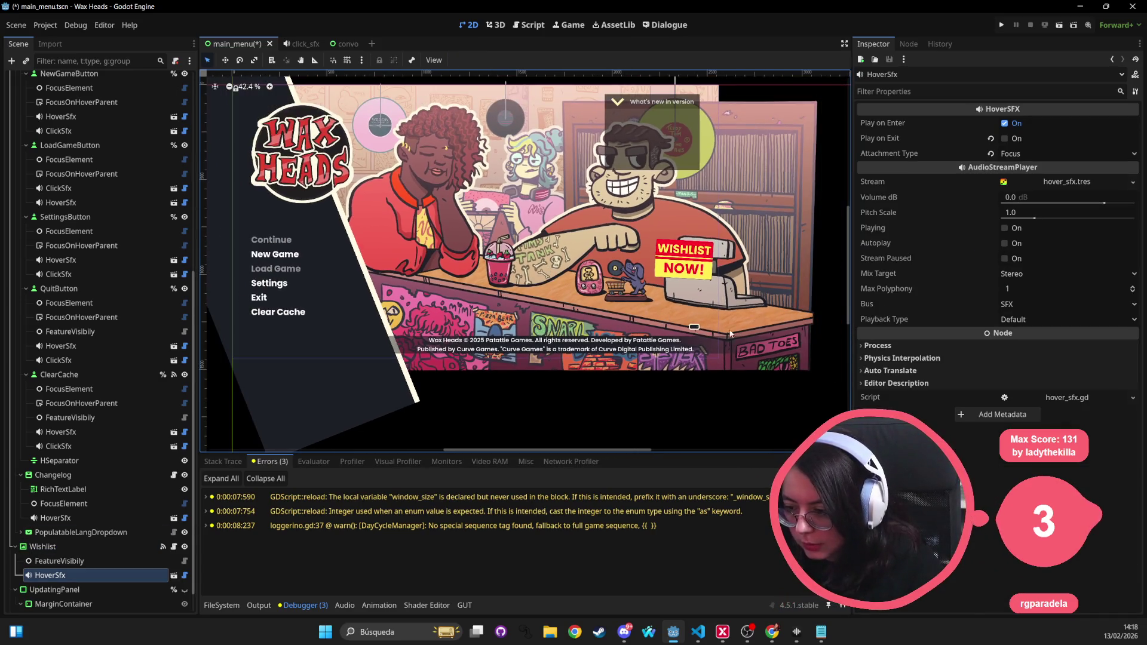
pyautogui.click(80, 533)
pyautogui.hotkey('ctrl', 'v')
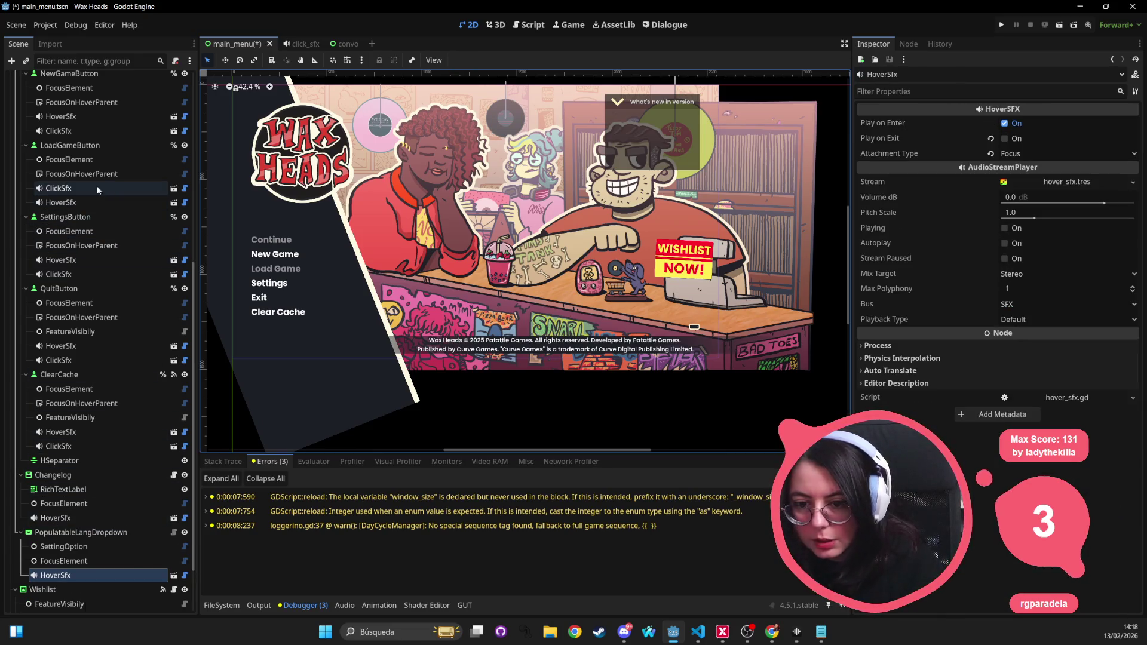
# Step: Select NewGameButton's ClickSfx node, collapse its stream details, and open its click_sfx.gd script
pyautogui.click(84, 130)
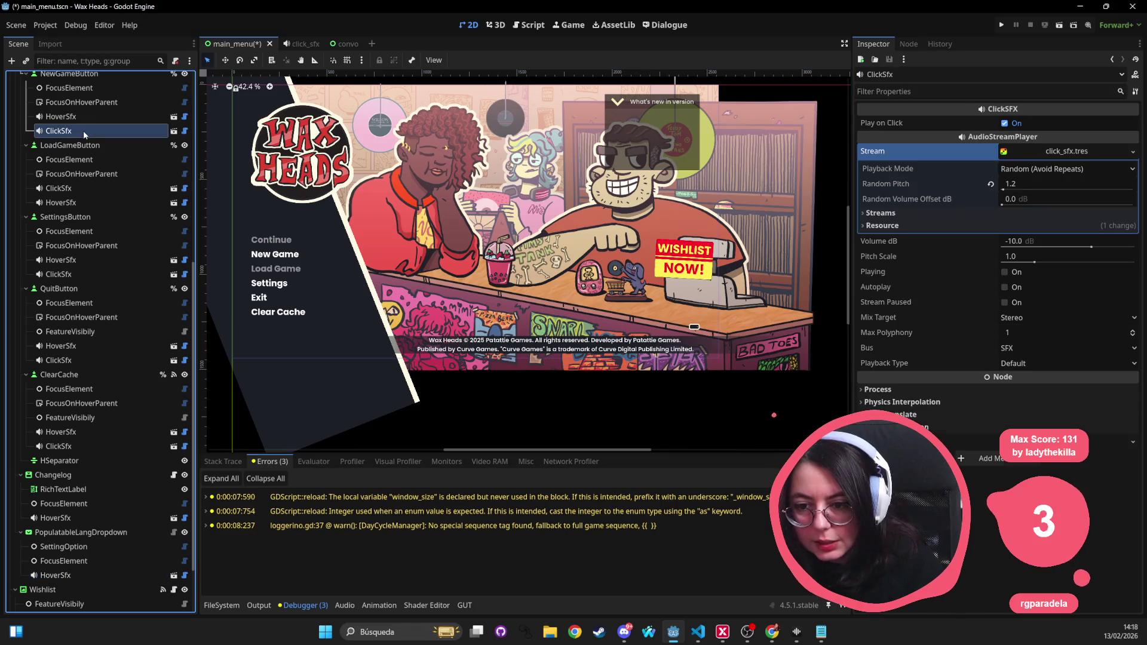
pyautogui.click(1058, 157)
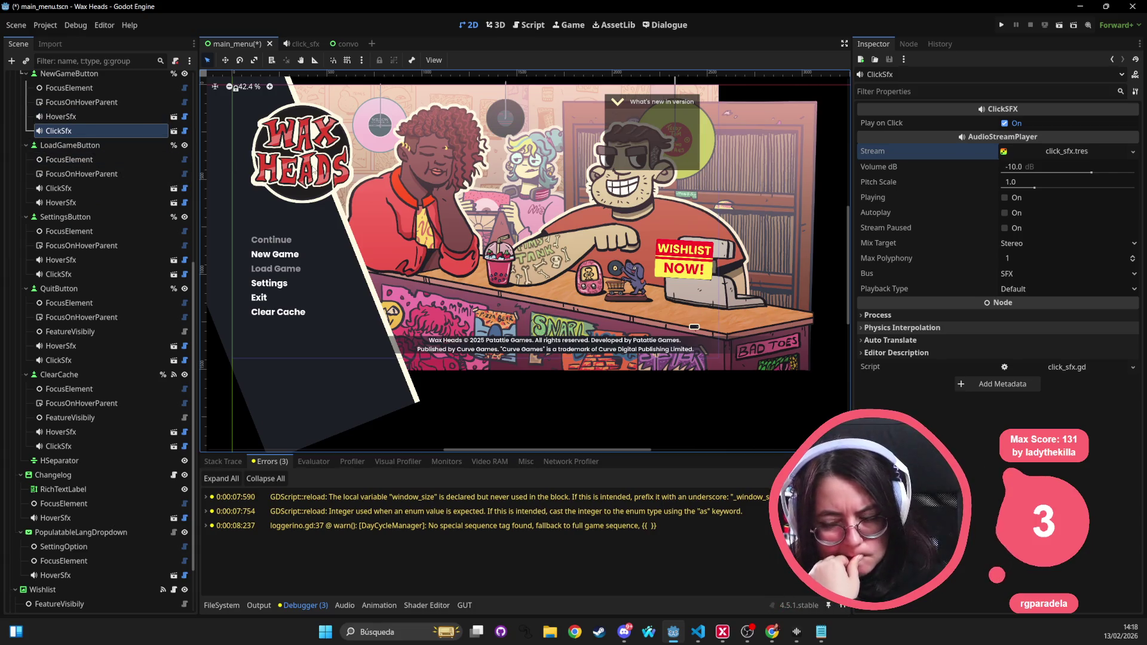
pyautogui.click(174, 131)
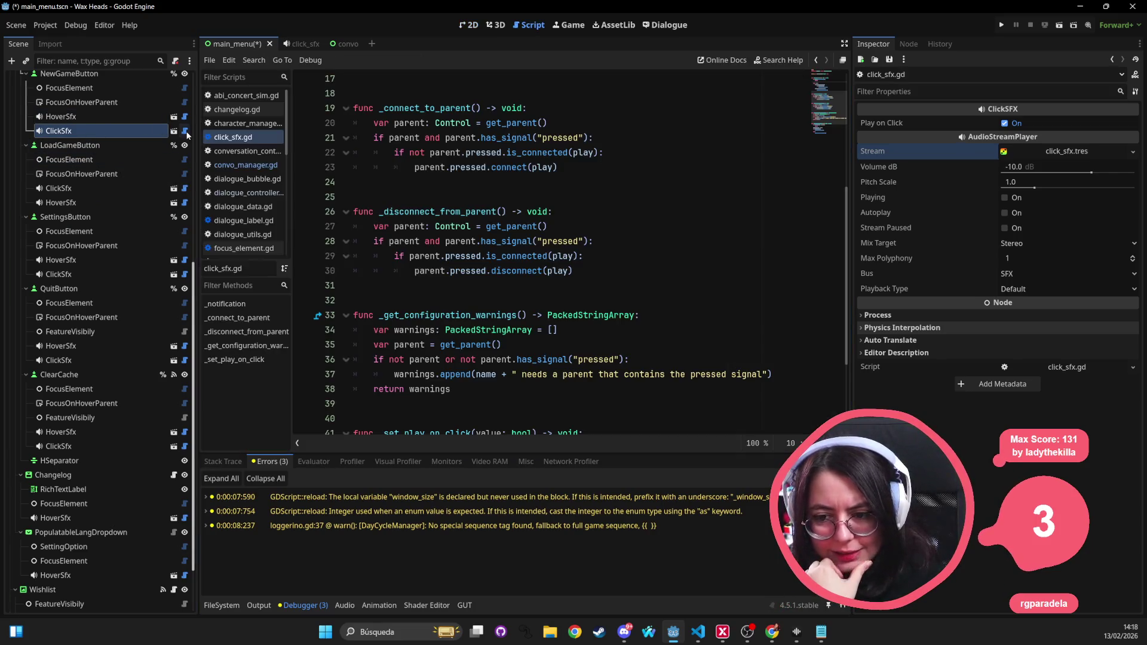
# Step: Highlight the uses of pressed and set a breakpoint on line 23's parent.pressed.connect(play) call
pyautogui.doubleClick(562, 256)
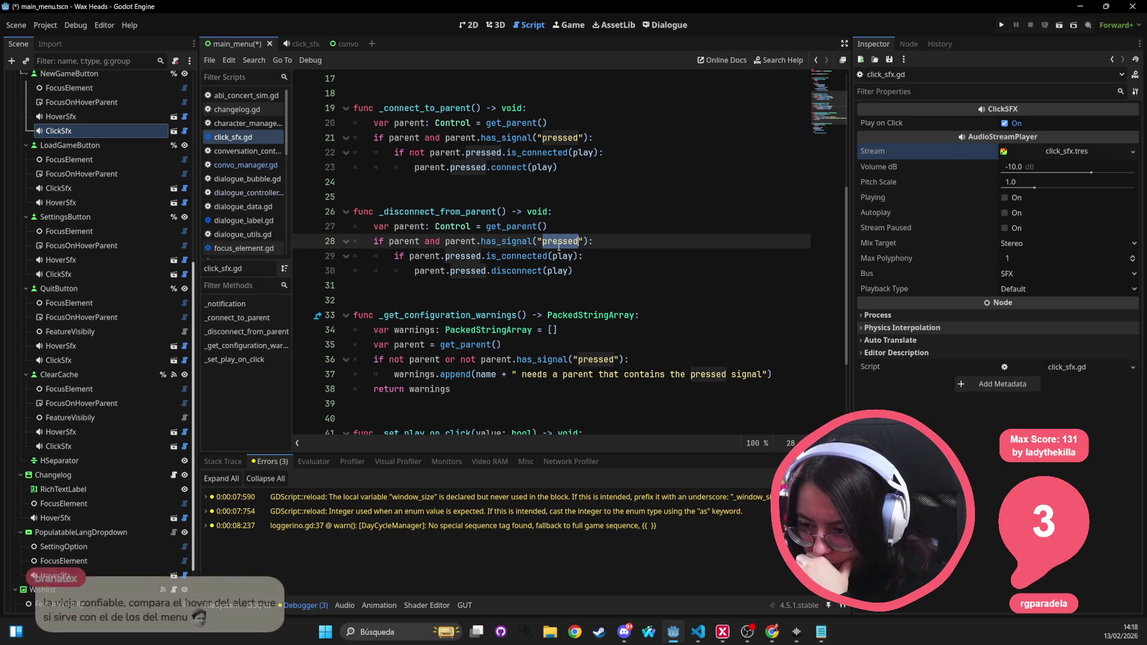
pyautogui.doubleClick(463, 256)
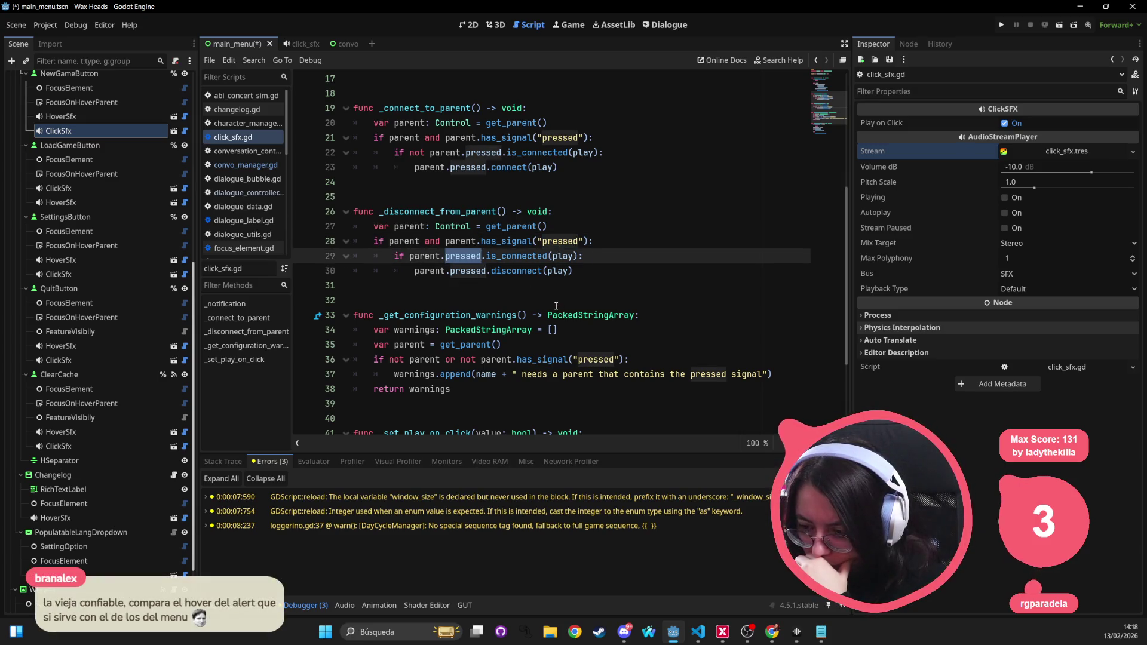
pyautogui.scroll(4, 519, 245)
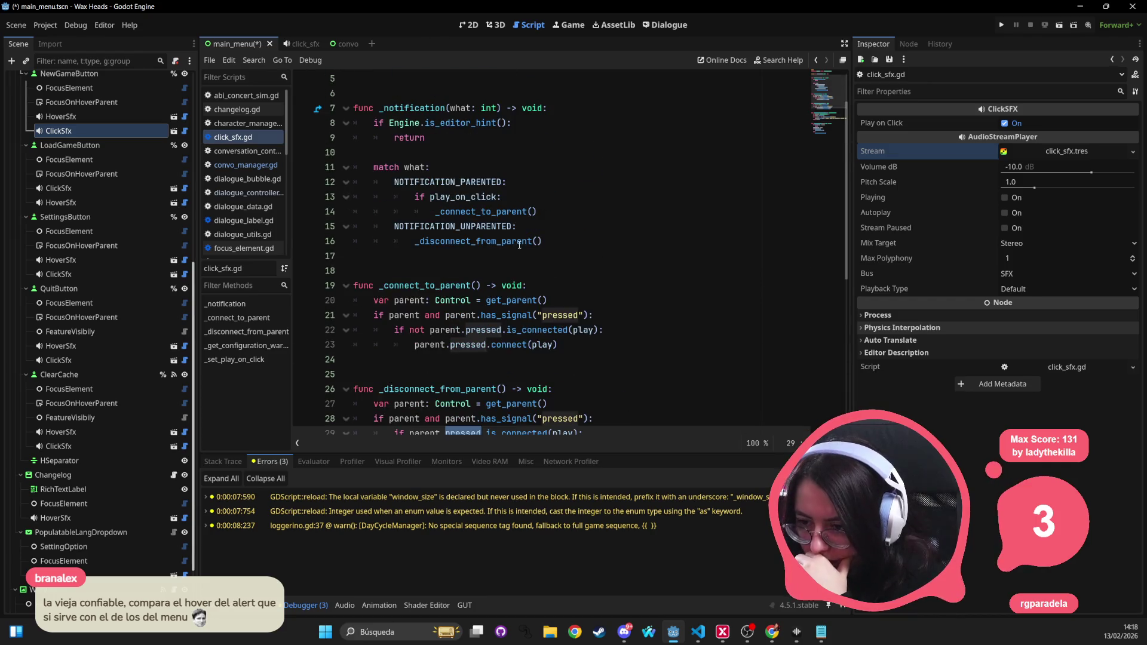
pyautogui.scroll(2, 517, 250)
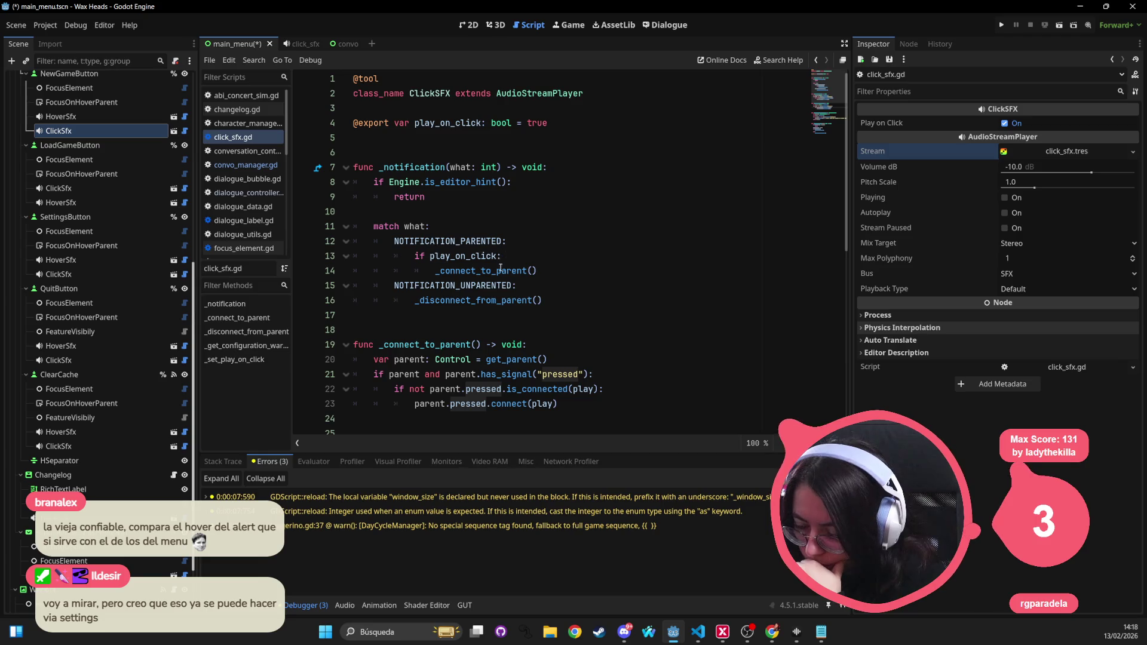
pyautogui.scroll(-1, 499, 271)
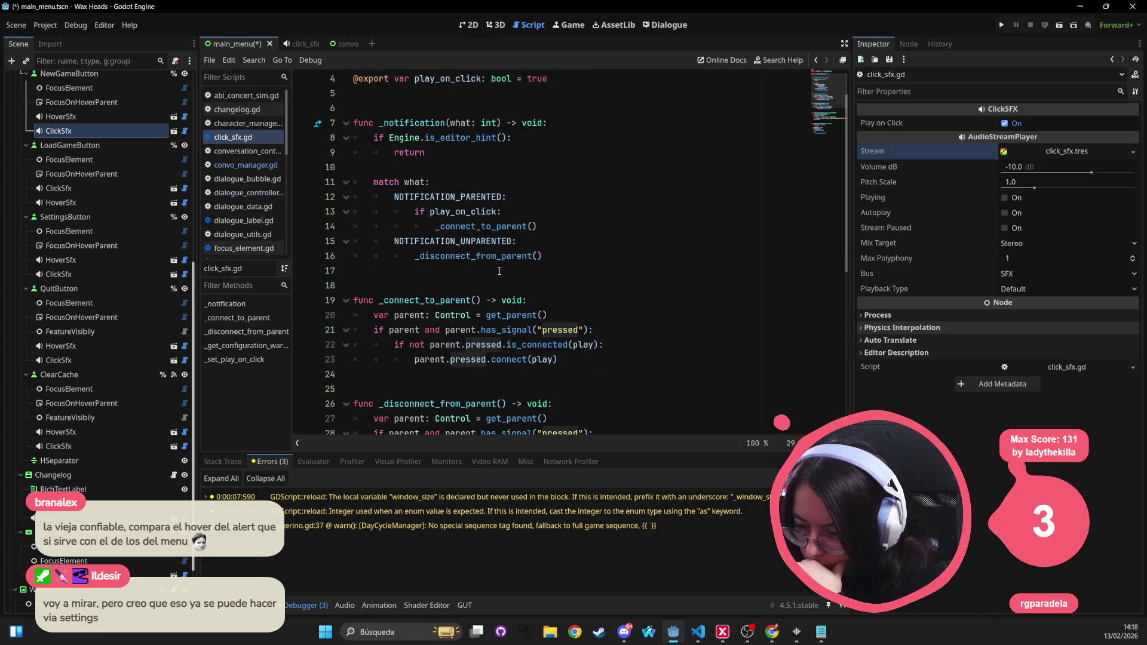
pyautogui.click(567, 354)
pyautogui.doubleClick(507, 364)
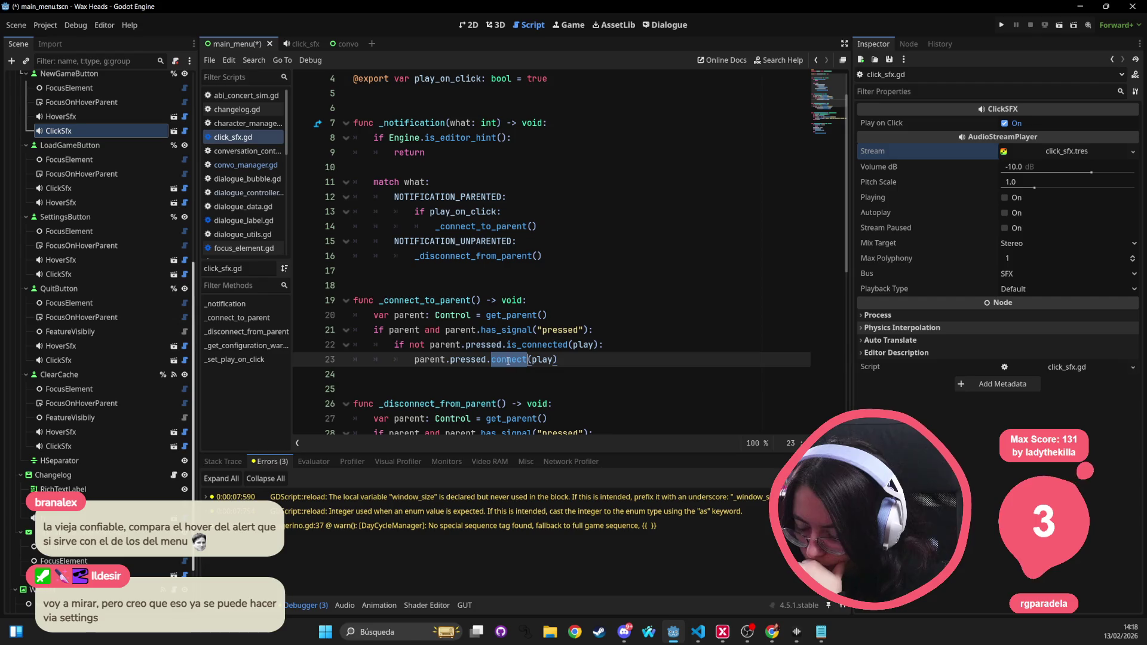
pyautogui.scroll(-2, 507, 363)
pyautogui.click(305, 273)
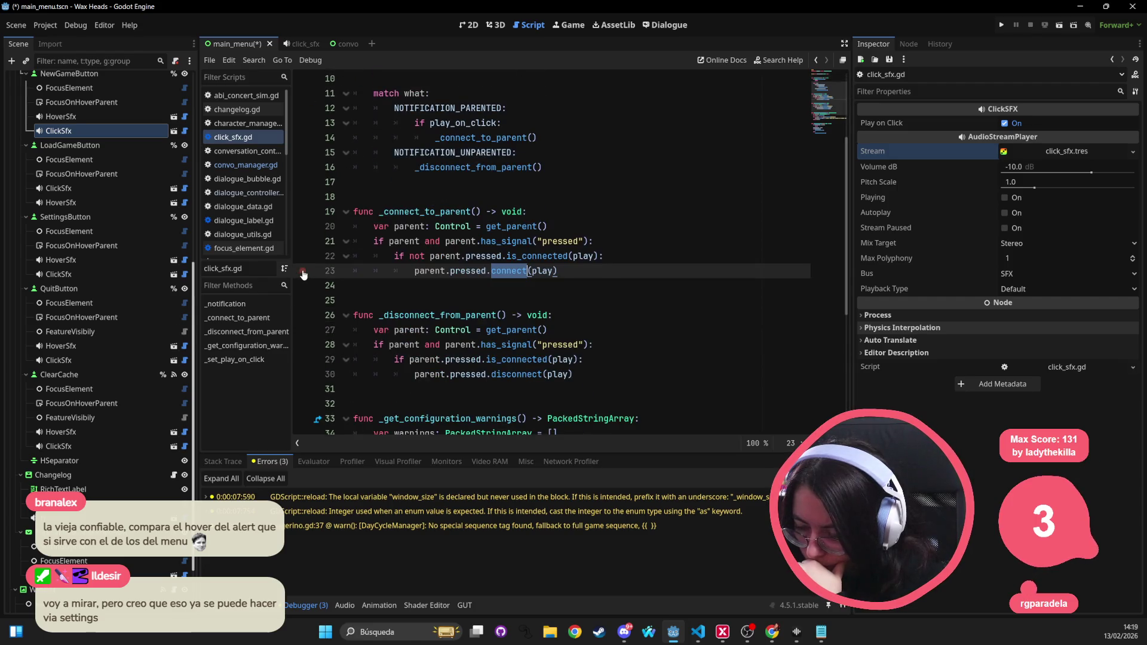
pyautogui.press('Right')
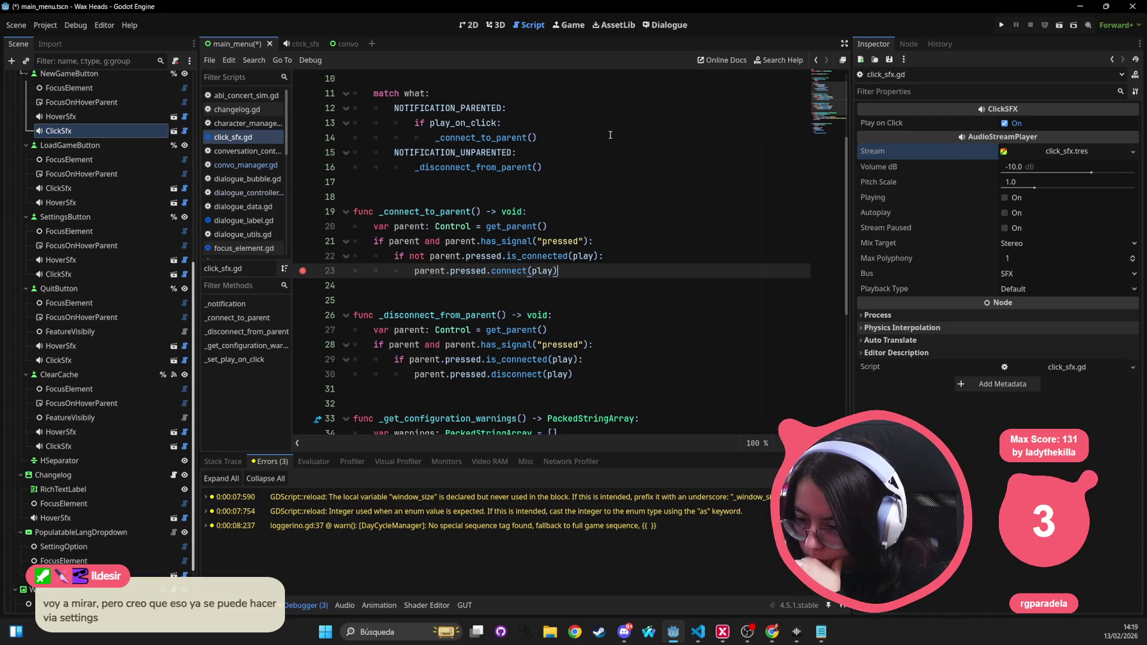
# Step: Run the game, continue past the line-23 breakpoint, open and close Ajustes, then quit via Salir
pyautogui.click(1002, 26)
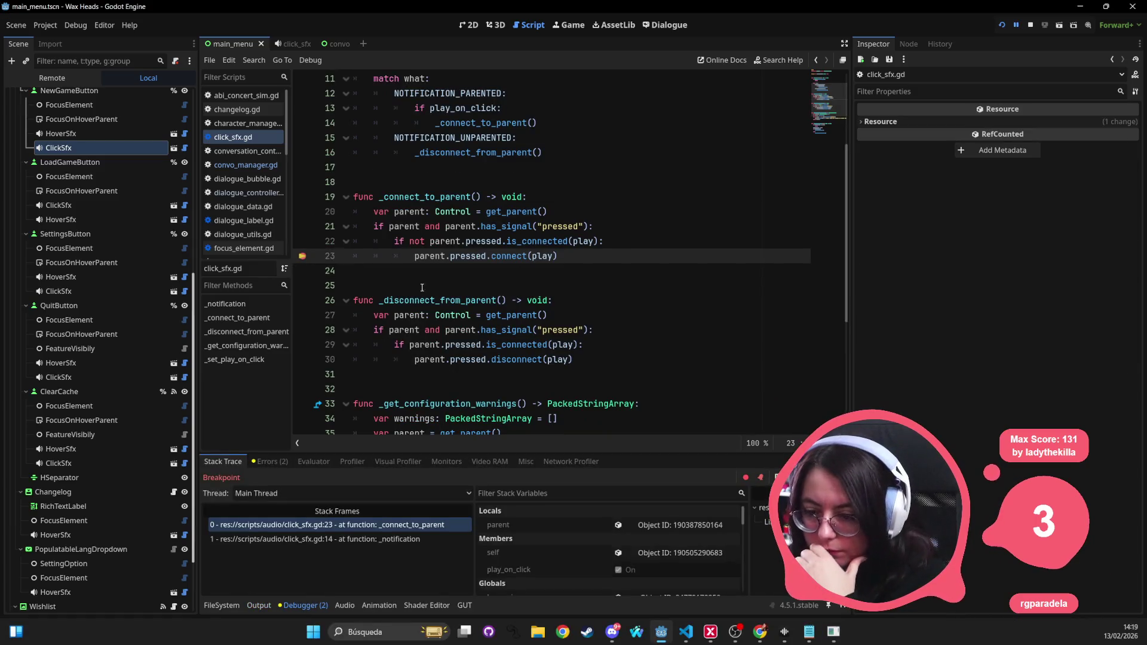
pyautogui.moveTo(442, 259)
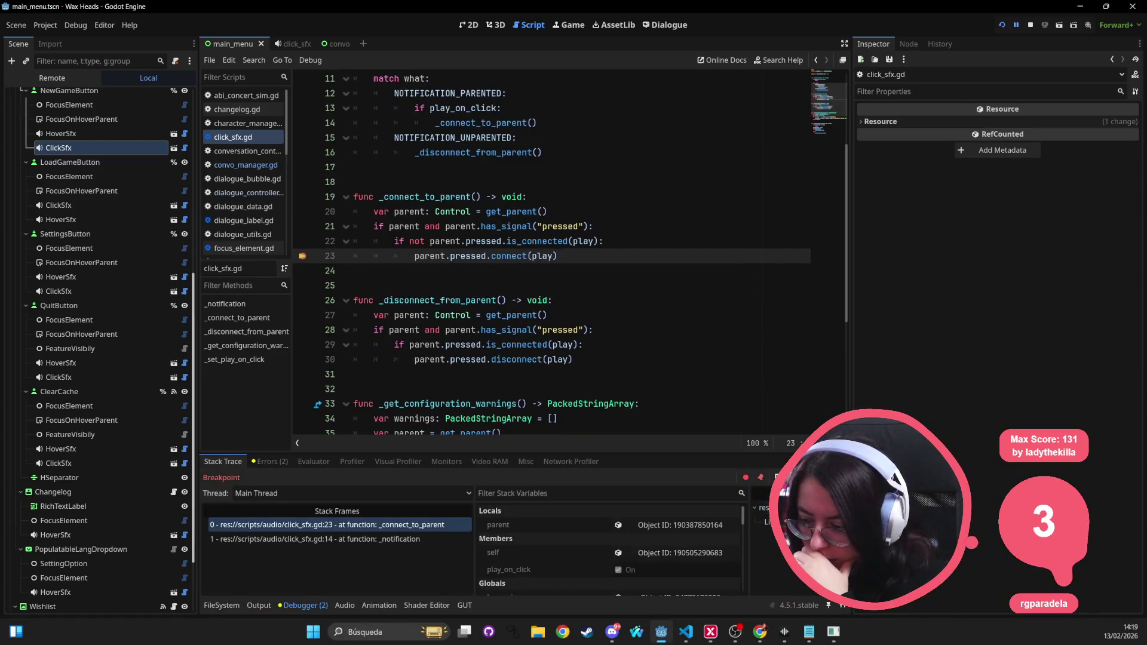
pyautogui.press('F12')
pyautogui.press('F12')
pyautogui.press('F12')
pyautogui.press('F12')
pyautogui.press('F12')
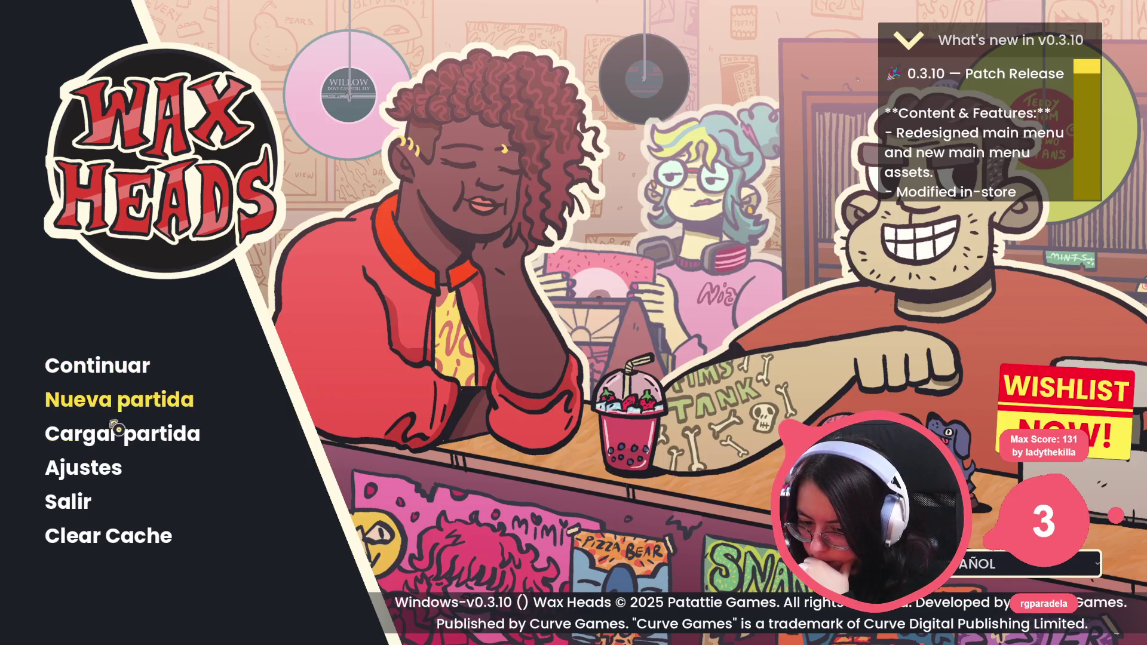
pyautogui.click(92, 469)
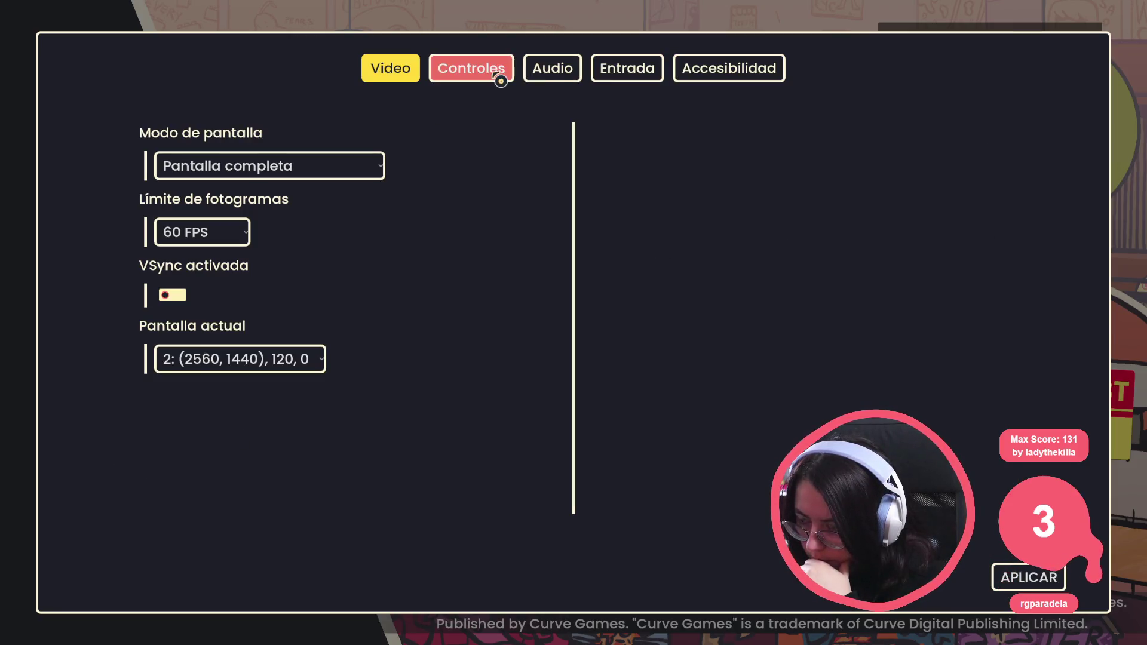
pyautogui.press('Escape')
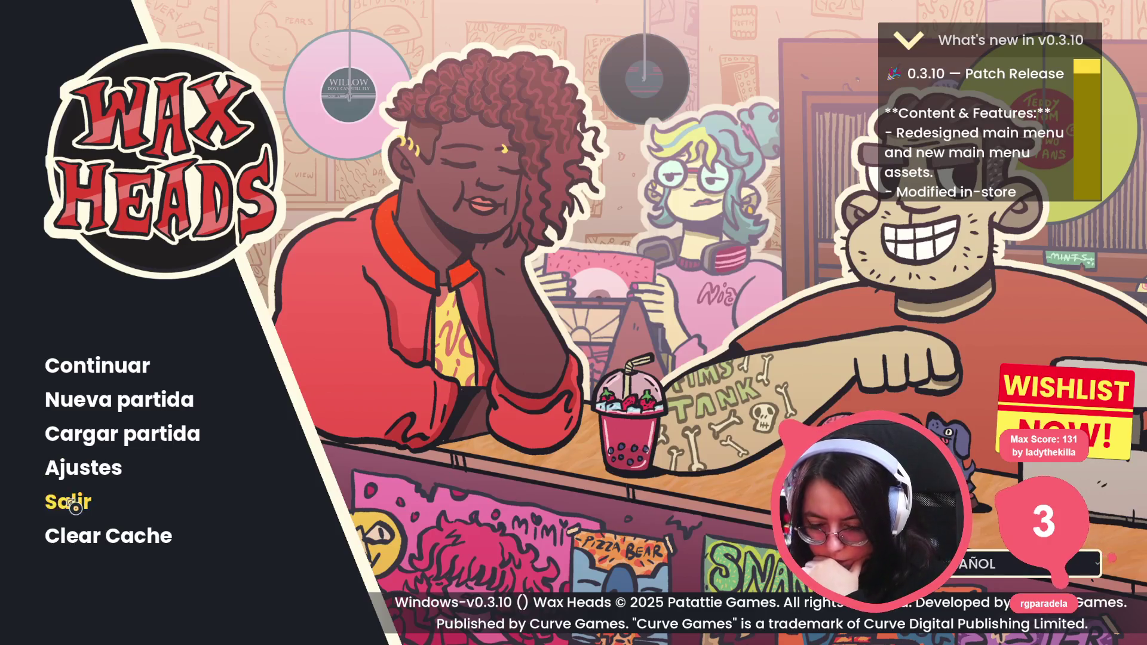
pyautogui.click(73, 506)
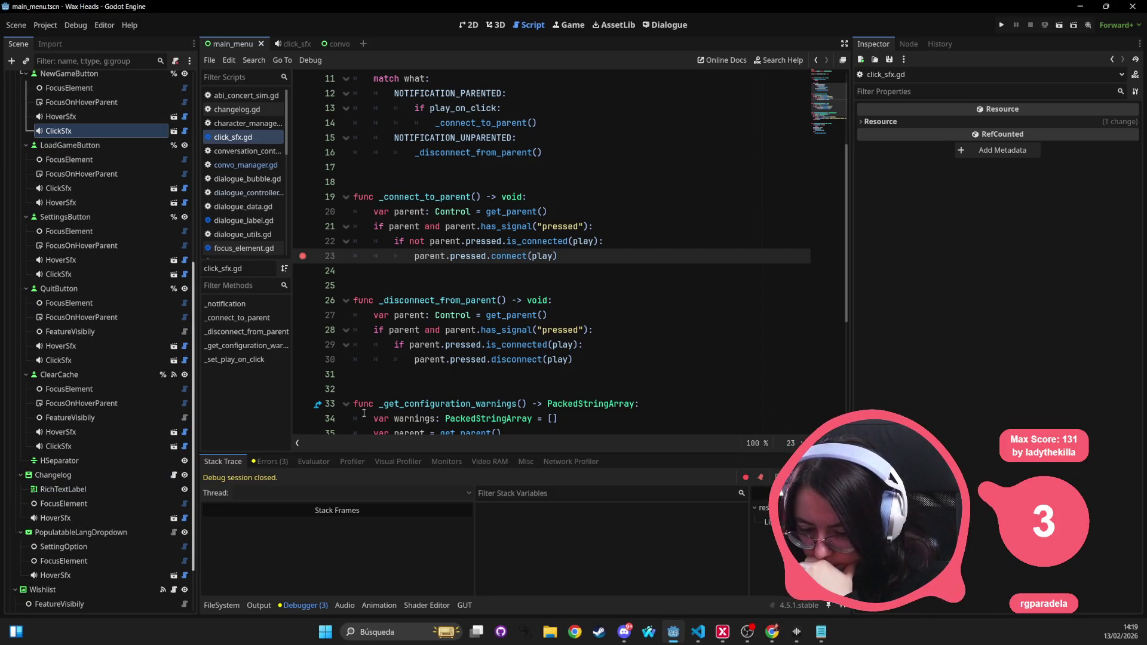
# Step: Inspect NewGameButton's HoverSfx and ClickSfx nodes and expand the click_sfx.tres stream's Streams list
pyautogui.doubleClick(542, 256)
pyautogui.scroll(3, 542, 258)
pyautogui.scroll(-8, 543, 259)
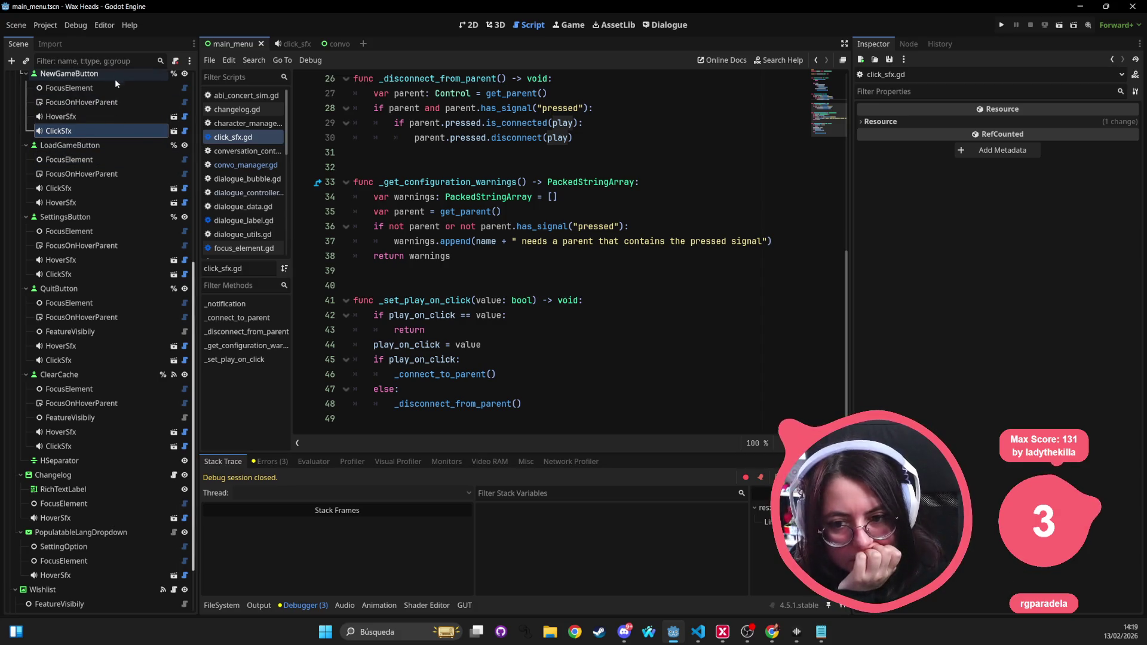
pyautogui.scroll(3, 114, 79)
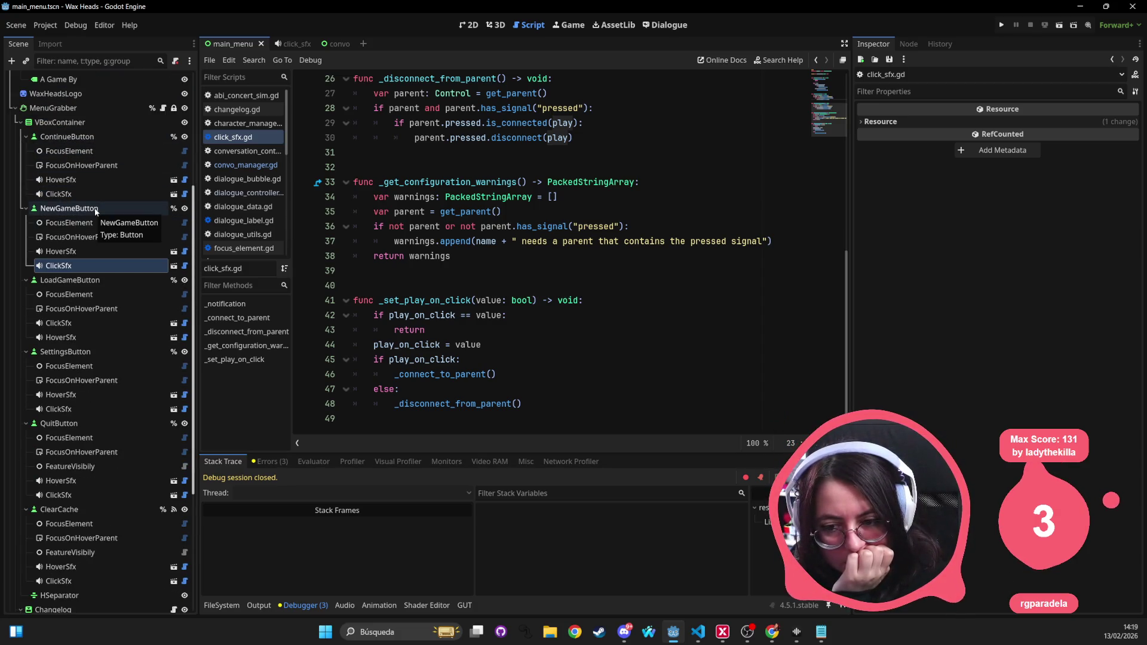
pyautogui.click(90, 253)
pyautogui.click(91, 263)
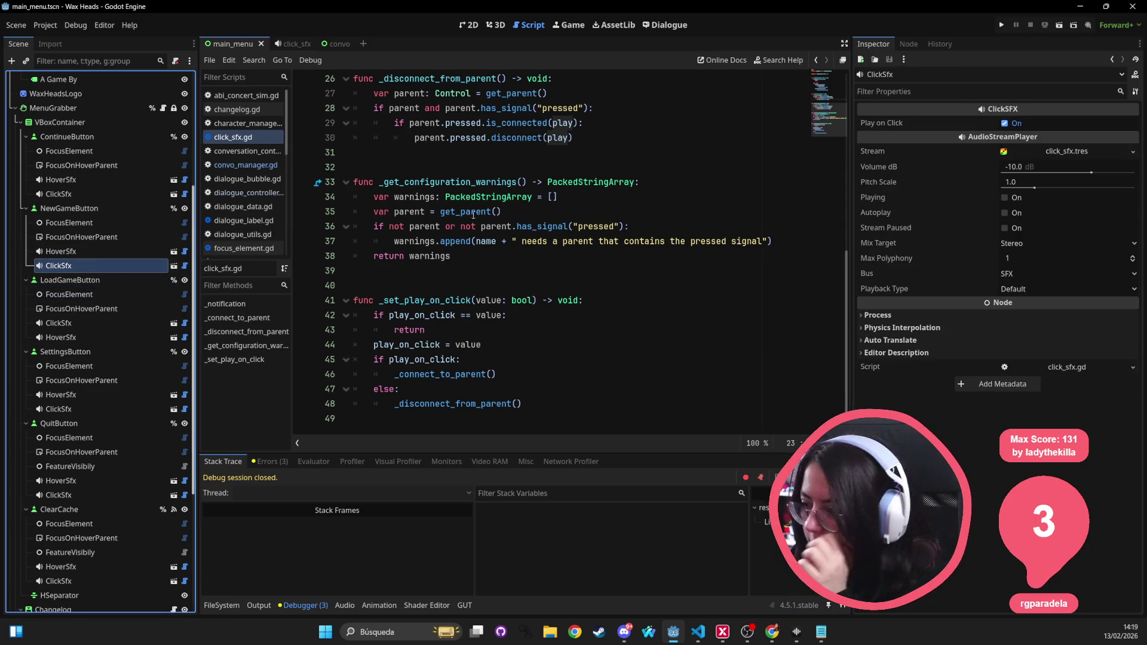
pyautogui.click(1064, 151)
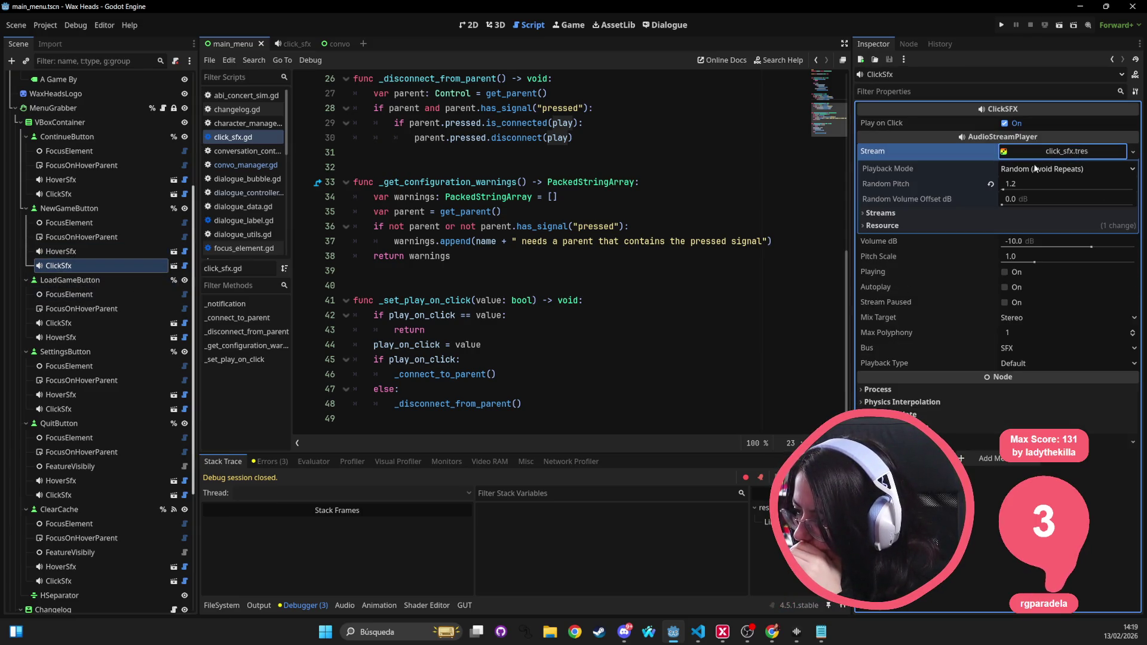
pyautogui.click(914, 214)
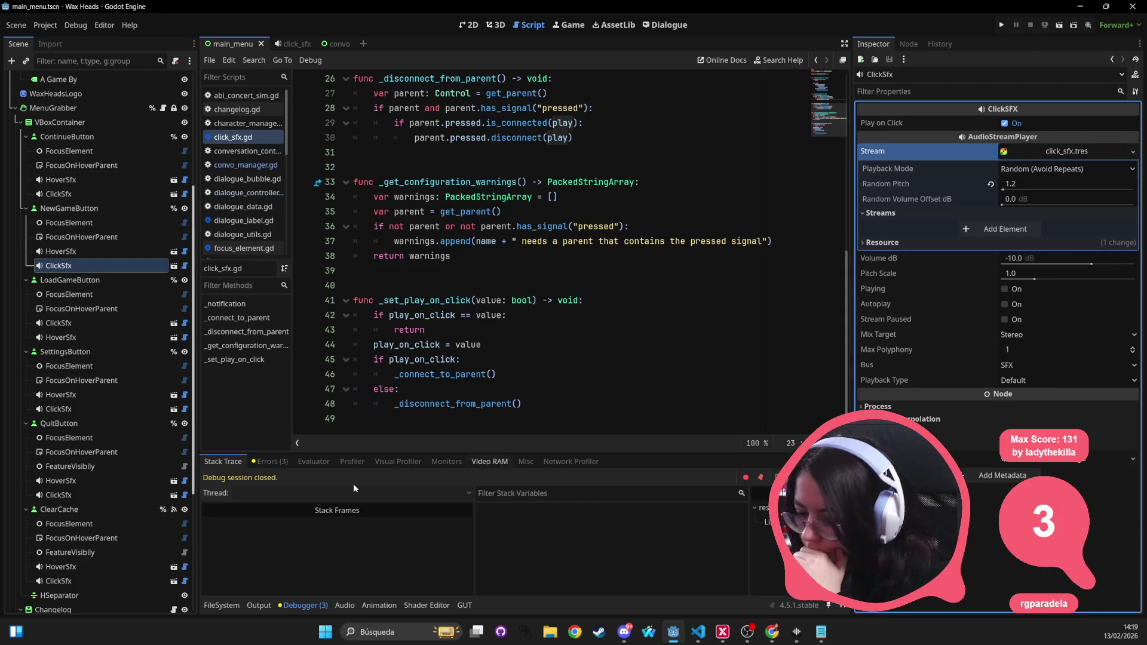
# Step: Filter the FileSystem by 'click_sfx', inspect click_sfx.tres, and select playlist_click_sfx.gd
pyautogui.click(220, 606)
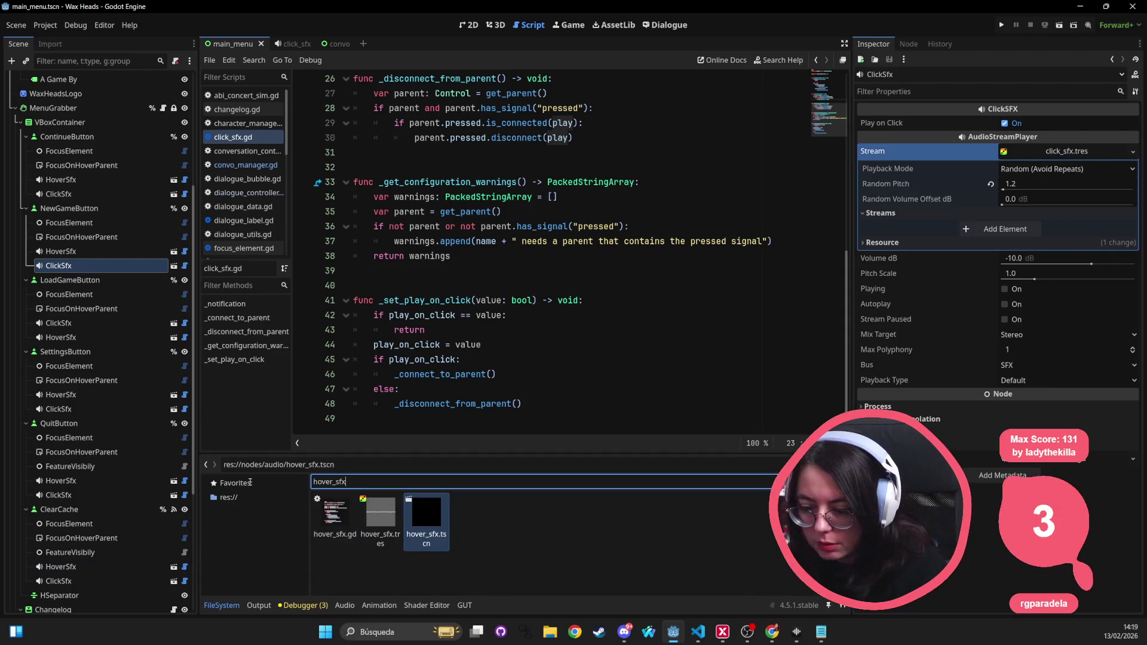
pyautogui.write('click_sgf')
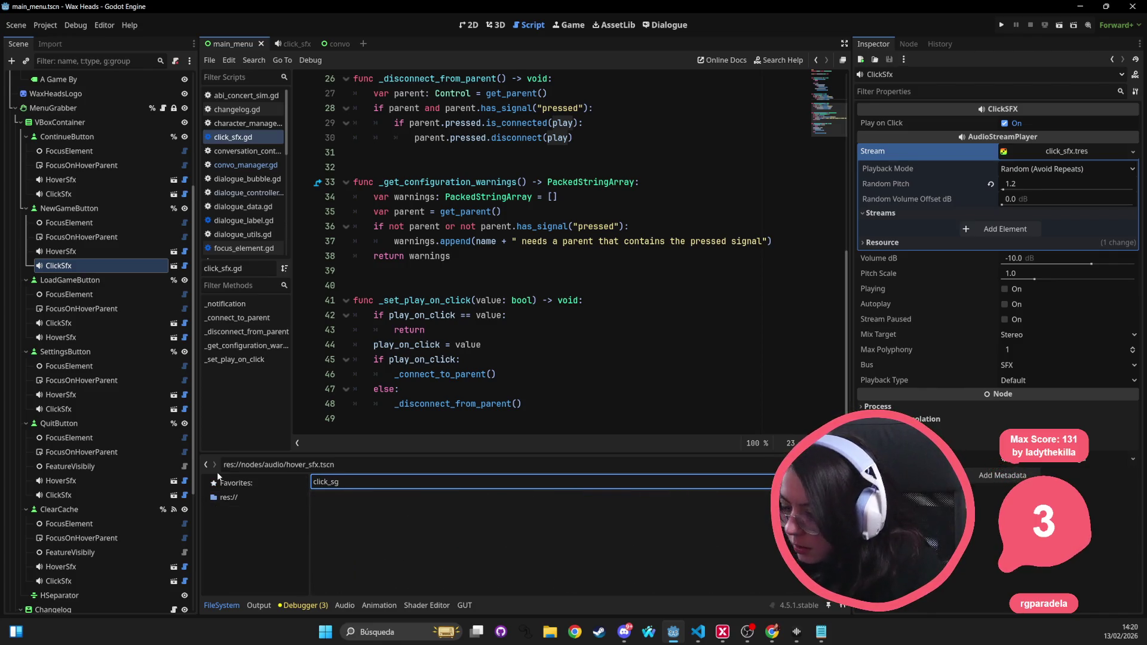
pyautogui.press('BackSpace')
pyautogui.write('f')
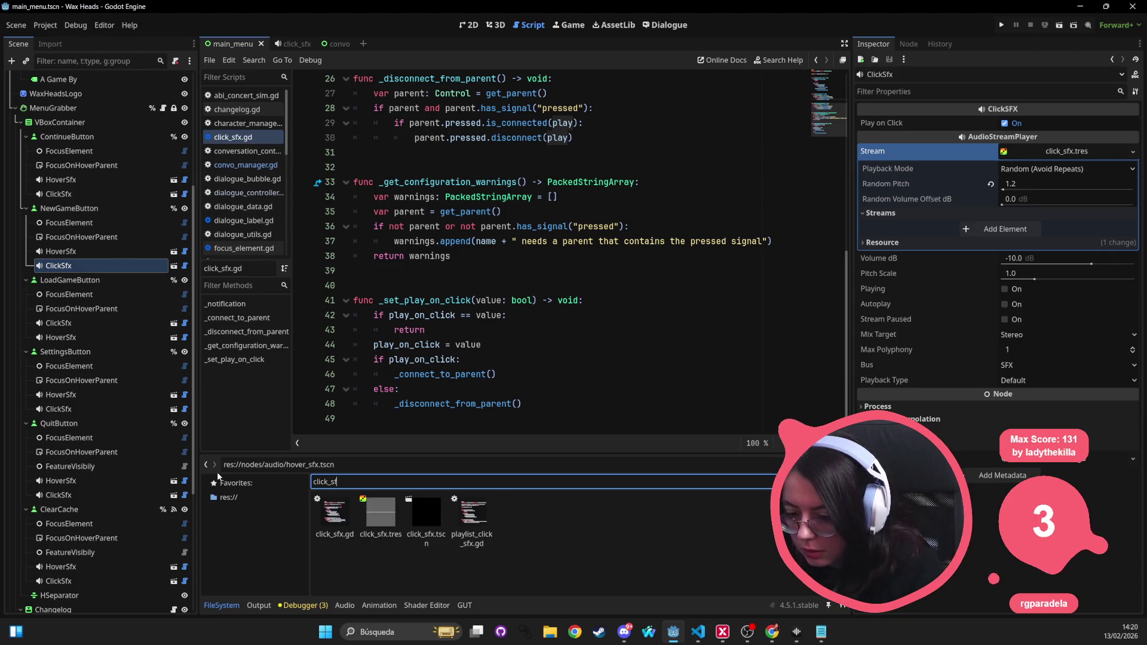
pyautogui.write('x')
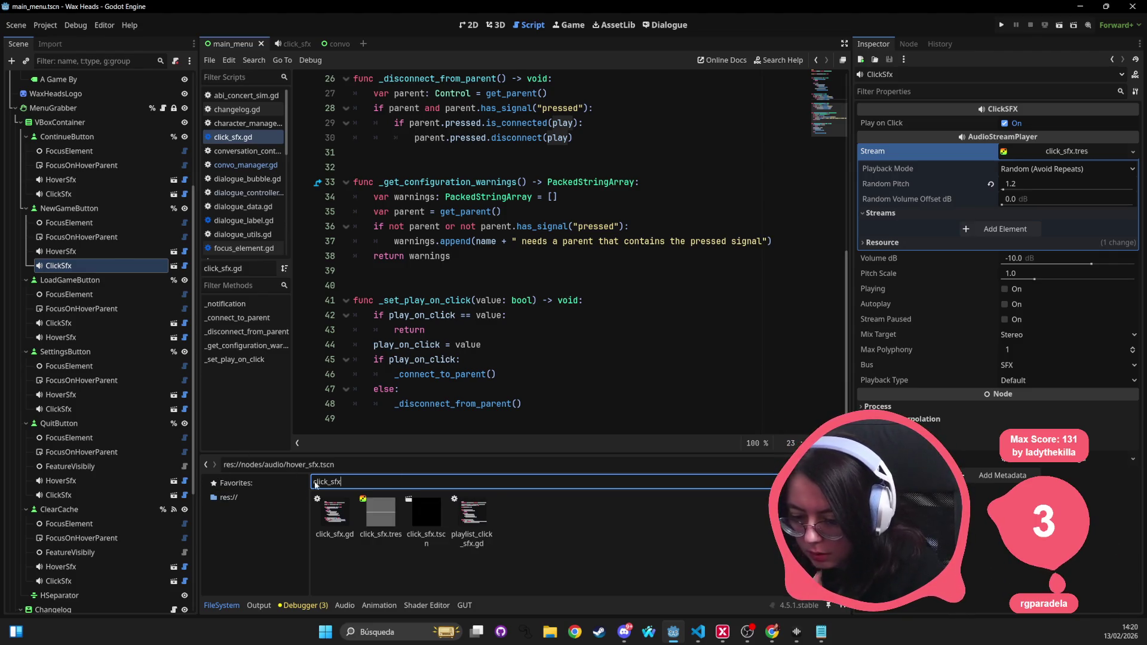
pyautogui.click(380, 514)
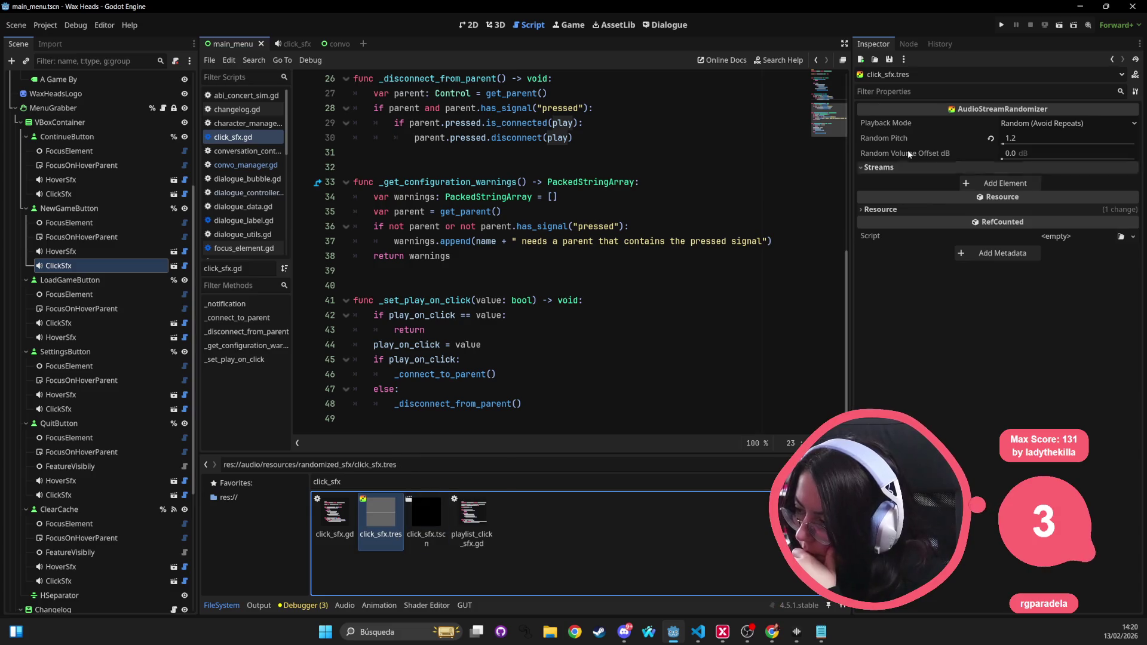
pyautogui.click(879, 169)
pyautogui.click(879, 169)
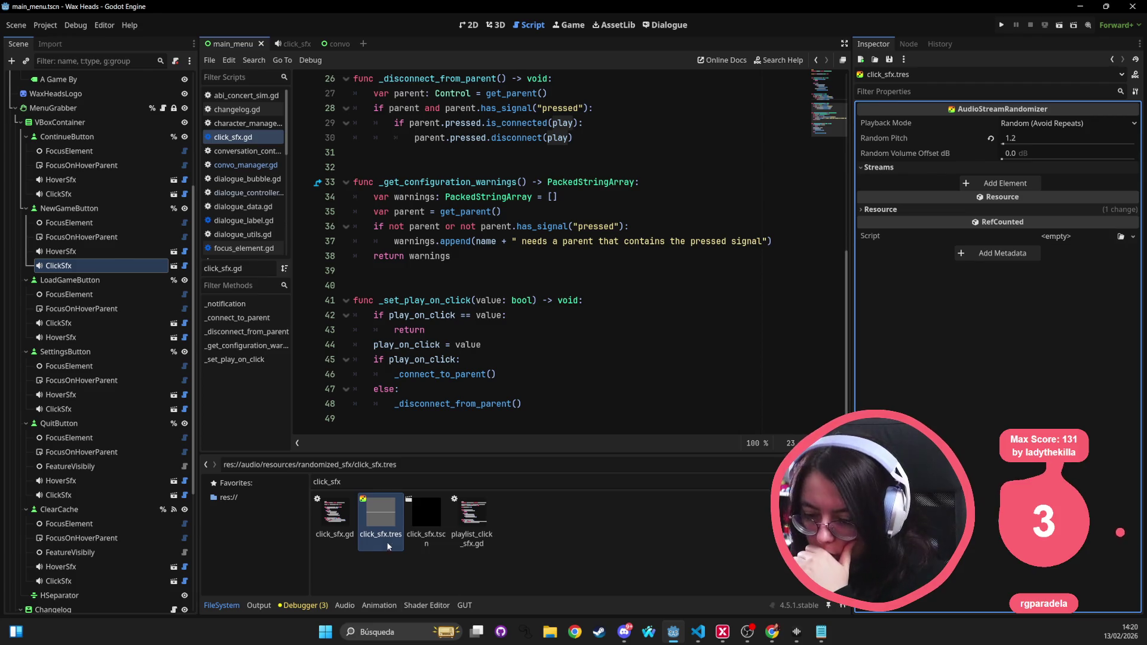
pyautogui.moveTo(389, 538)
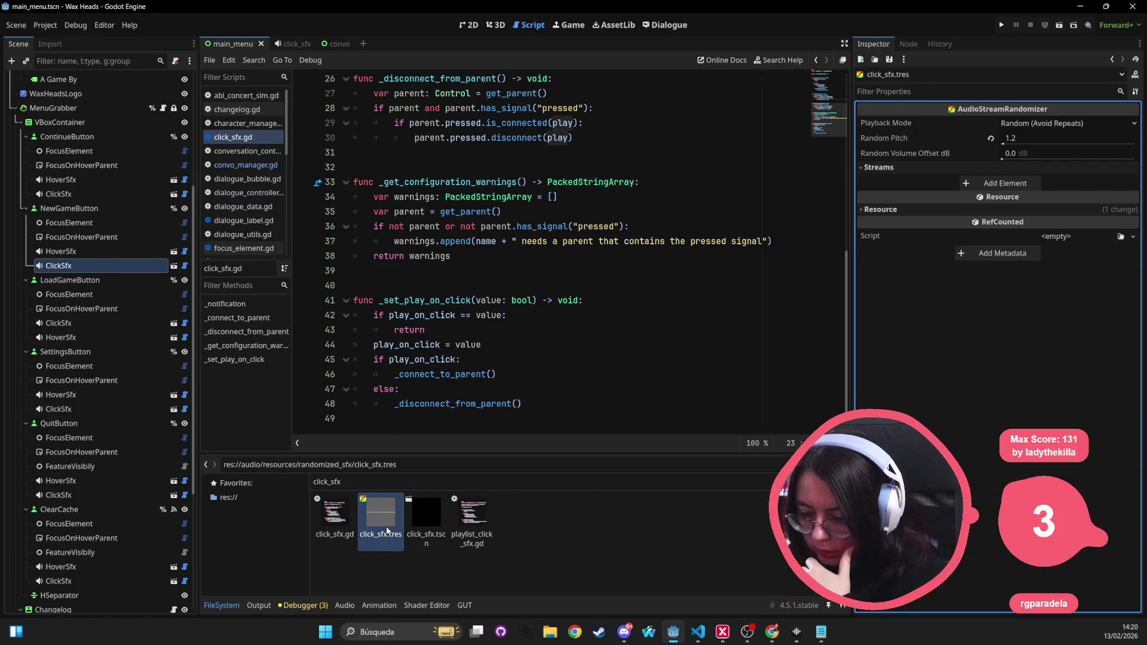
pyautogui.click(487, 528)
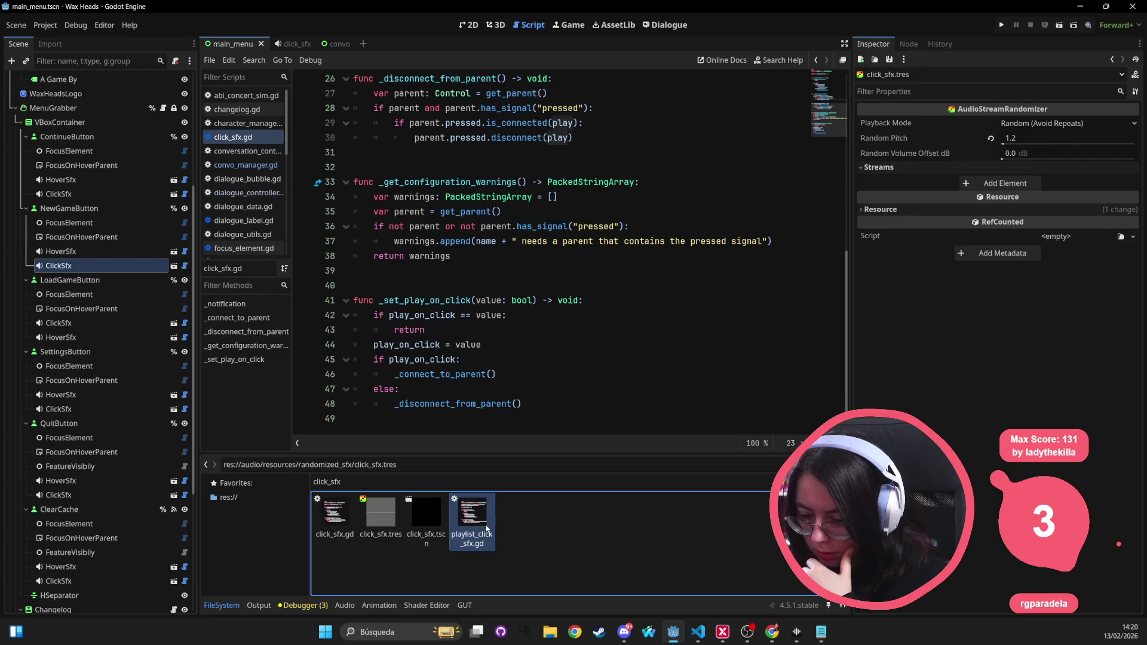
# Step: Open playlist_click_sfx.gd, then re-inspect the click_sfx.tres randomizer resource
pyautogui.doubleClick(487, 528)
pyautogui.moveTo(487, 528)
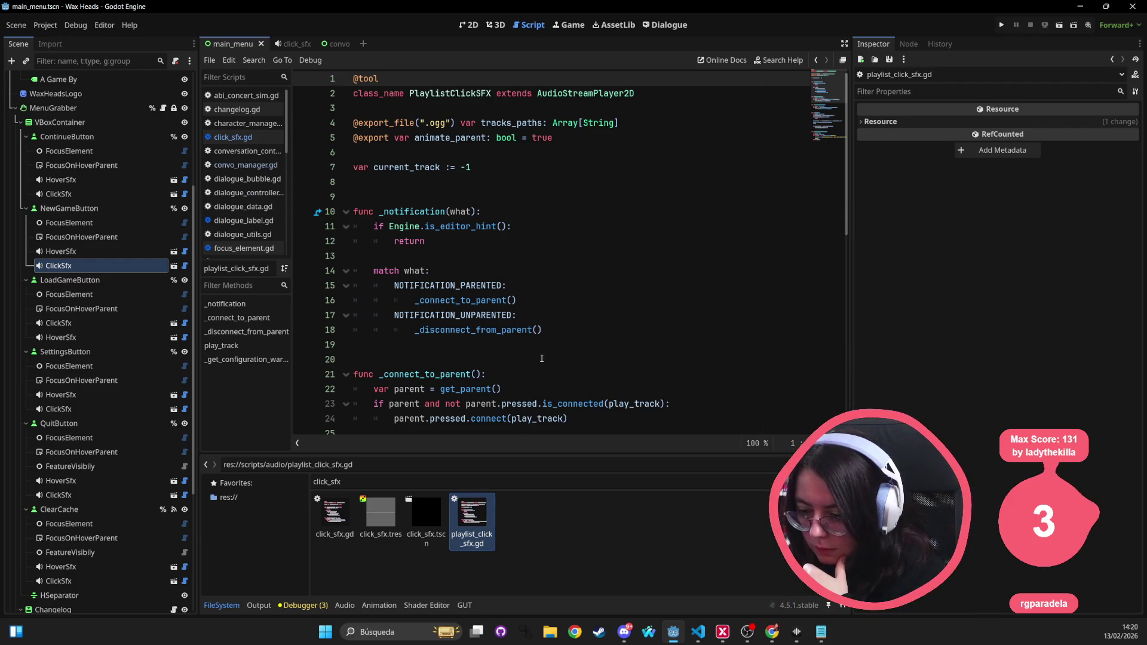
pyautogui.scroll(-2, 542, 358)
pyautogui.scroll(-5, 542, 359)
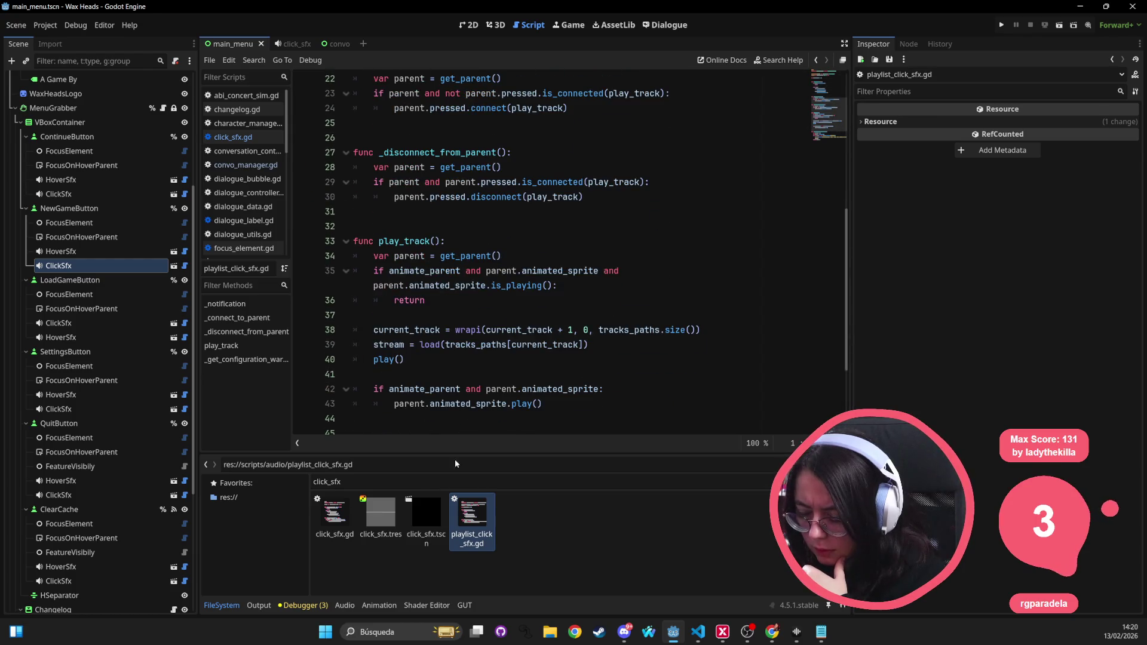
pyautogui.click(381, 514)
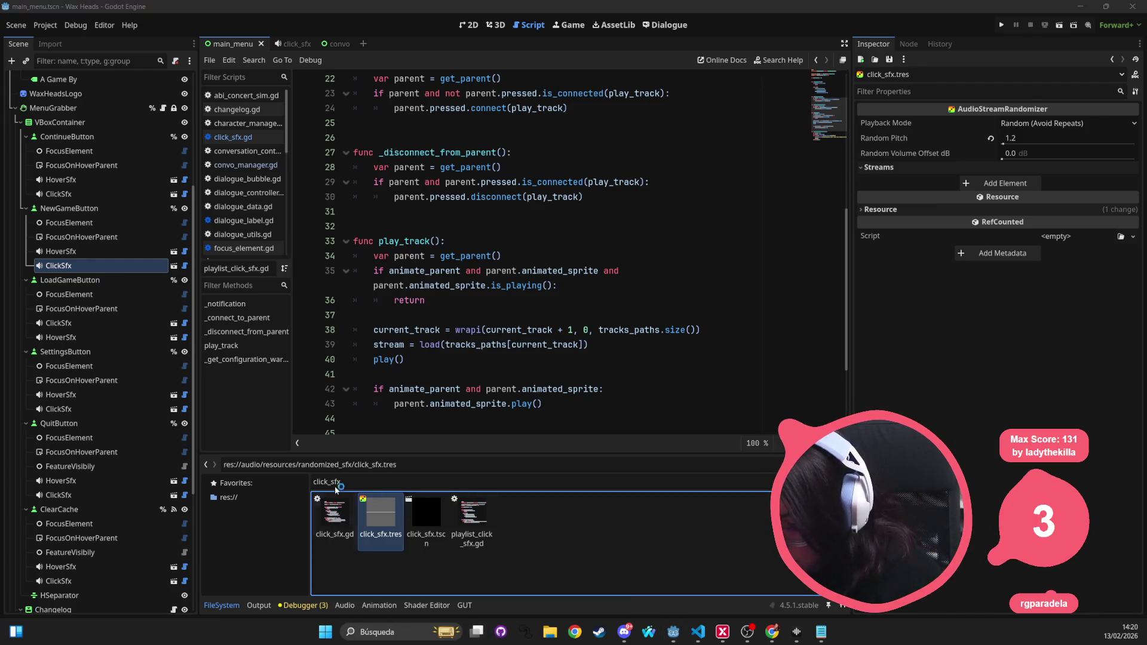
# Step: Check the History and Changes views in GitHub Desktop, then bring VS Code to the front
pyautogui.hotkey('alt', 'Tab')
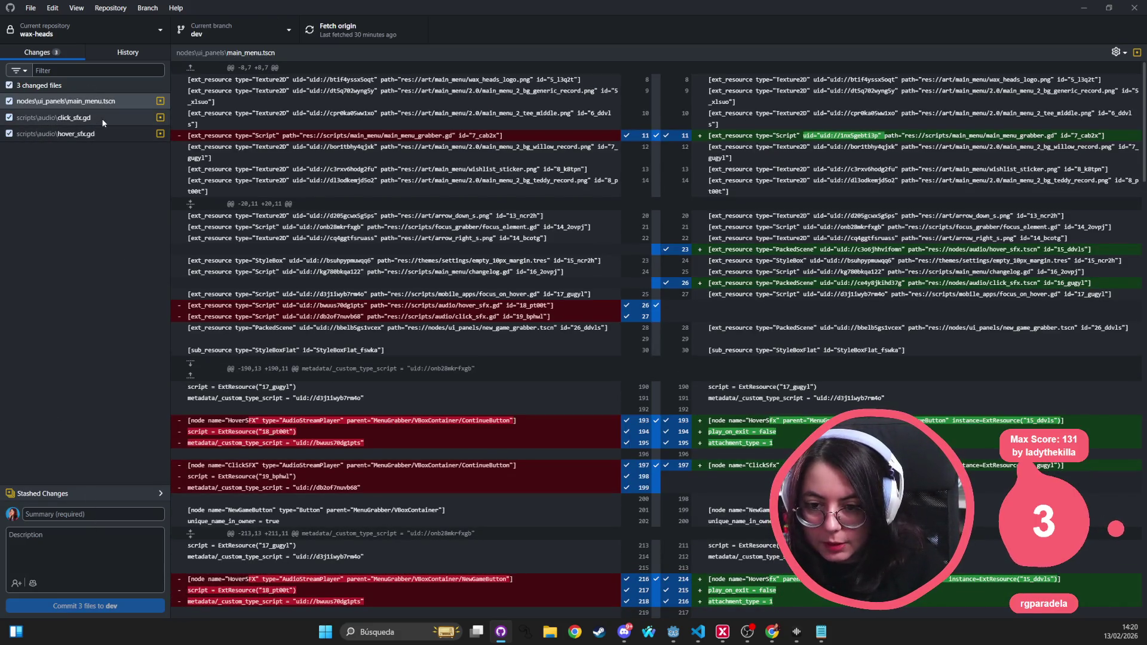
pyautogui.click(147, 57)
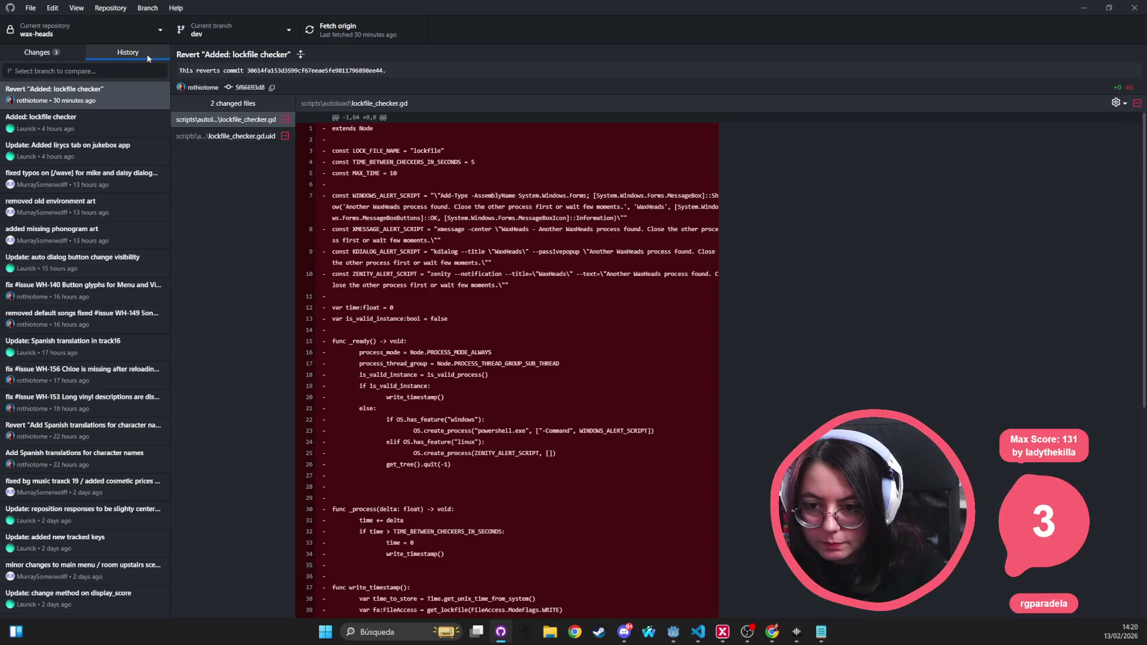
pyautogui.click(83, 73)
pyautogui.click(37, 52)
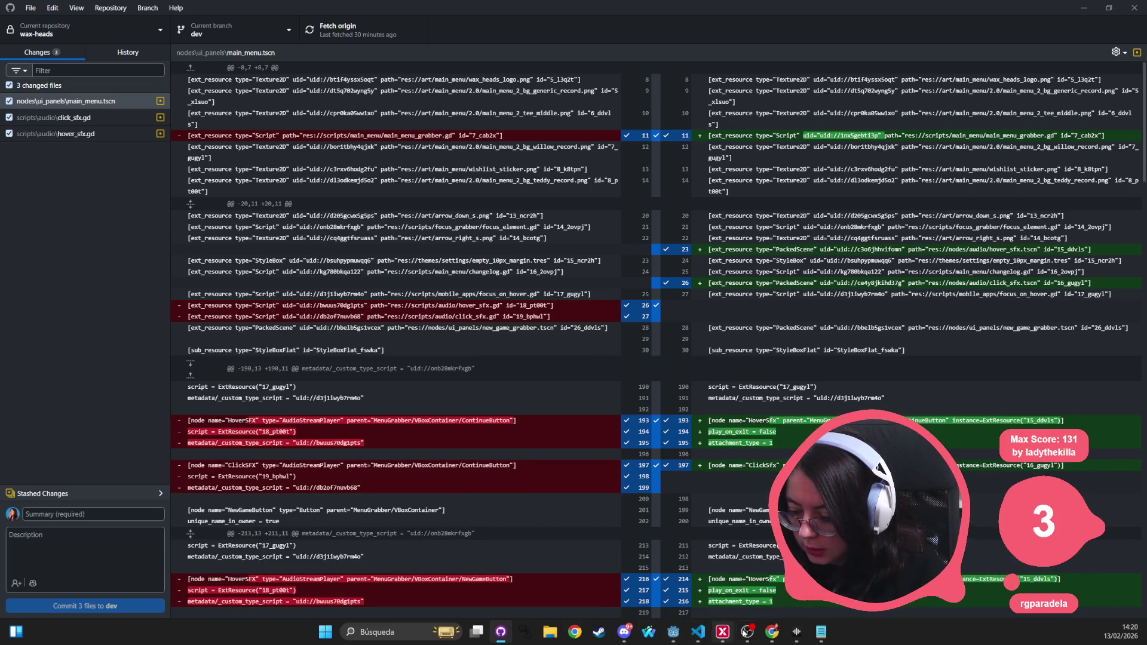
pyautogui.click(698, 632)
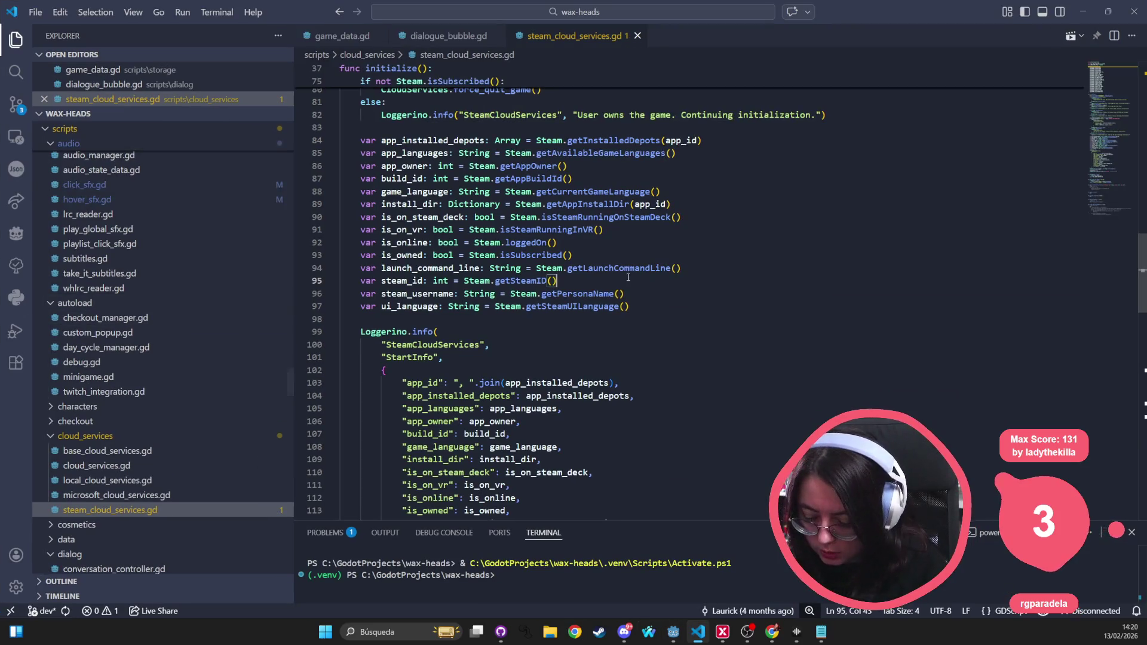
# Step: Start a project-wide VS Code search for click_sfx, replacing the old search term
pyautogui.hotkey('ctrl', 'p')
pyautogui.write('click_s')
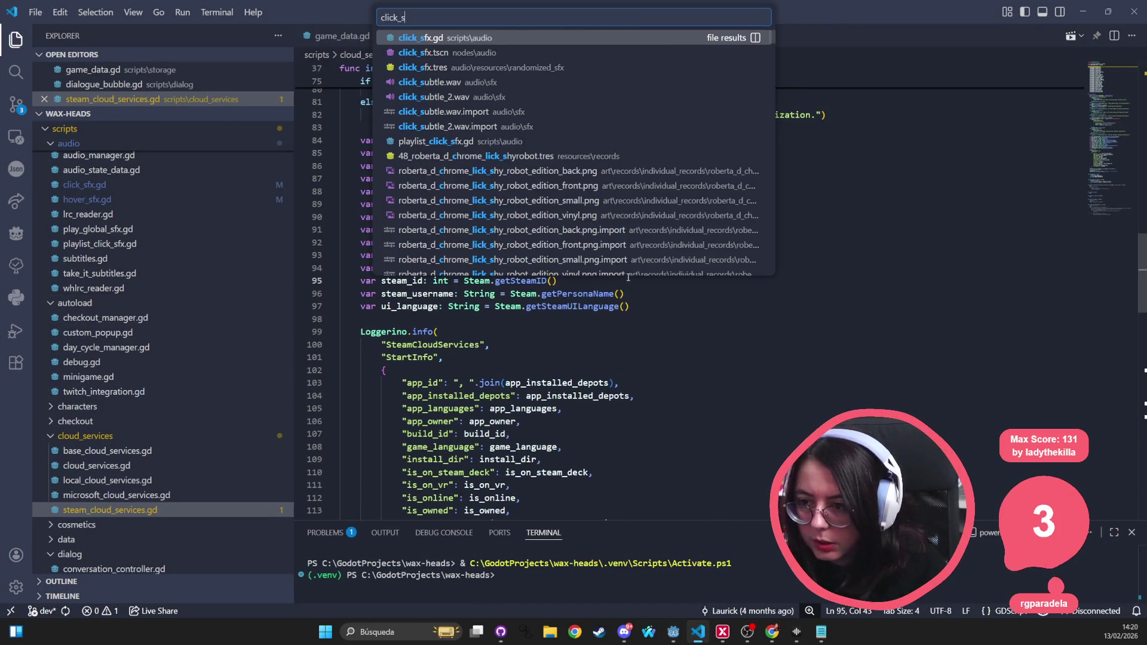
pyautogui.press('Escape')
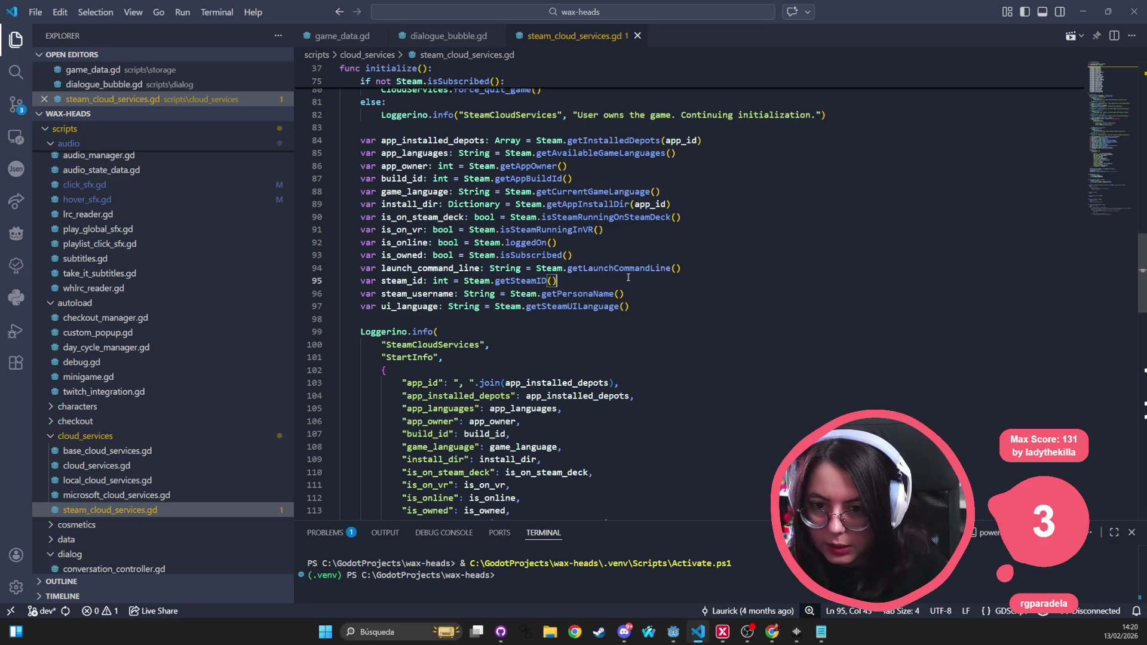
pyautogui.click(16, 71)
pyautogui.hotkey('ctrl', 'shift', 'f')
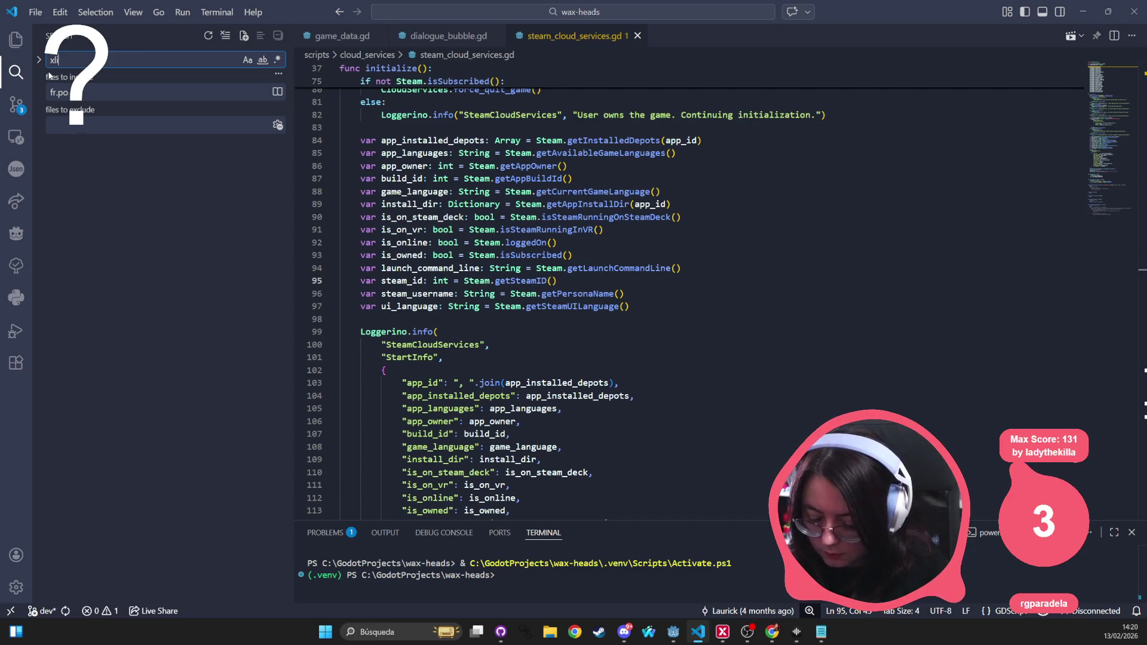
pyautogui.write('clic')
pyautogui.hotkey('ctrl', 'BackSpace')
pyautogui.write('c')
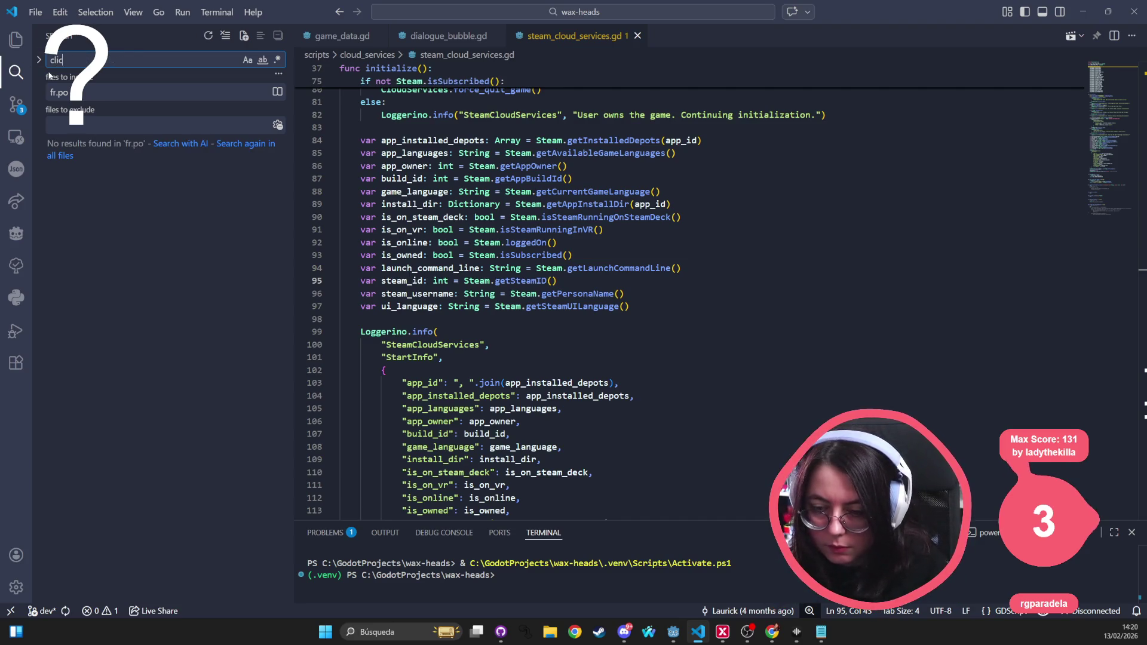
pyautogui.write('k_st')
# Step: Remove the fr.po include filter and open click_sfx.tscn from the results
pyautogui.click(89, 92)
pyautogui.hotkey('ctrl', 'a')
pyautogui.press('BackSpace')
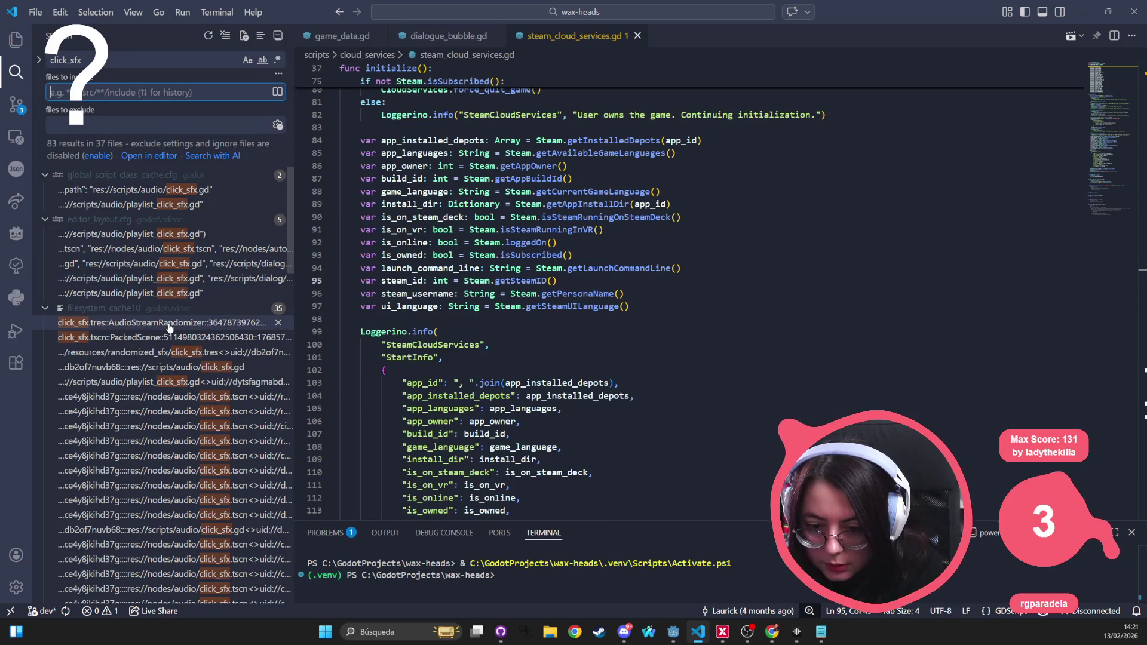
pyautogui.scroll(-10, 179, 325)
pyautogui.scroll(-2, 180, 326)
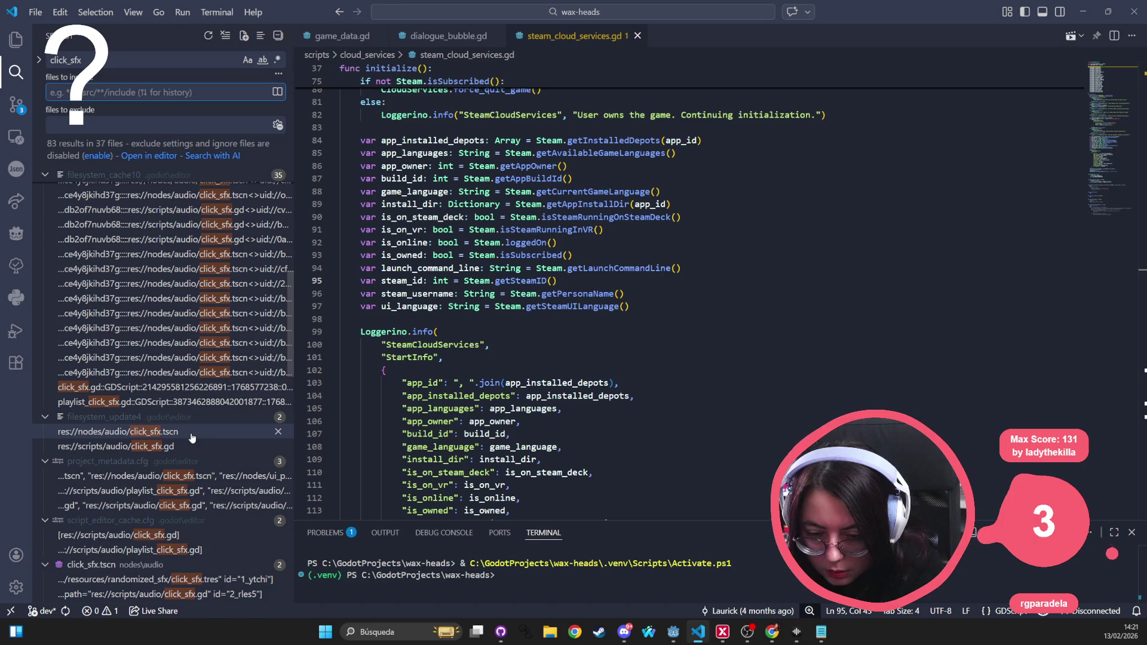
pyautogui.scroll(-3, 179, 442)
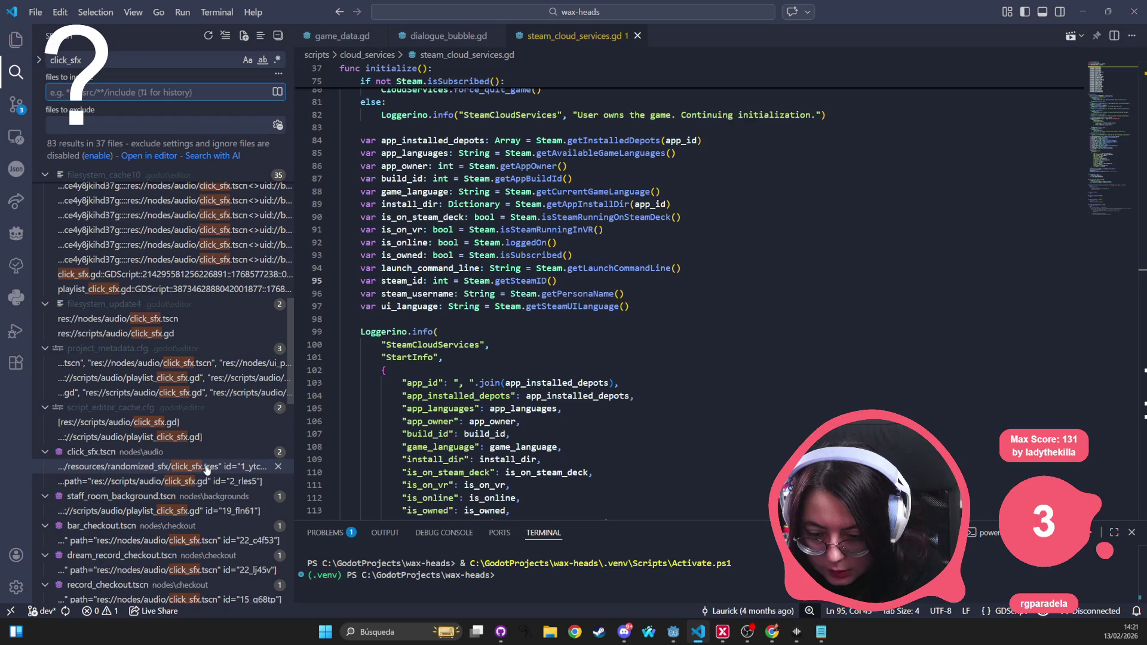
pyautogui.click(197, 467)
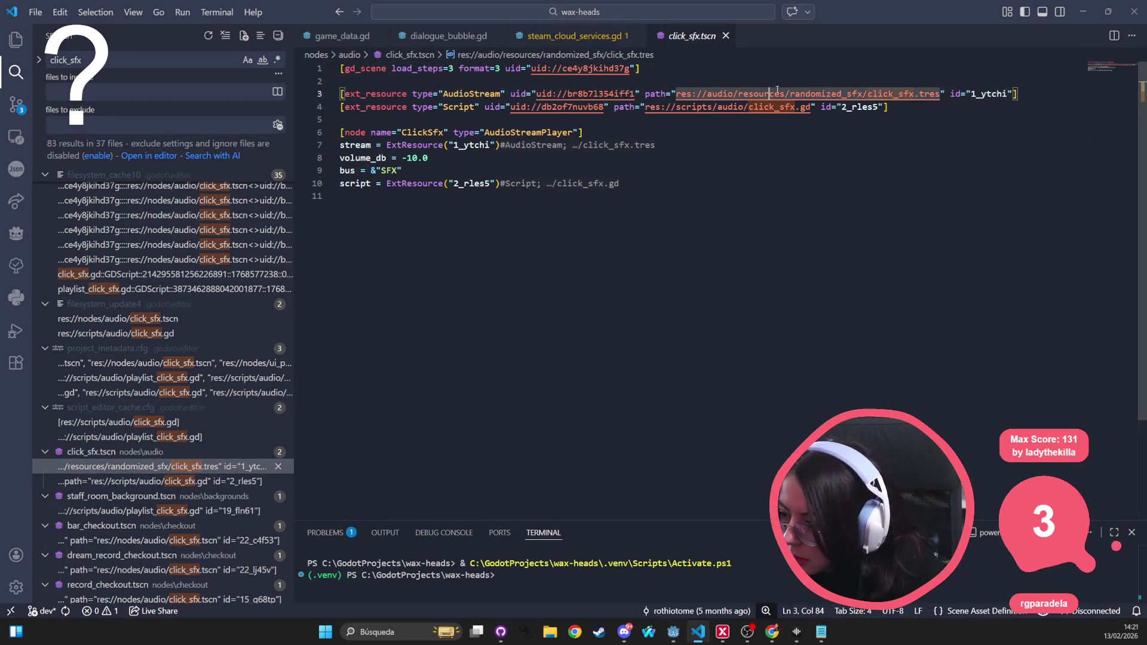
# Step: Follow the path to click_sfx.tres and inspect its random_pitch value
pyautogui.keyDown('ctrl'); pyautogui.click(757, 94); pyautogui.keyUp('ctrl')
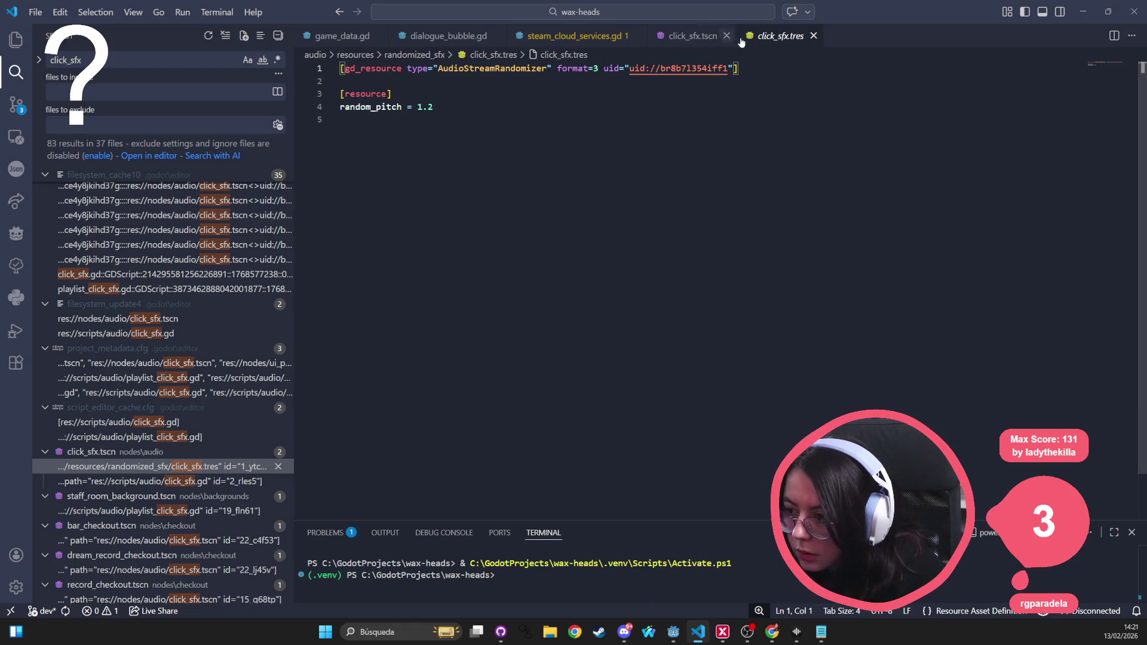
pyautogui.click(658, 106)
pyautogui.press('Up')
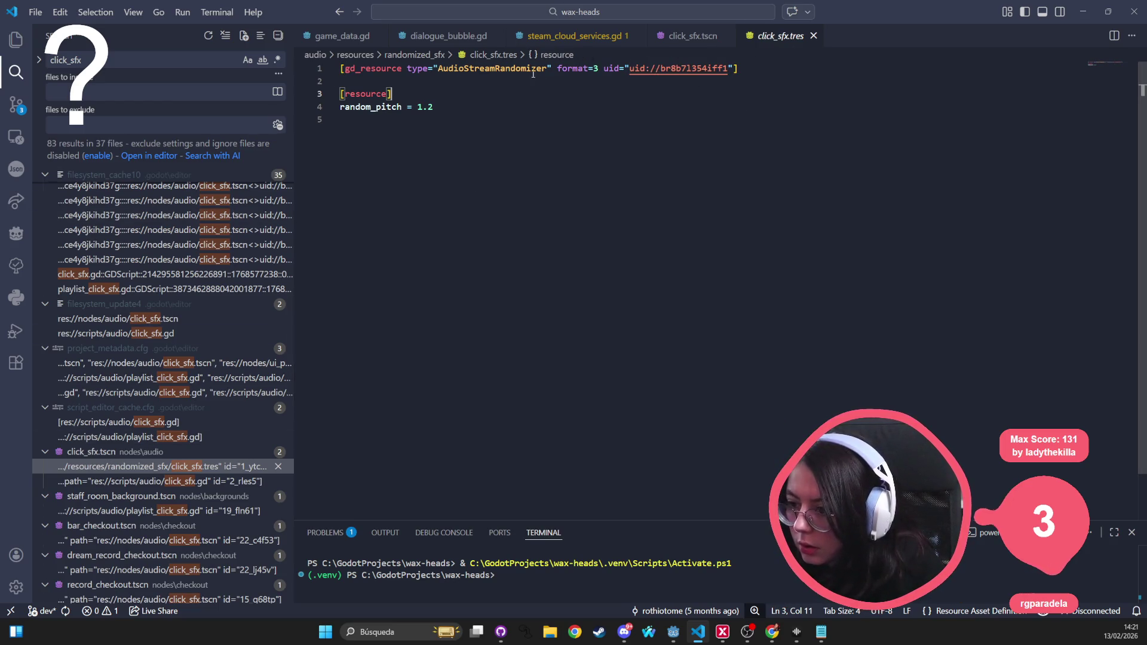
# Step: Reveal click_sfx.tres in Explorer and compare it with an earlier commit from its Timeline
pyautogui.hotkey('ctrl', 'shift', 'e')
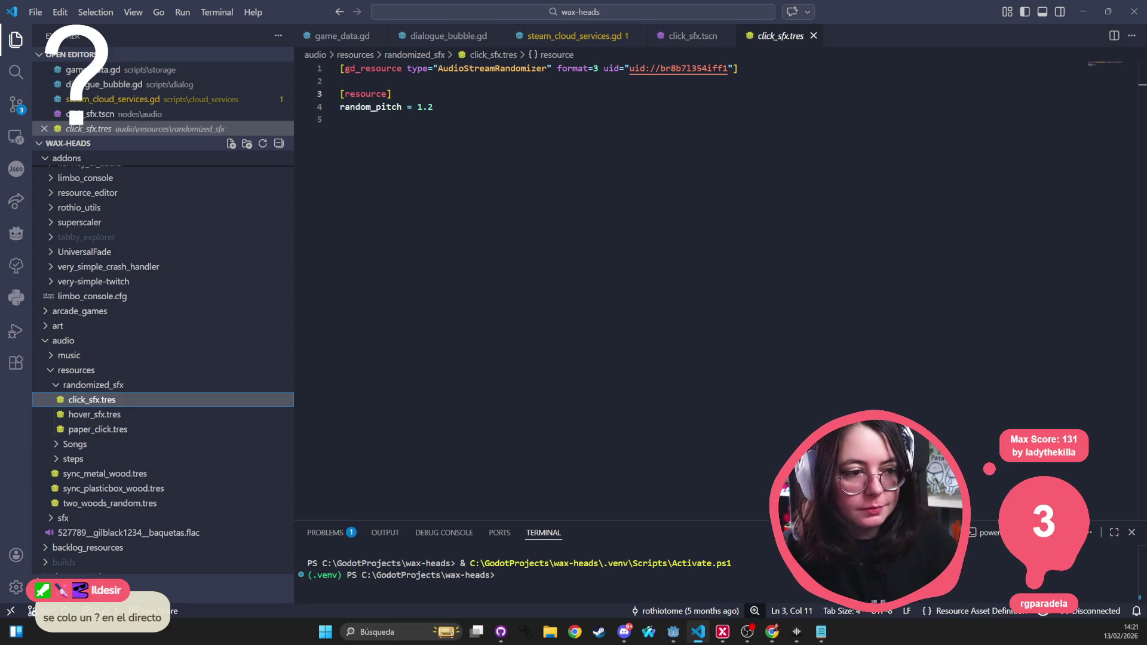
pyautogui.hotkey('alt', 'Tab')
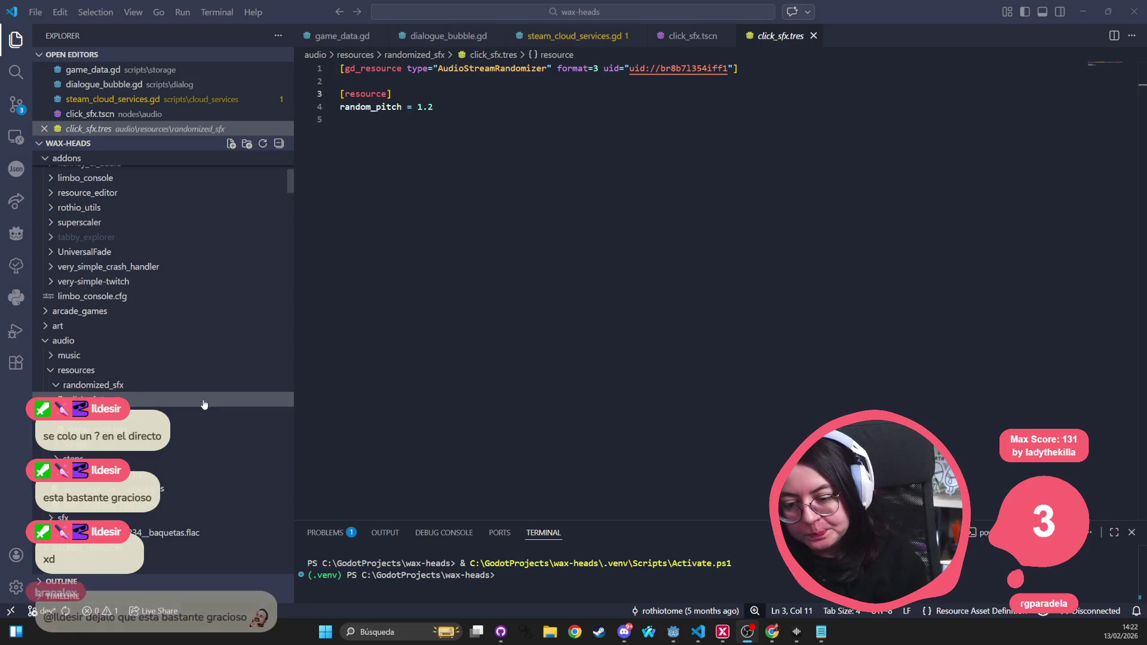
pyautogui.click(136, 399)
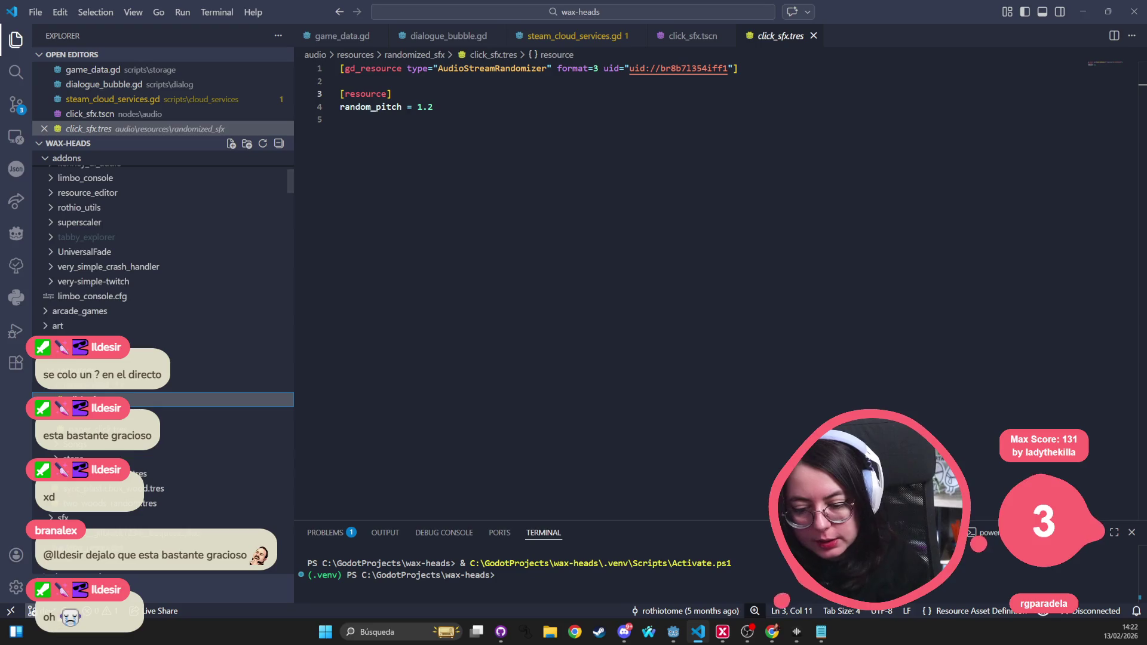
pyautogui.click(63, 597)
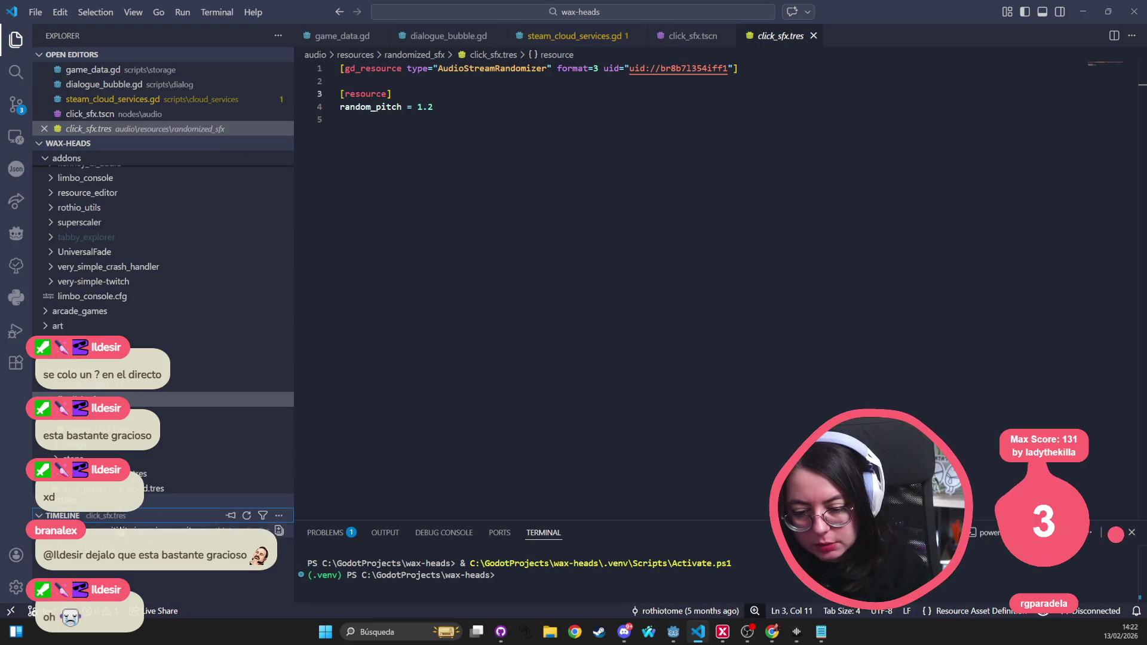
pyautogui.click(145, 539)
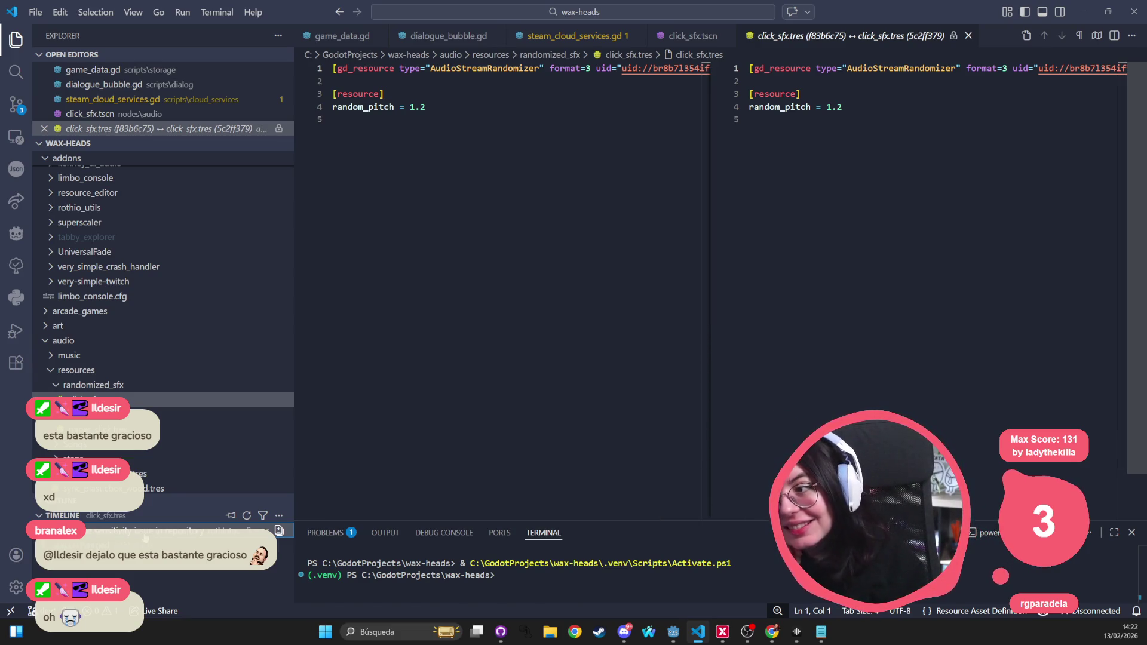
# Step: Compare the 'audio changed' and 'Fixed case sensitivity issue' versions of the 1.2 pitch, then switch to GitHub Desktop
pyautogui.moveTo(138, 540)
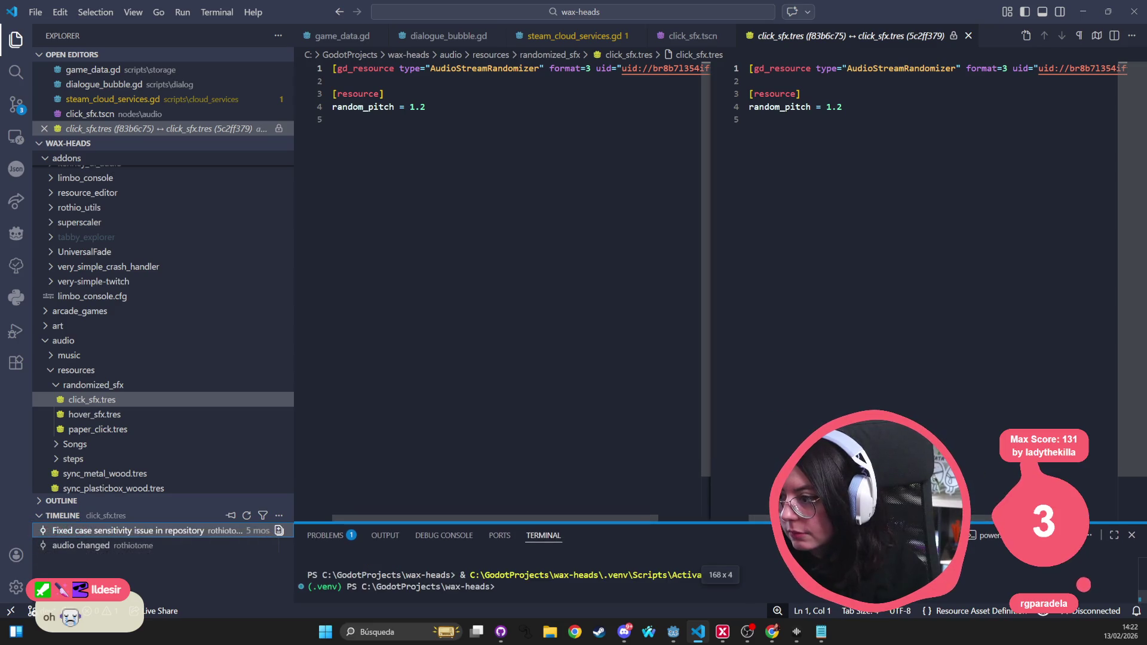
pyautogui.hscroll(2, 508, 269)
pyautogui.hscroll(-2, 648, 501)
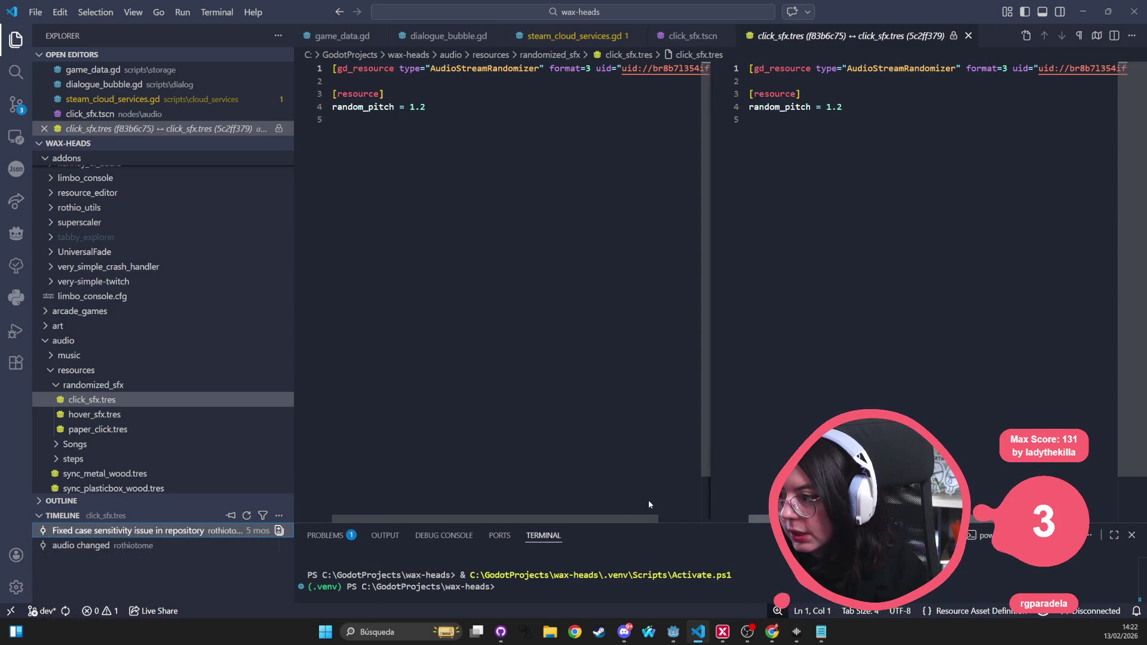
pyautogui.click(102, 546)
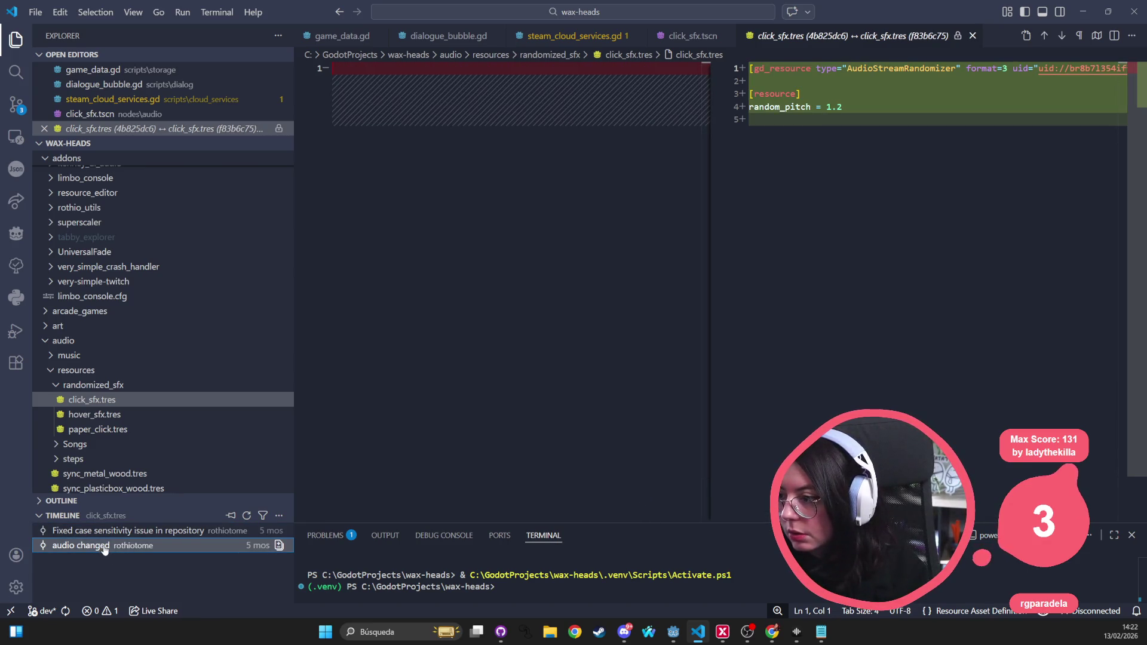
pyautogui.click(111, 534)
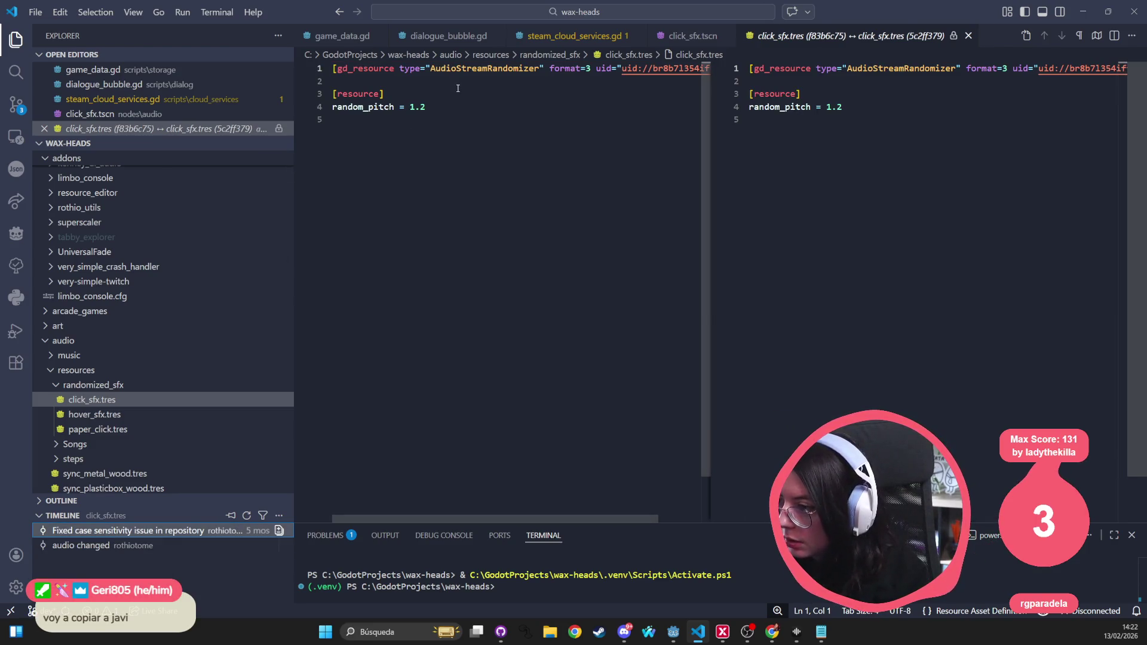
pyautogui.doubleClick(418, 107)
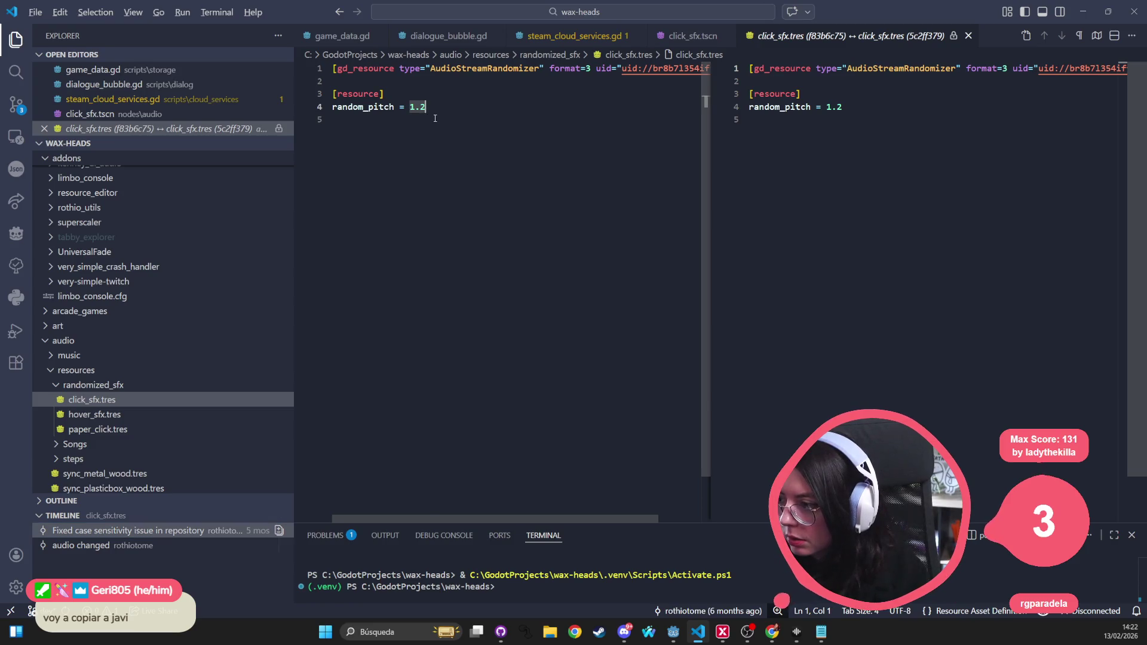
pyautogui.hotkey('alt', 'Tab')
pyautogui.hotkey('alt', 'Tab')
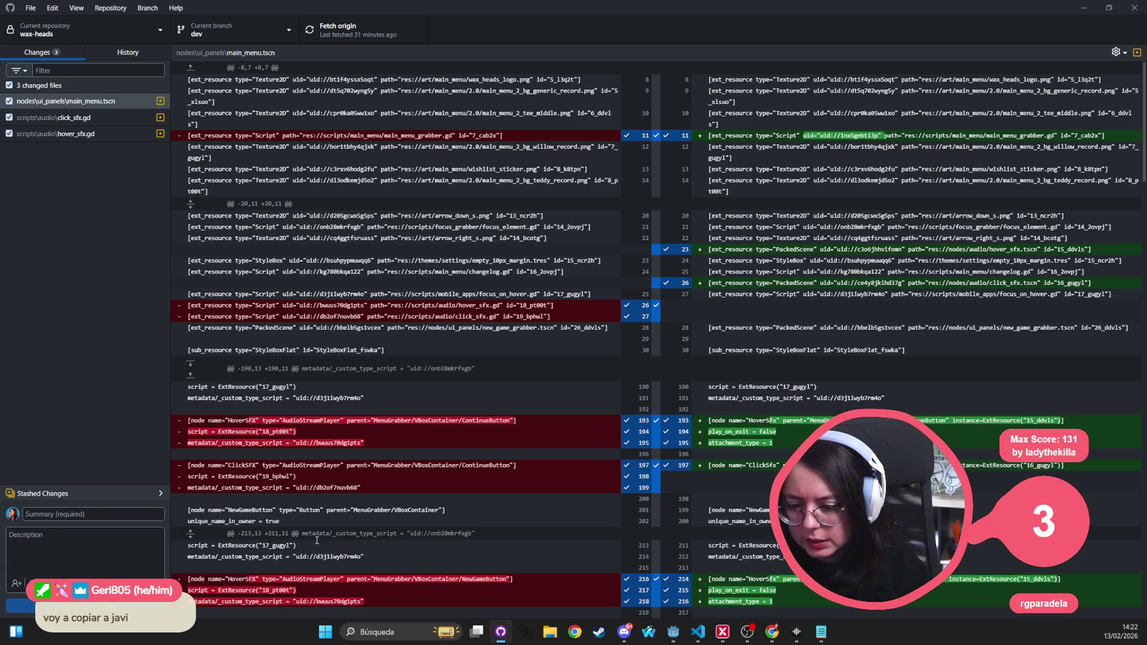
pyautogui.hotkey('alt', 'Tab')
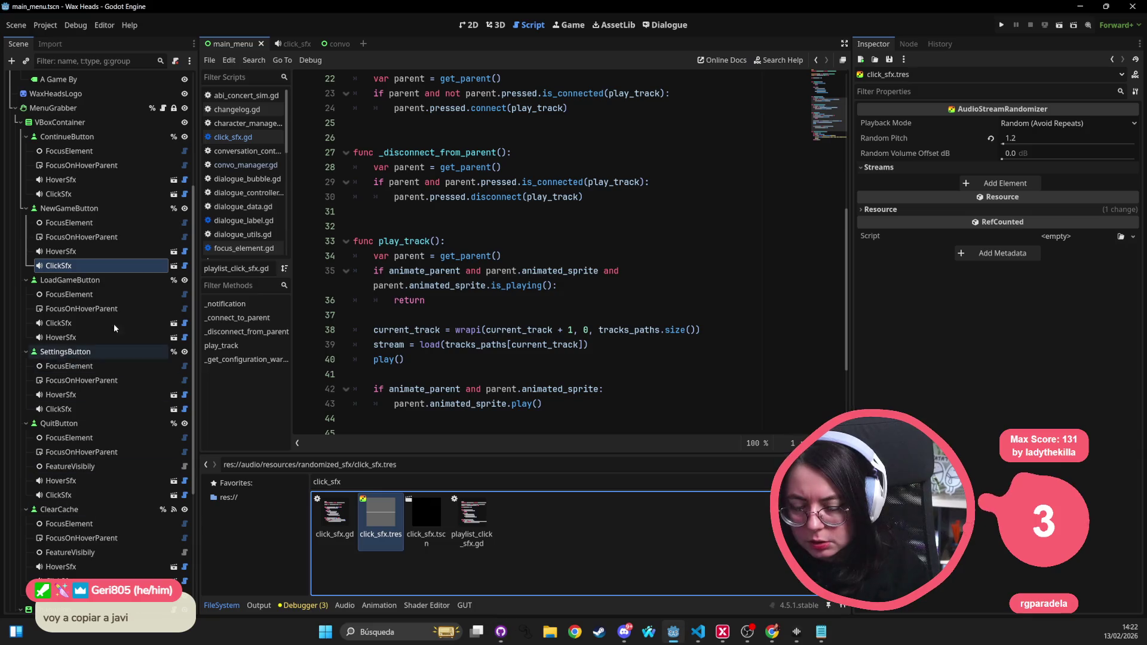
# Step: Add a randomizer stream entry holding click_subtle.wav via Quick Load, then run the project
pyautogui.hotkey('alt', 'Tab')
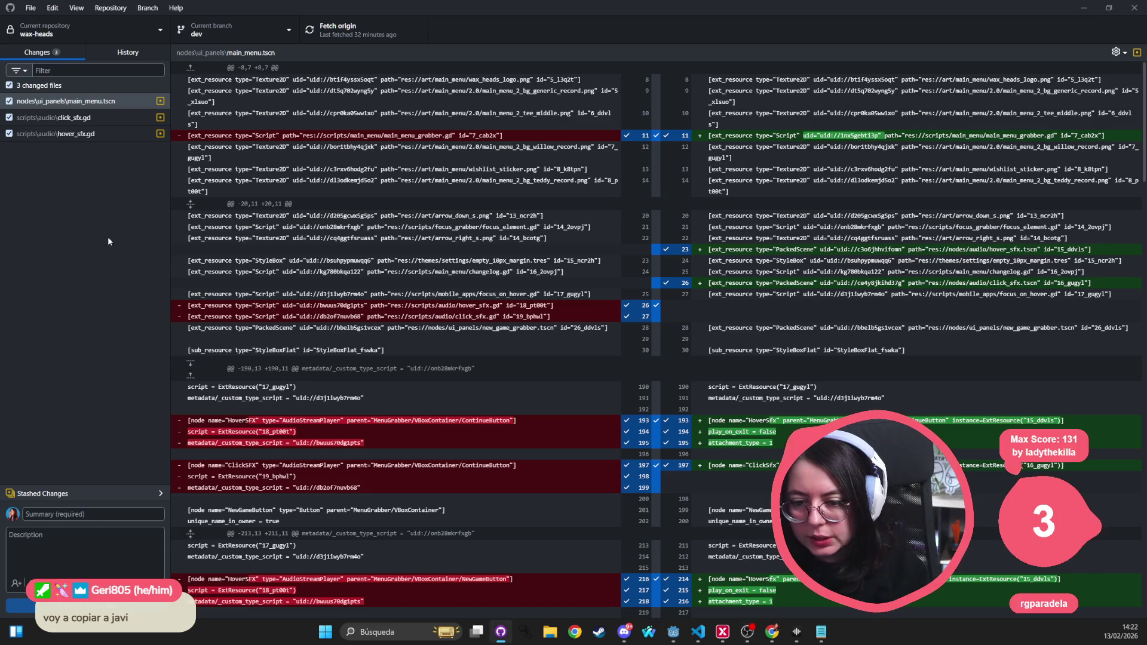
pyautogui.hotkey('alt', 'Tab')
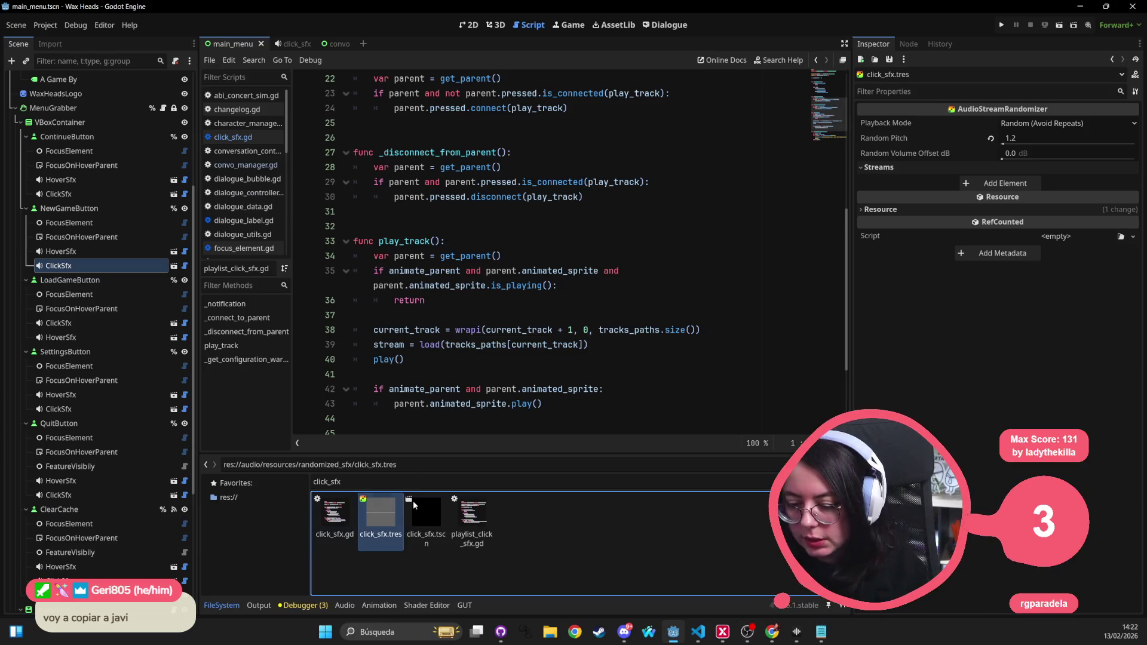
pyautogui.click(995, 185)
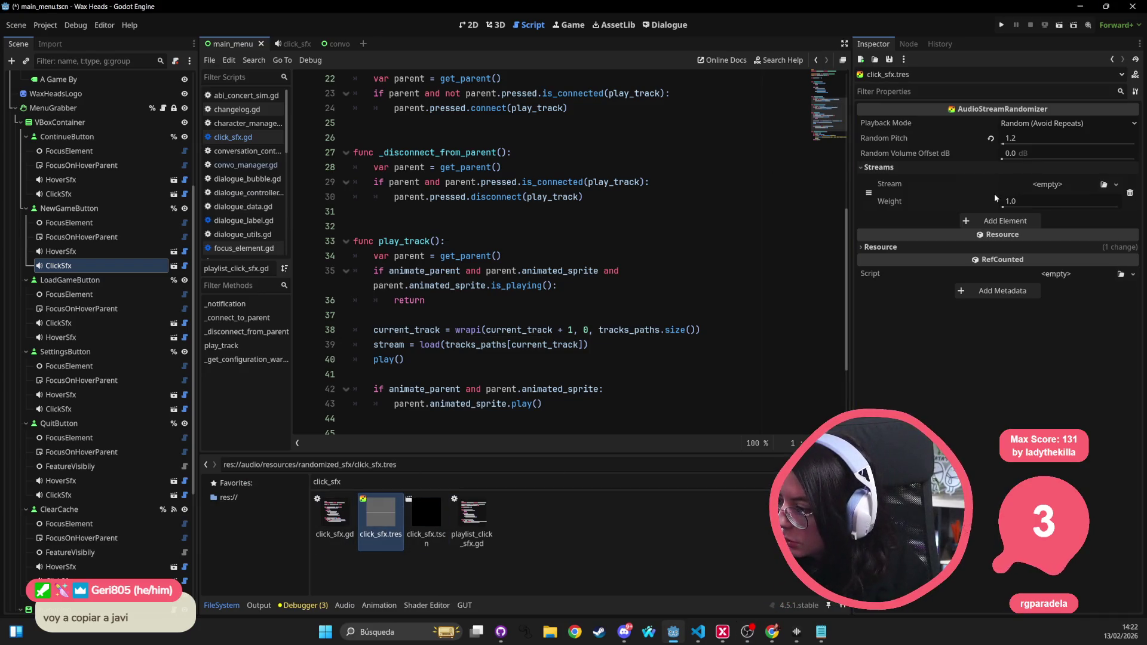
pyautogui.click(1115, 185)
pyautogui.click(1061, 371)
pyautogui.write('click')
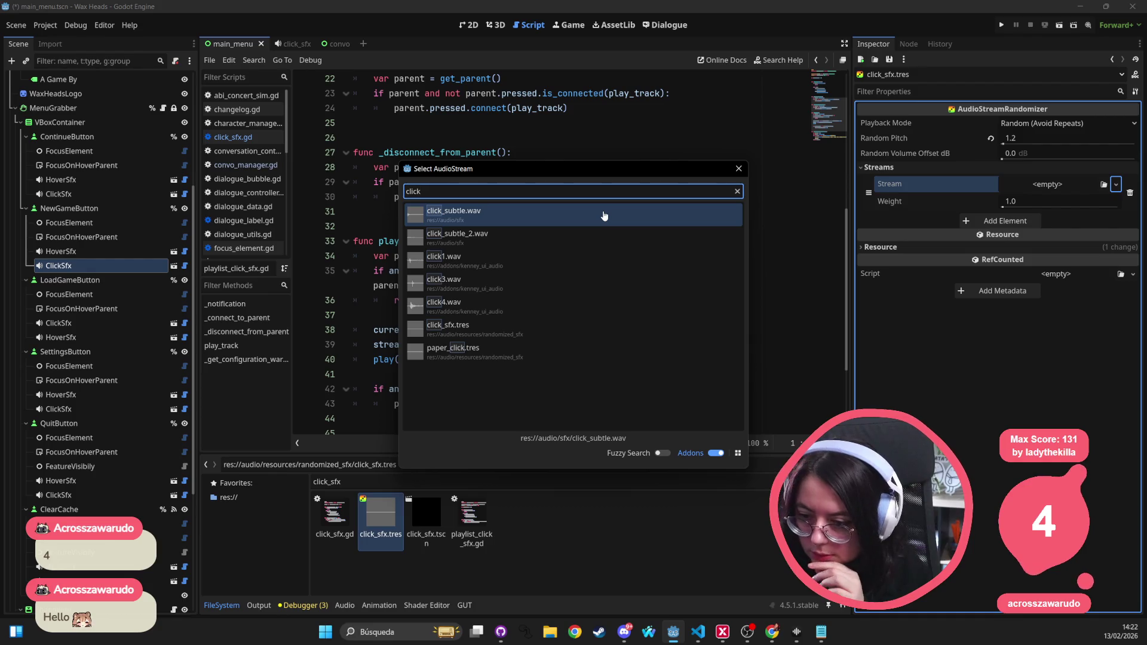
pyautogui.click(604, 215)
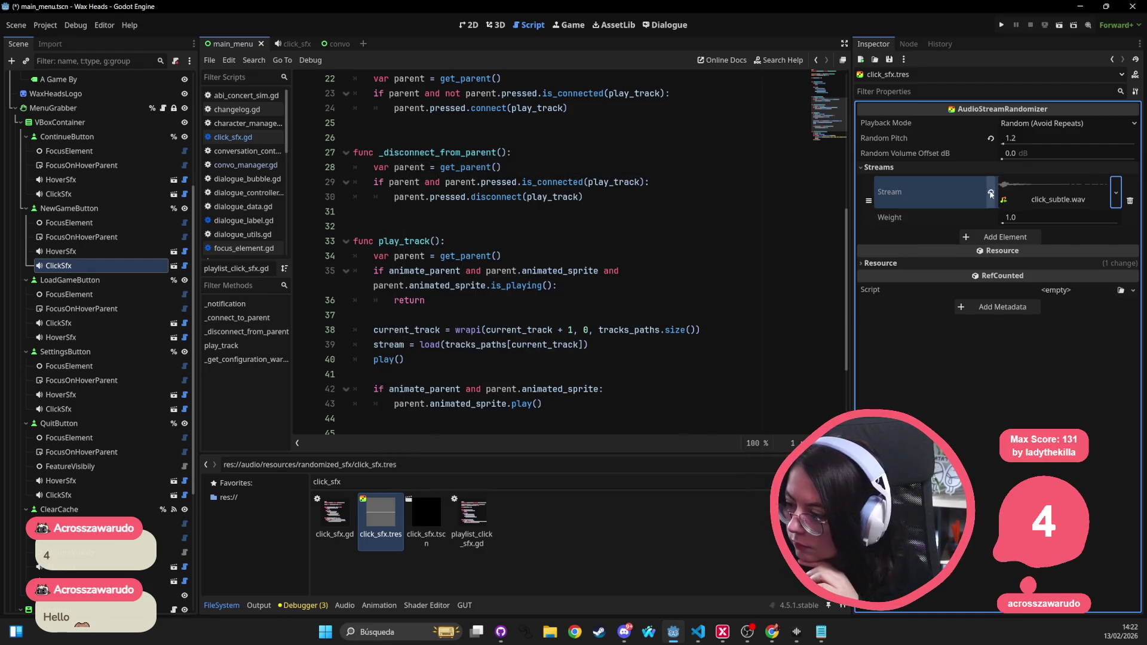
pyautogui.click(1080, 189)
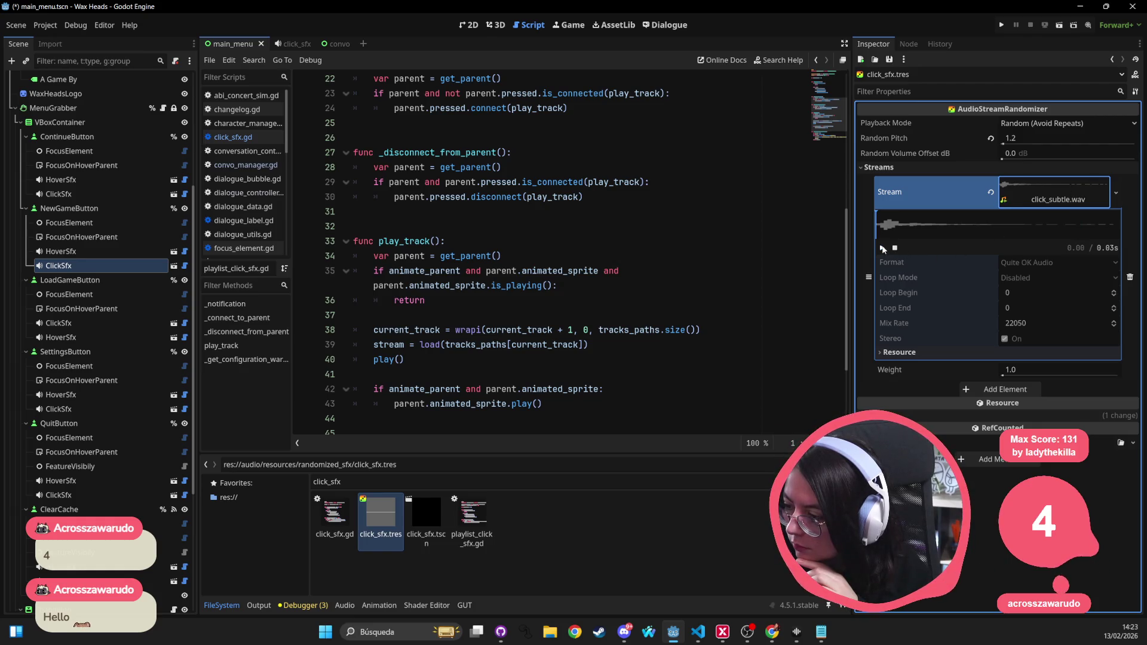
pyautogui.click(1003, 25)
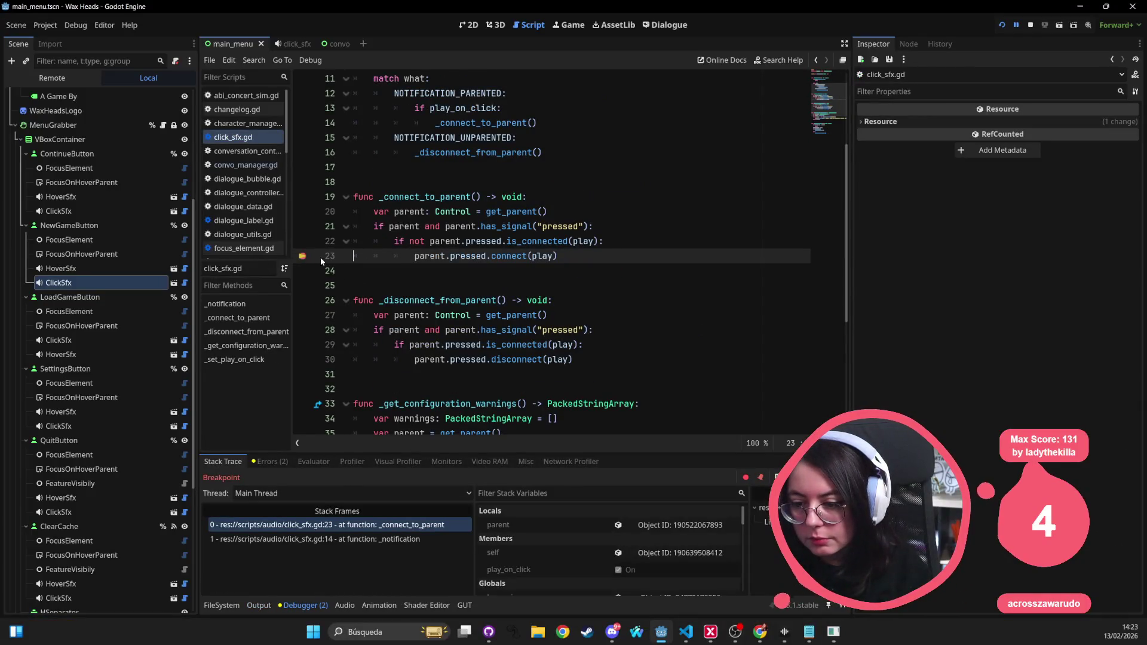
# Step: Resume the game past the line-23 breakpoint in click_sfx.gd
pyautogui.press('F12')
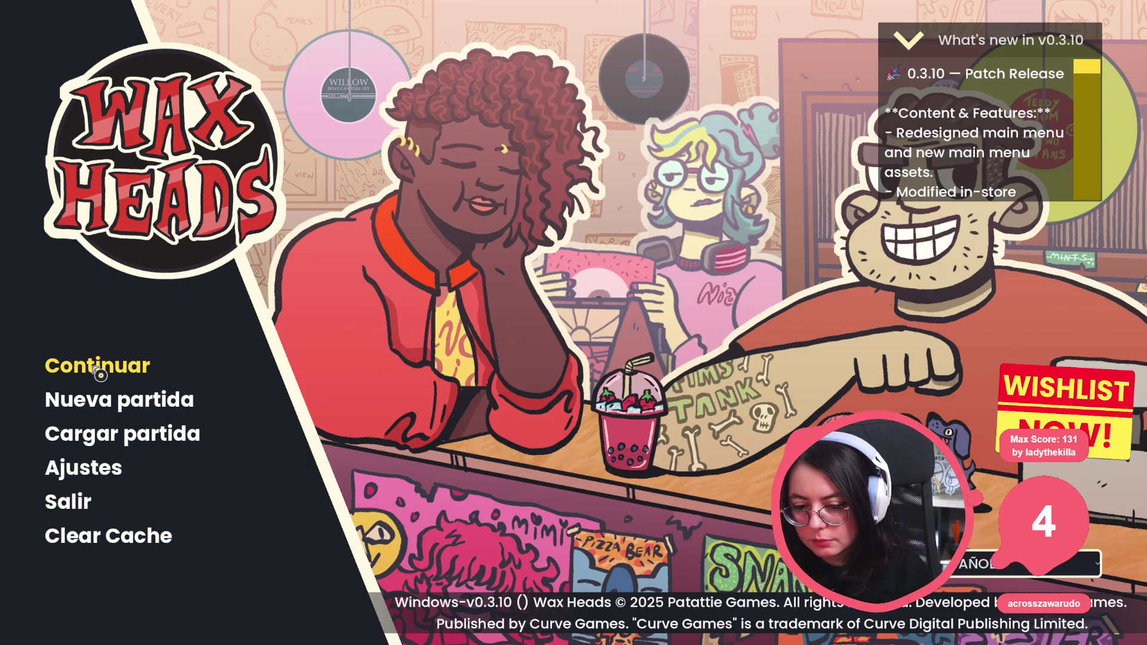
# Step: Open and close the load game and Ajustes screens, then reopen Ajustes
pyautogui.click(105, 442)
pyautogui.press('Escape')
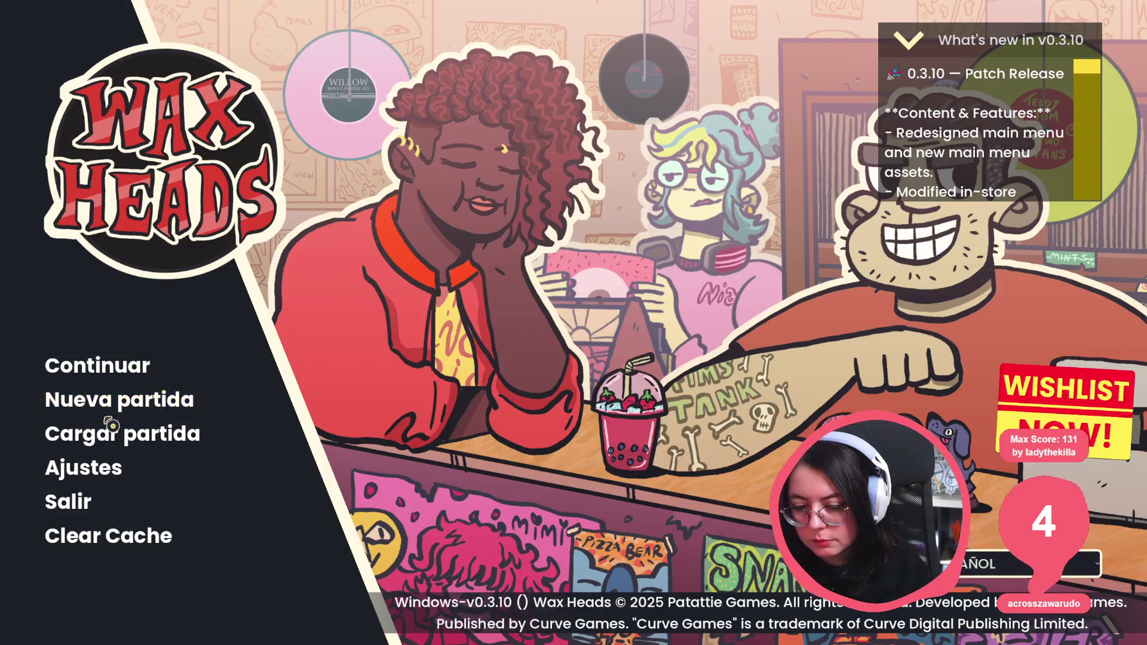
pyautogui.click(81, 476)
pyautogui.press('Escape')
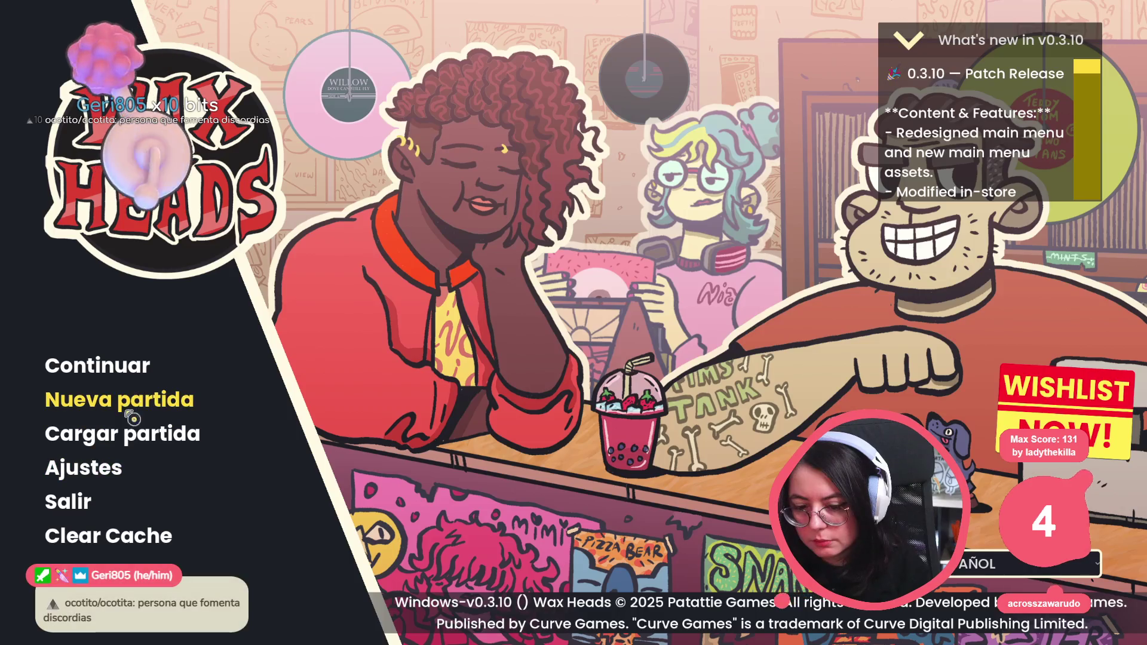
pyautogui.click(99, 474)
# Step: Flip through the Video, Controles, Audio, Entrada and Accesibilidad pages to hear the click sounds
pyautogui.click(470, 69)
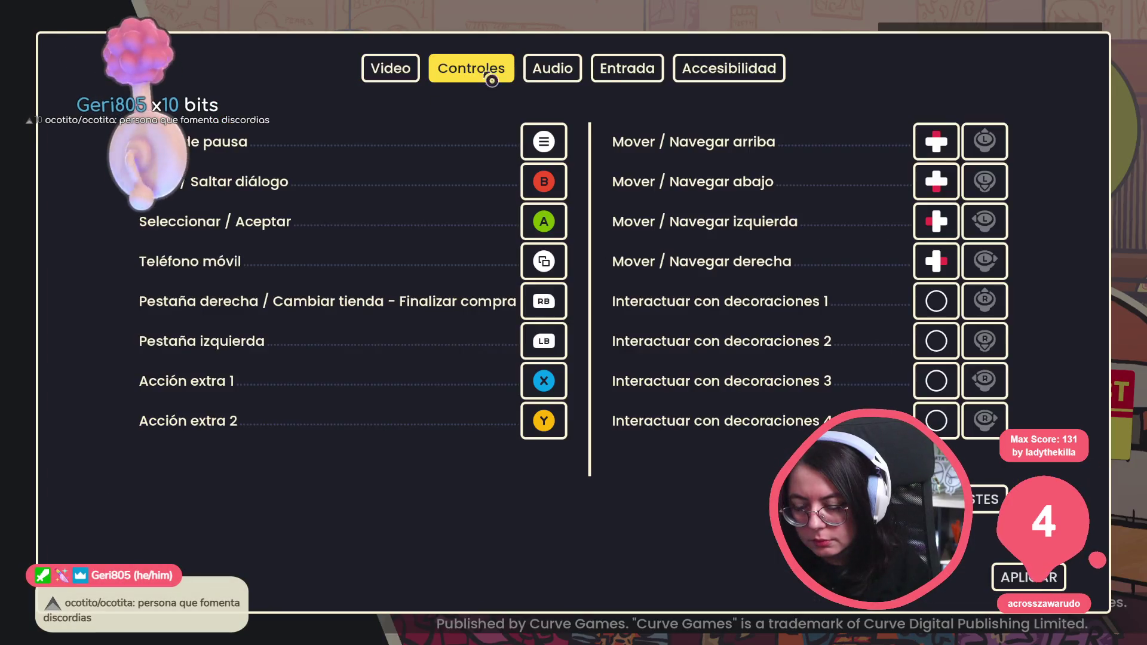
pyautogui.click(644, 71)
pyautogui.click(724, 78)
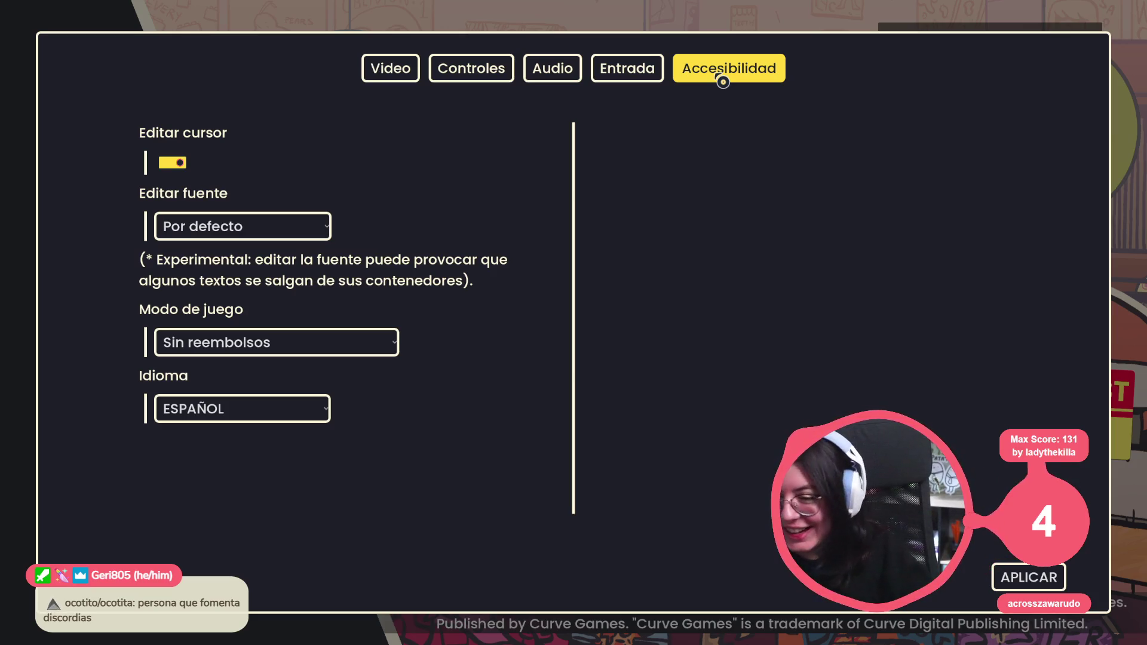
pyautogui.click(661, 76)
pyautogui.click(551, 71)
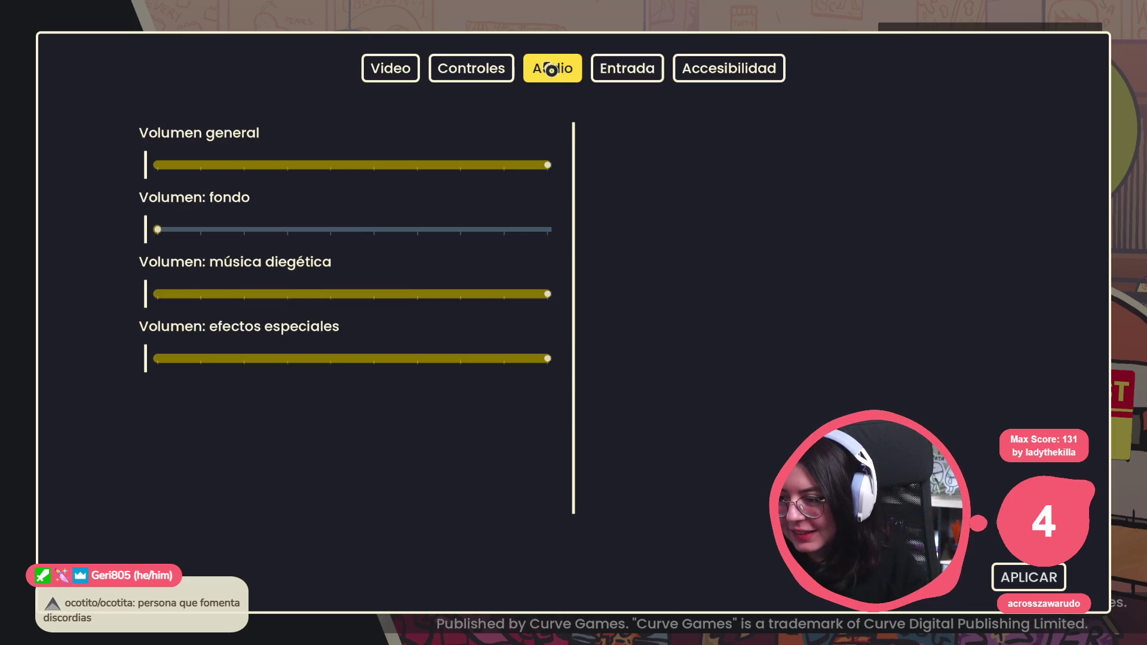
pyautogui.click(471, 68)
pyautogui.click(381, 74)
pyautogui.click(471, 69)
pyautogui.click(556, 69)
pyautogui.click(681, 69)
pyautogui.click(630, 78)
pyautogui.click(389, 73)
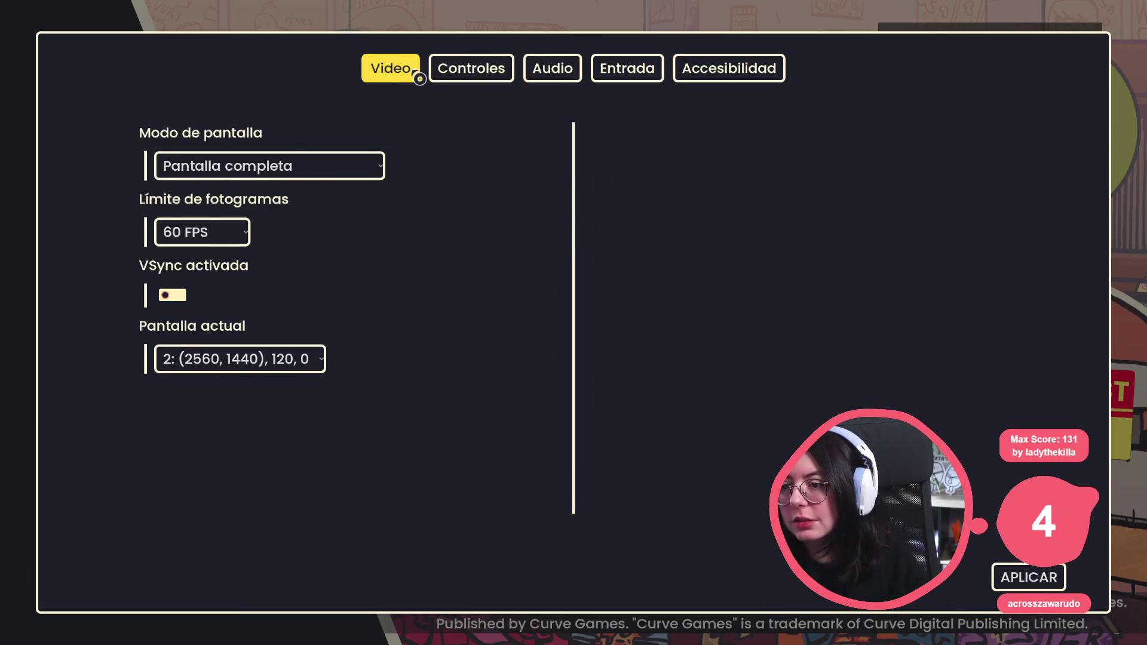
pyautogui.click(454, 70)
pyautogui.click(628, 71)
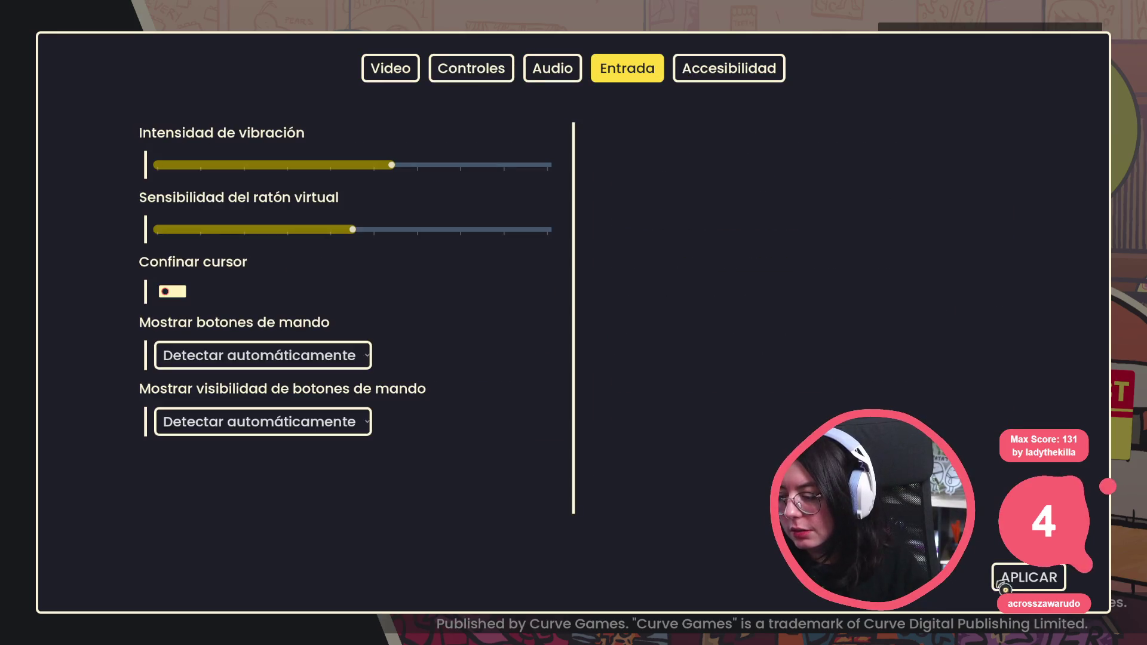
pyautogui.click(386, 67)
pyautogui.click(468, 68)
pyautogui.click(552, 68)
pyautogui.click(628, 69)
pyautogui.click(729, 70)
pyautogui.click(390, 70)
pyautogui.click(472, 69)
pyautogui.click(556, 72)
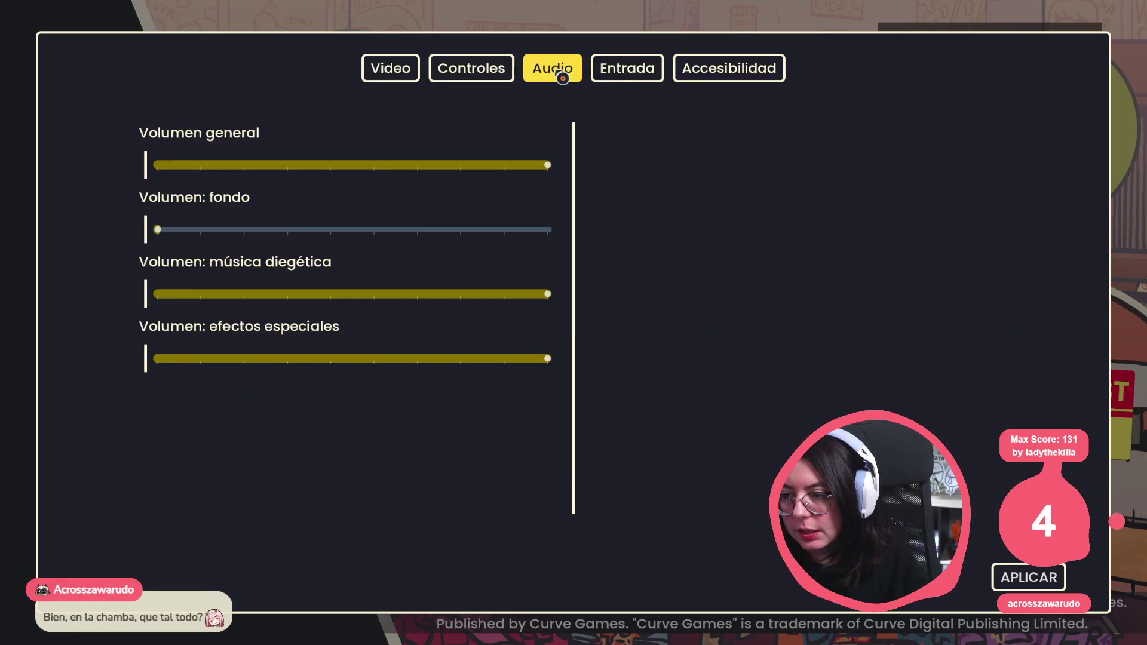
pyautogui.click(628, 70)
pyautogui.click(760, 83)
# Step: Close the settings, quit the game and return to click_sfx.gd in the editor
pyautogui.press('Escape')
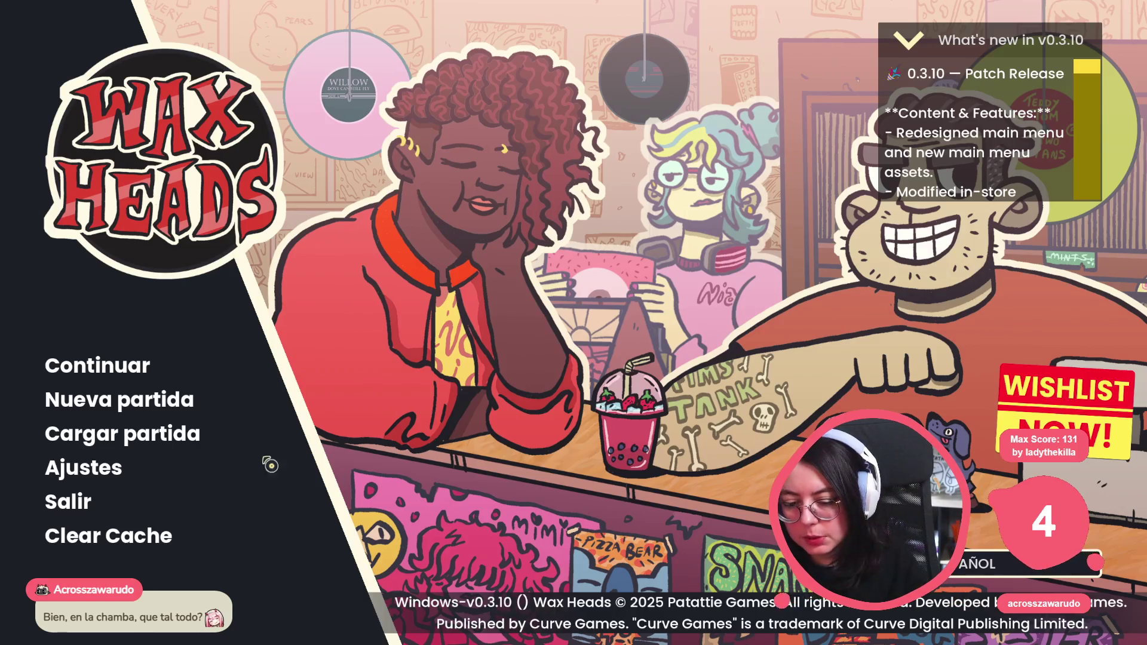
pyautogui.click(78, 504)
pyautogui.click(562, 227)
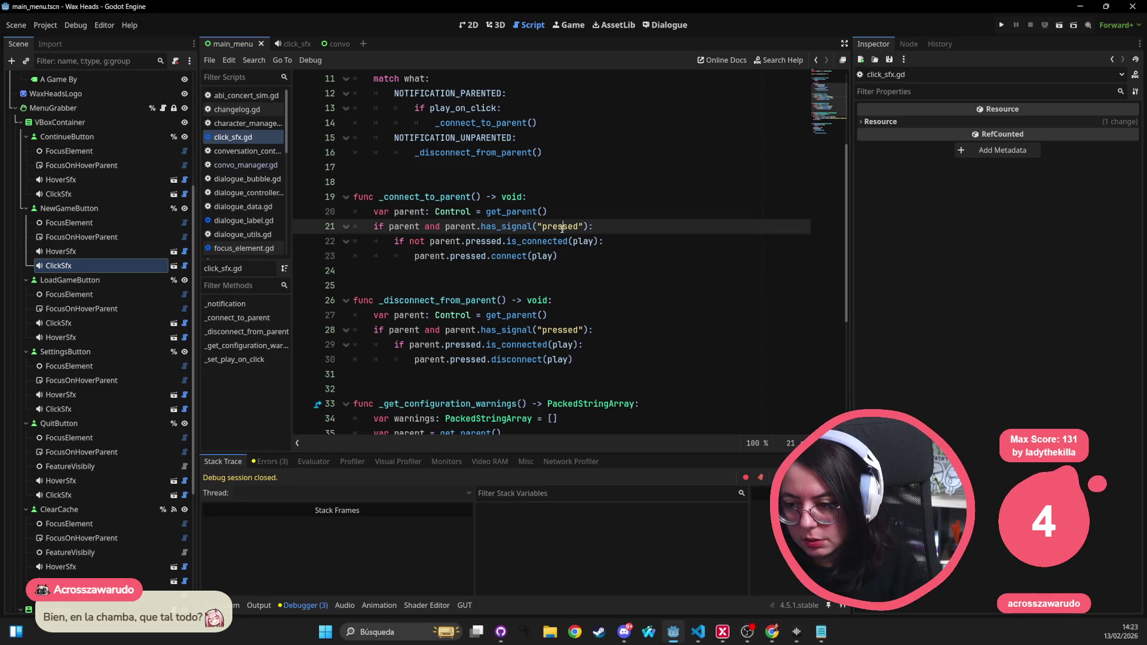
pyautogui.click(575, 154)
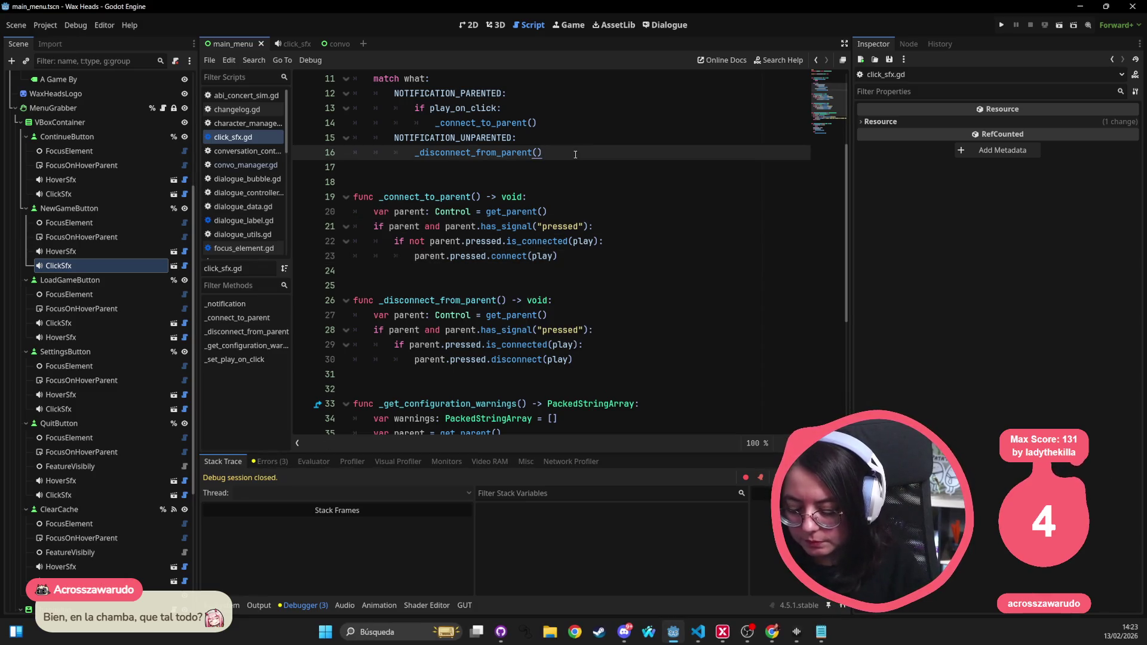
# Step: Quick-open the settings.tscn scene by searching 'settings'
pyautogui.hotkey('shift', 'alt', 'o')
pyautogui.write('settings')
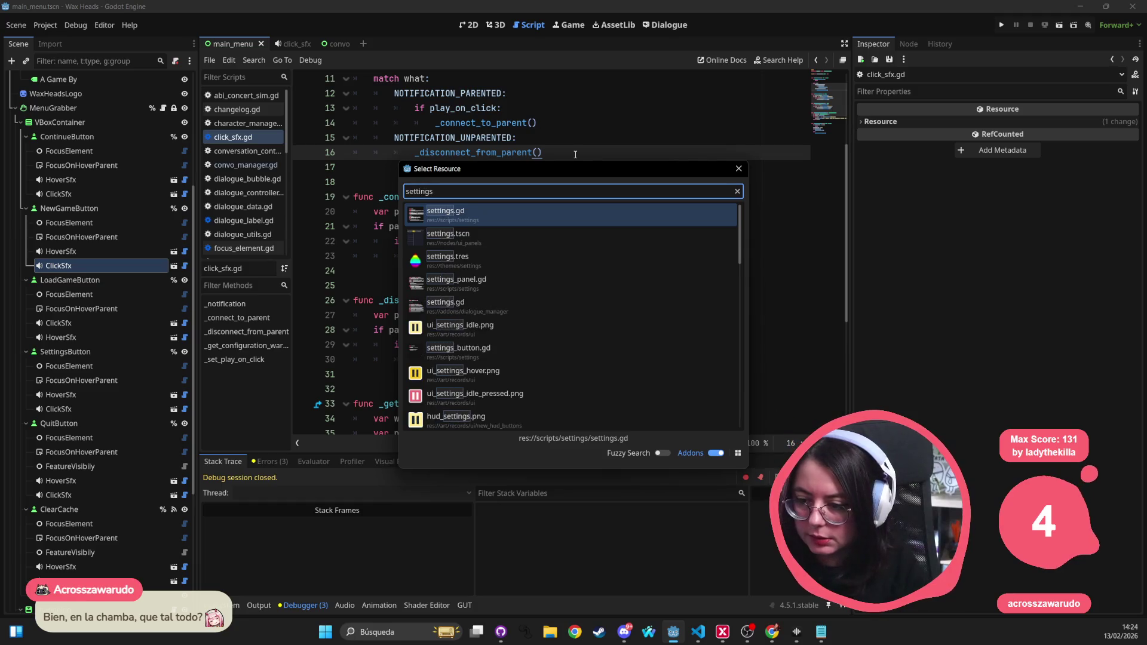
pyautogui.press('Down')
pyautogui.press('Return')
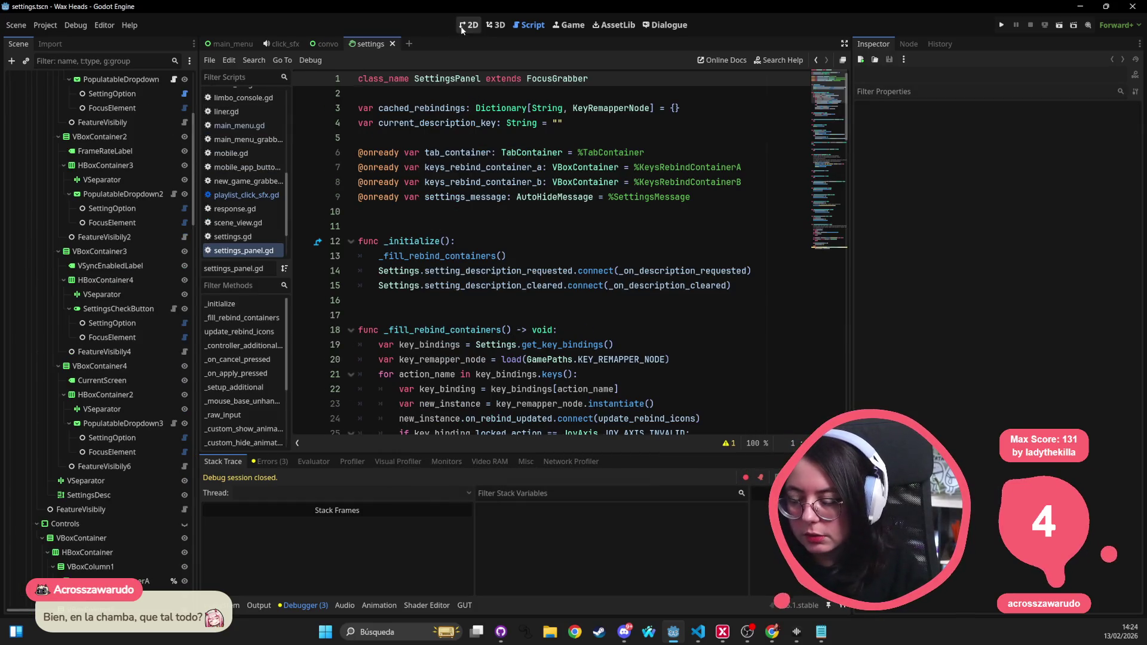
# Step: Show the settings scene in 2D and expand its tree down to the Cancel and Apply nodes
pyautogui.click(469, 25)
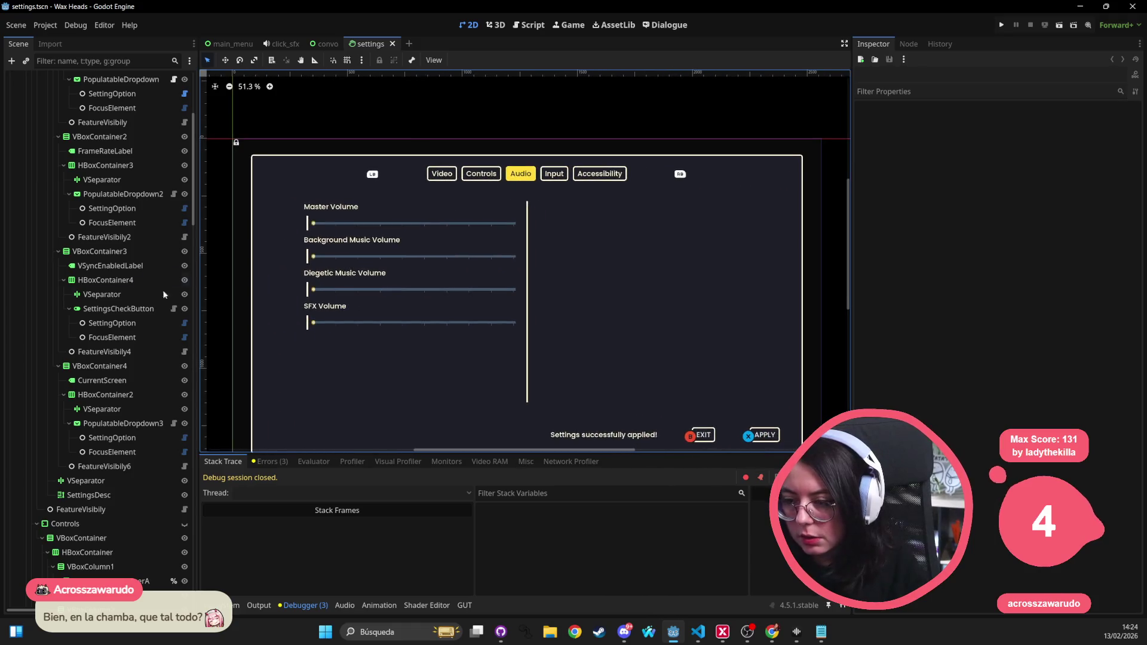
pyautogui.scroll(10, 165, 294)
pyautogui.click(17, 94)
pyautogui.click(16, 93)
pyautogui.click(63, 108)
pyautogui.click(20, 108)
pyautogui.click(21, 108)
pyautogui.click(27, 122)
pyautogui.click(27, 122)
pyautogui.click(31, 137)
pyautogui.click(33, 151)
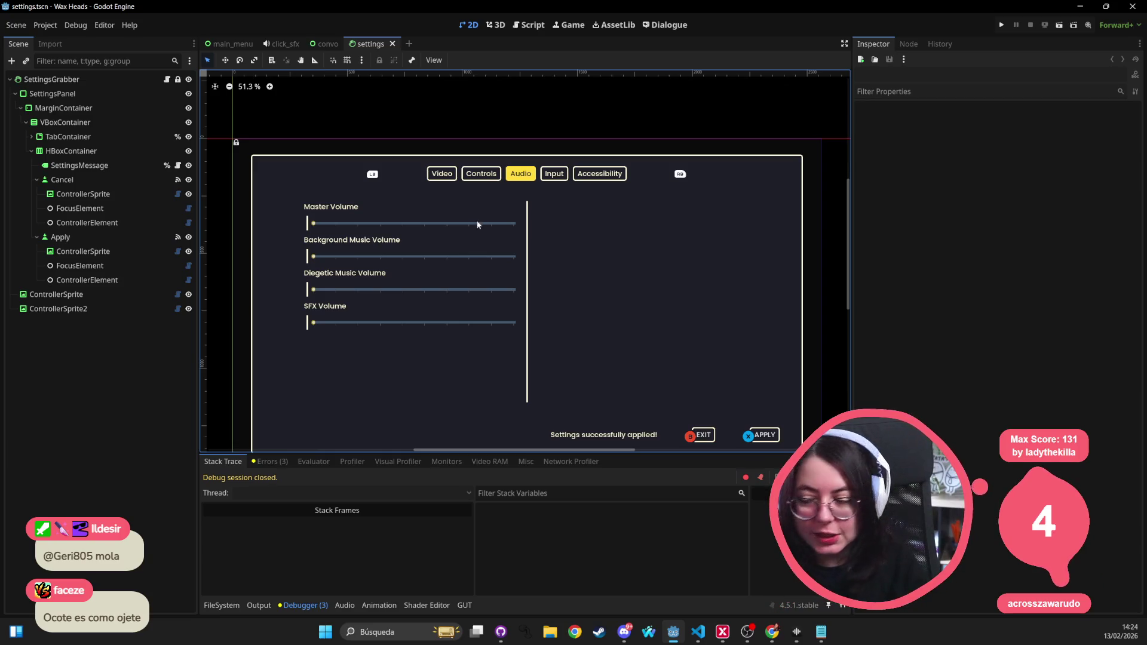
# Step: Select TabContainer, collapse the button branches, and expand TabContainer to list its pages
pyautogui.click(442, 178)
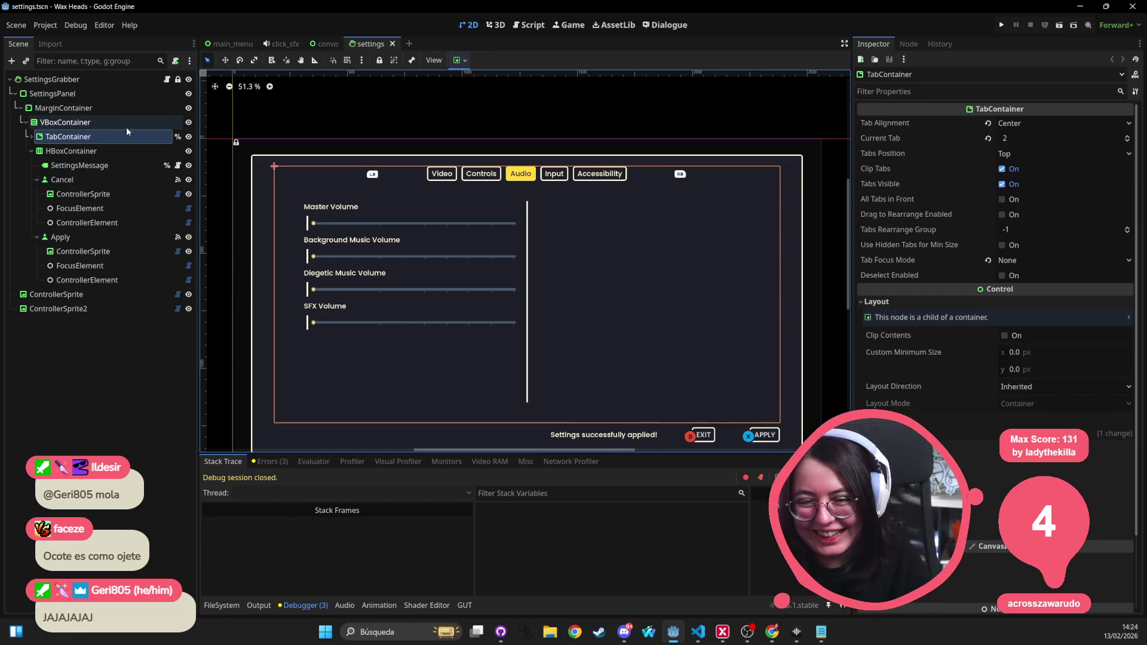
pyautogui.click(37, 180)
pyautogui.click(37, 194)
pyautogui.click(31, 150)
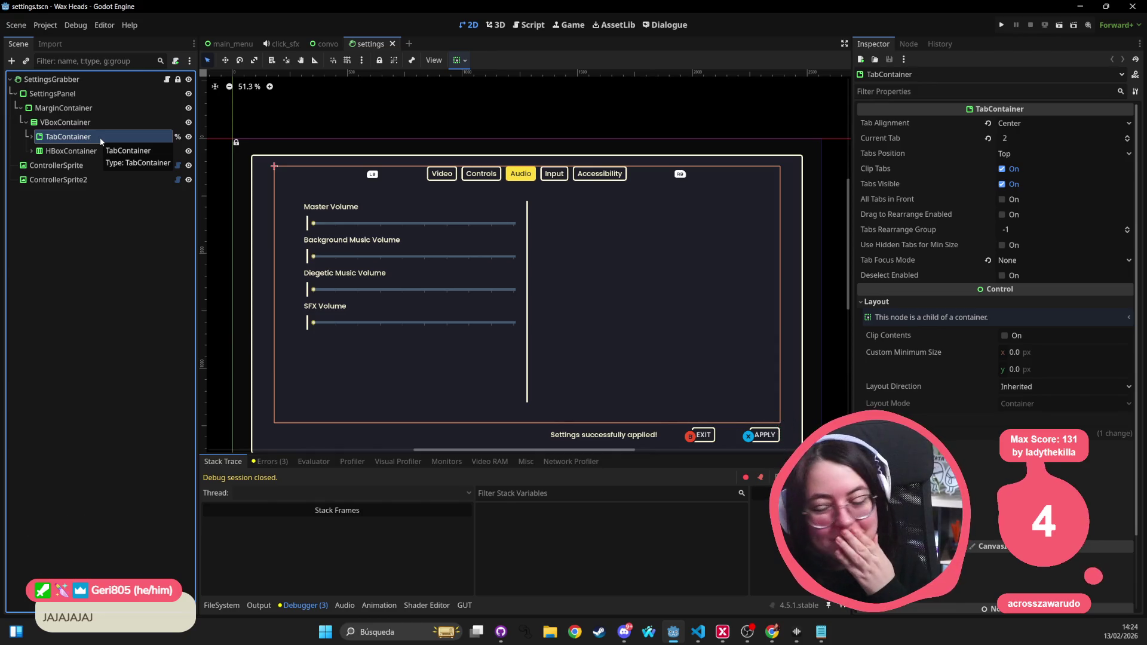
pyautogui.click(31, 136)
pyautogui.click(34, 166)
pyautogui.click(34, 180)
pyautogui.click(36, 195)
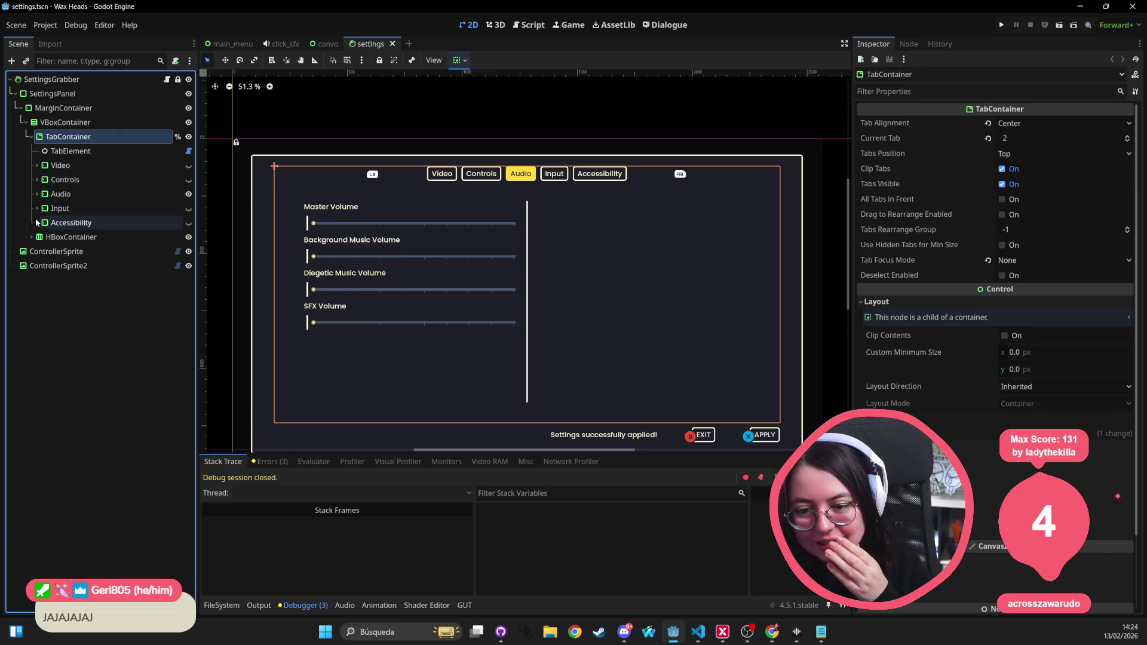
# Step: Filter the Scene tree by t:but, then clear the filter
pyautogui.click(93, 62)
pyautogui.write('t:b')
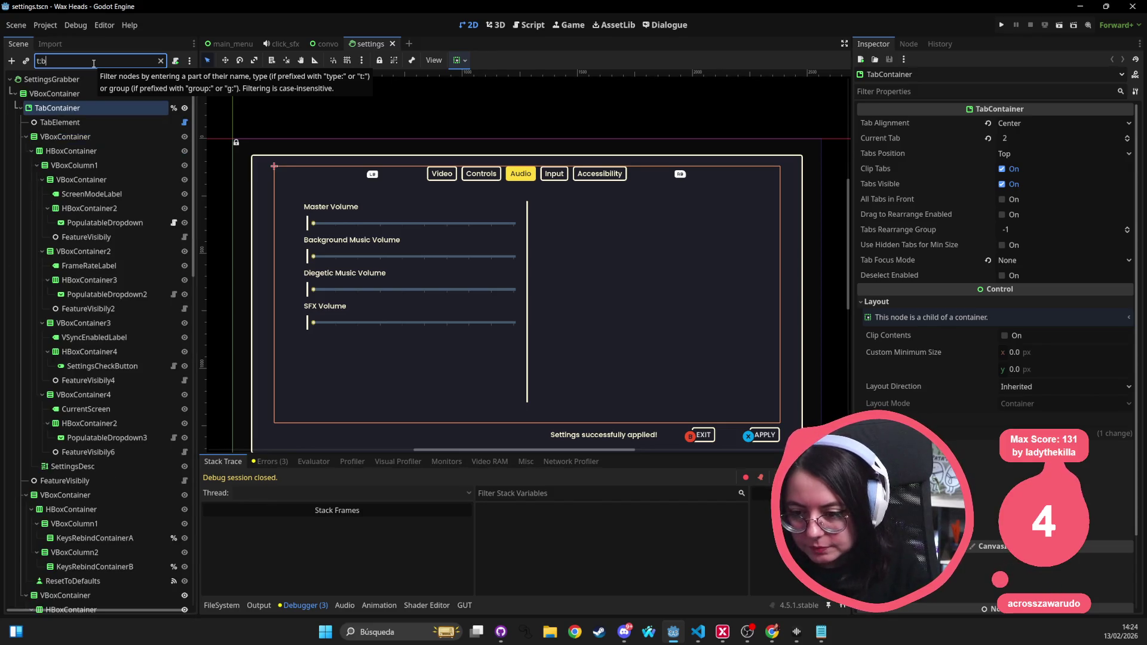
pyautogui.write('utton')
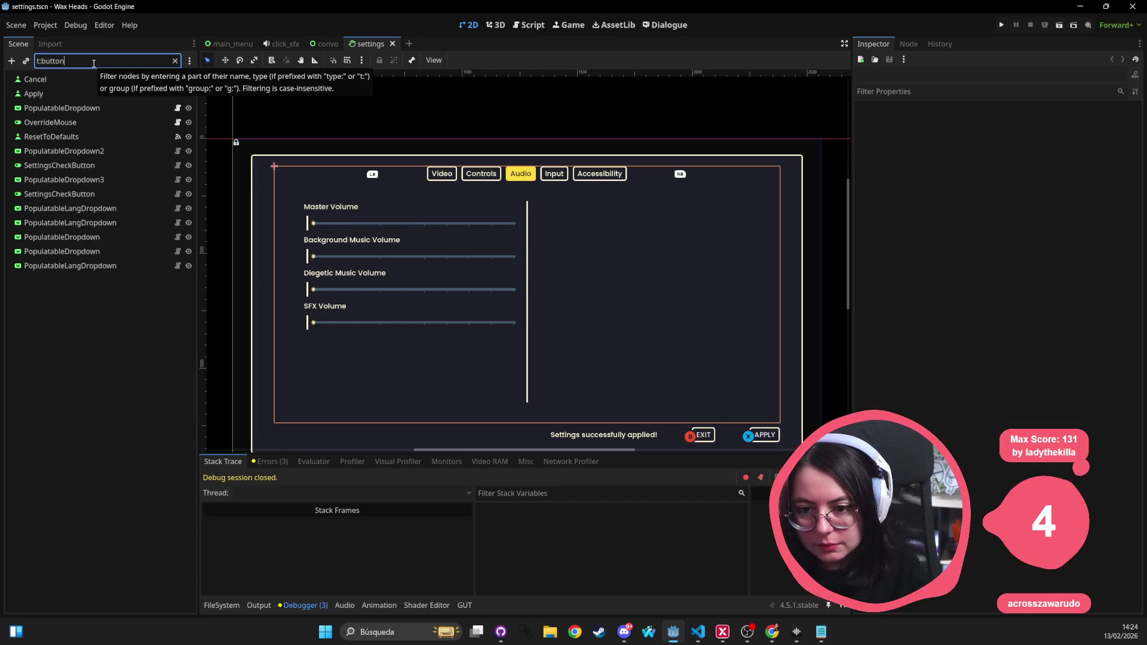
pyautogui.hotkey('ctrl', 'a')
pyautogui.press('BackSpace')
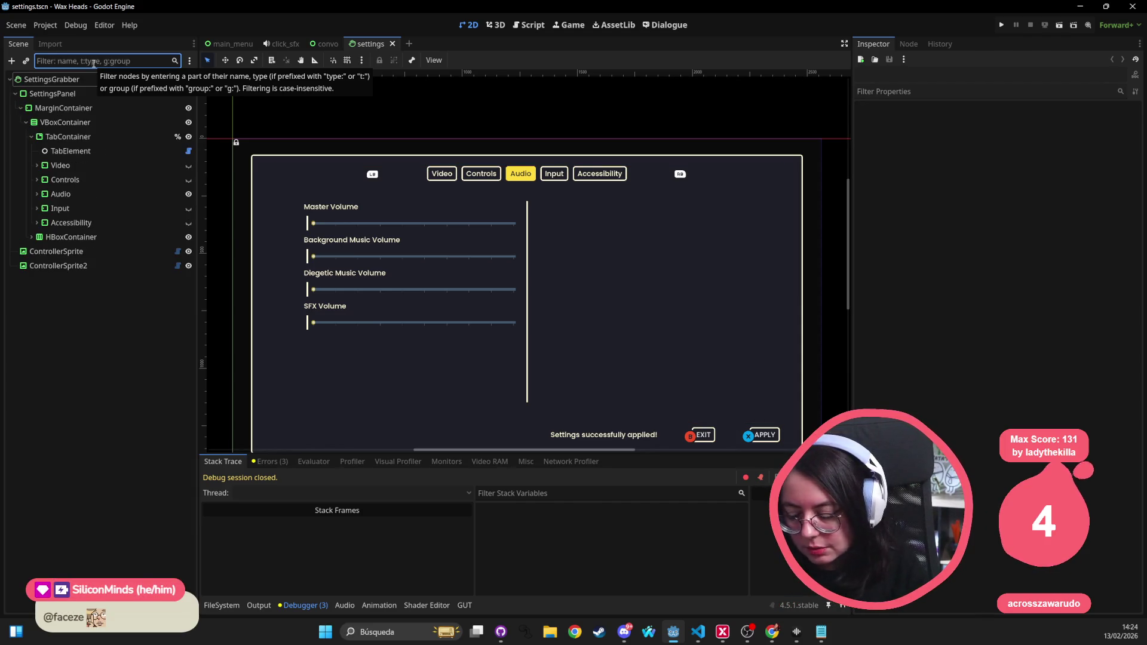
# Step: Select both Cancel and Apply and drag click_sfx.tres from FileSystem onto them
pyautogui.click(705, 435)
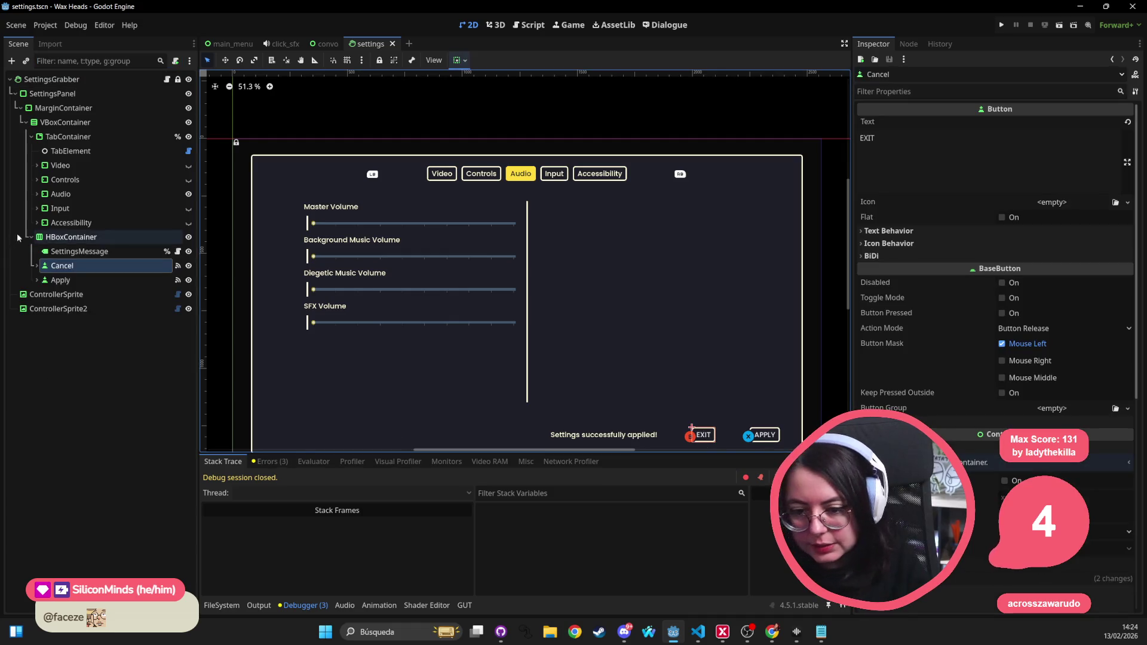
pyautogui.click(35, 271)
pyautogui.click(37, 323)
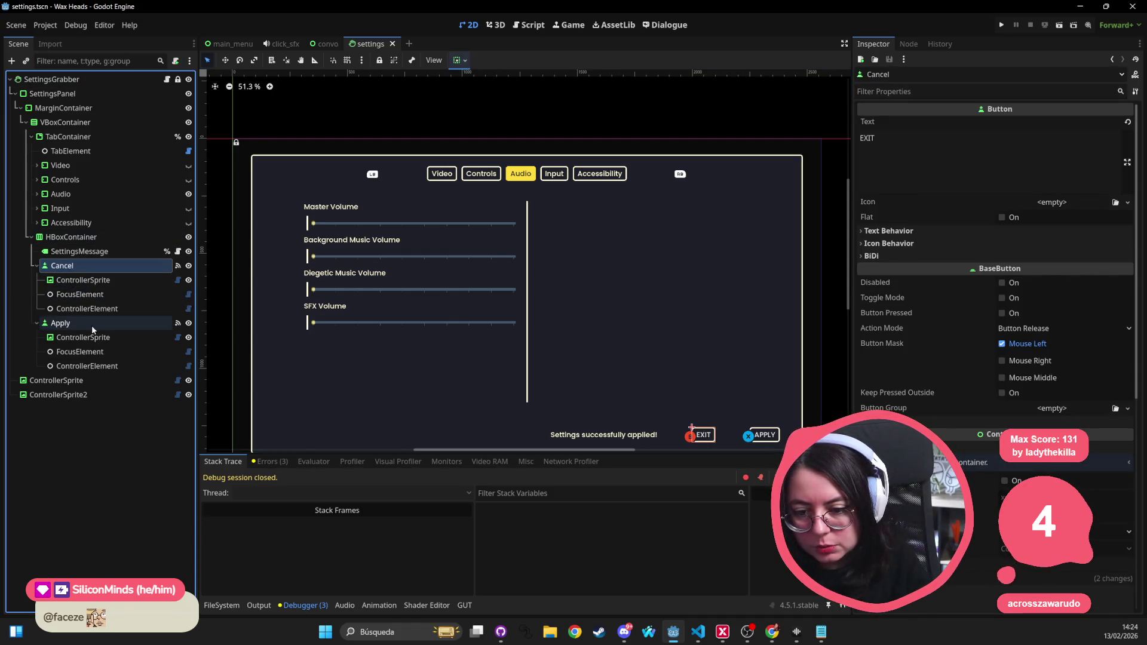
pyautogui.keyDown('ctrl'); pyautogui.click(60, 323); pyautogui.keyUp('ctrl')
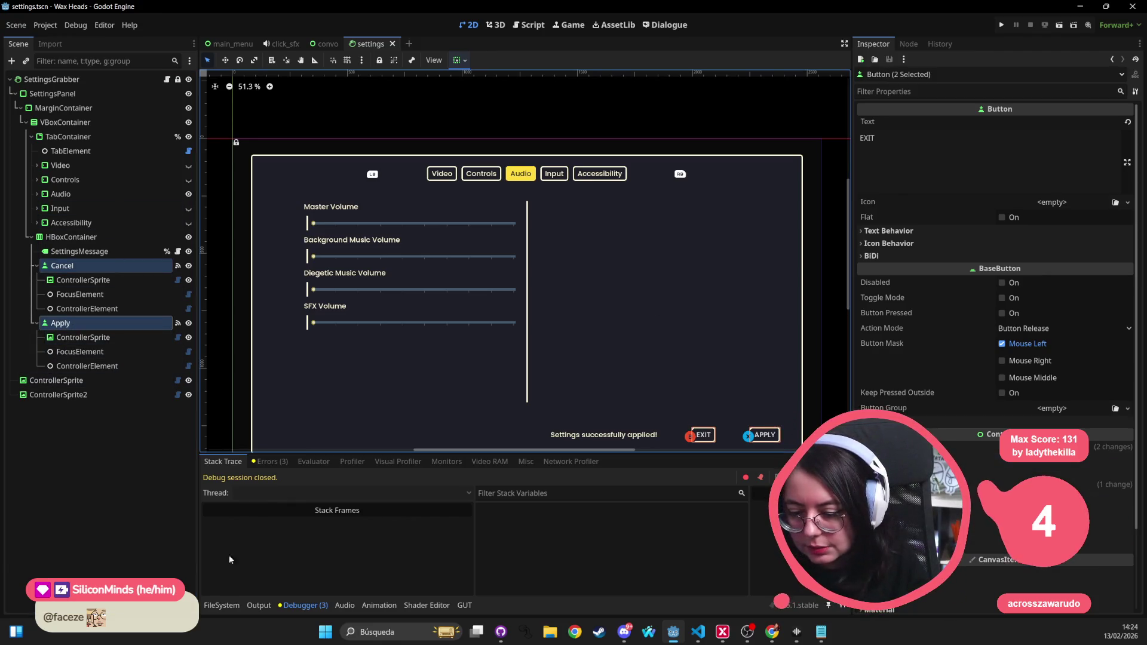
pyautogui.click(221, 606)
pyautogui.moveTo(390, 528)
pyautogui.mouseDown()
pyautogui.moveTo(269, 388)
pyautogui.moveTo(100, 269)
pyautogui.moveTo(376, 508)
pyautogui.moveTo(77, 347)
pyautogui.moveTo(84, 335)
pyautogui.mouseUp()
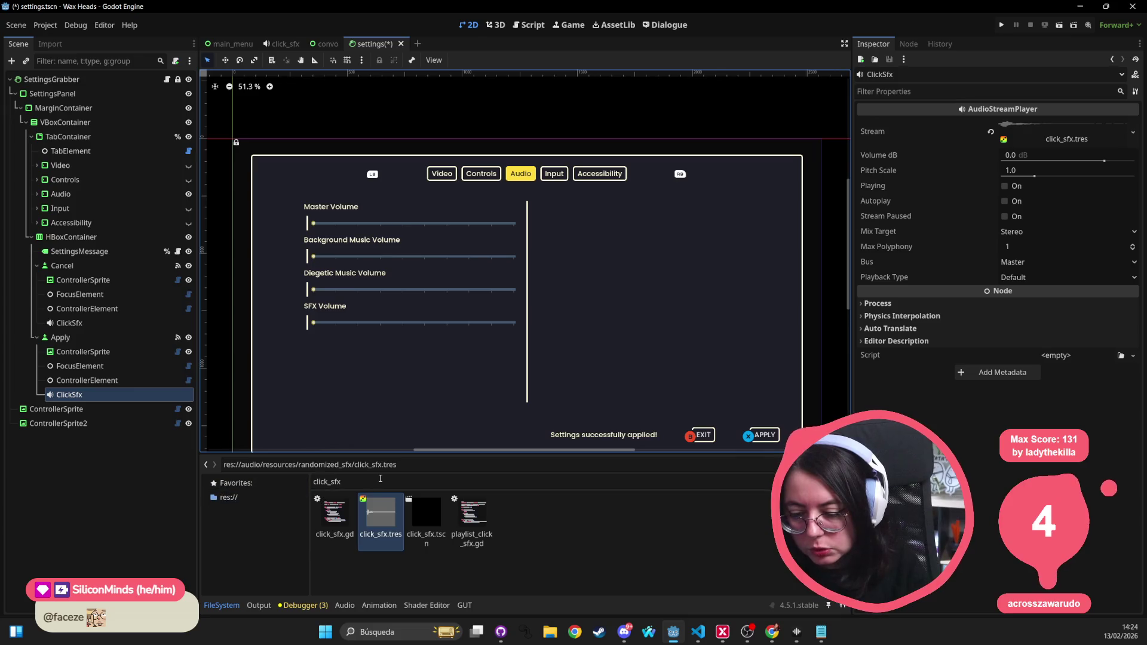
# Step: Drag hover_sfx.tscn onto the Cancel and Apply buttons, then save and run with F5
pyautogui.click(402, 482)
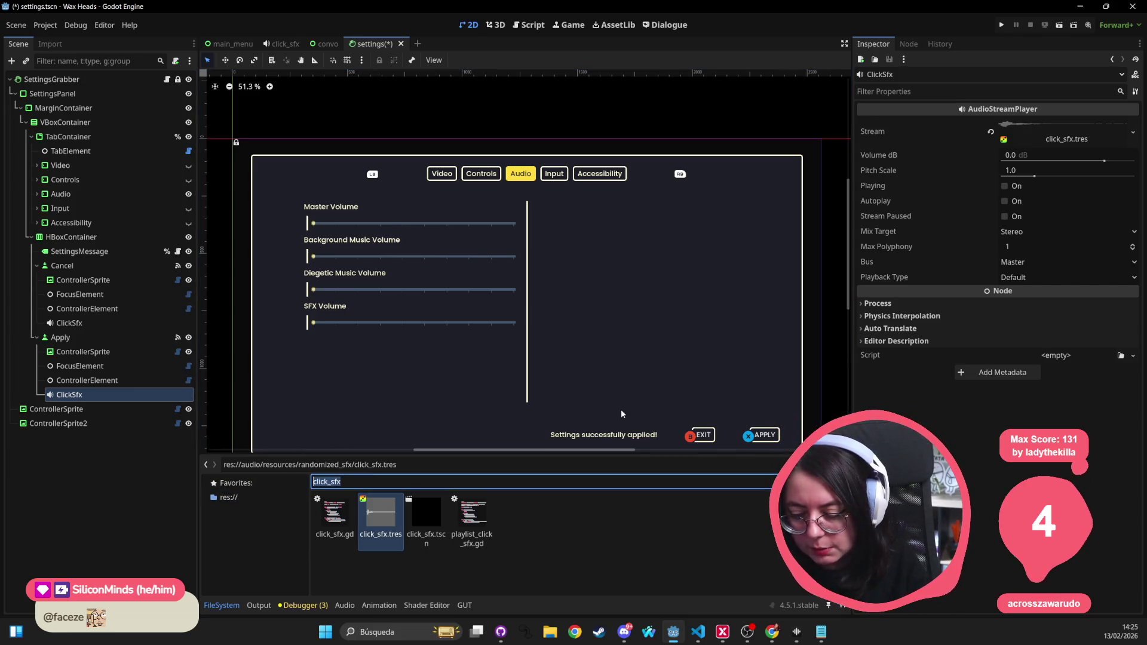
pyautogui.write('hover')
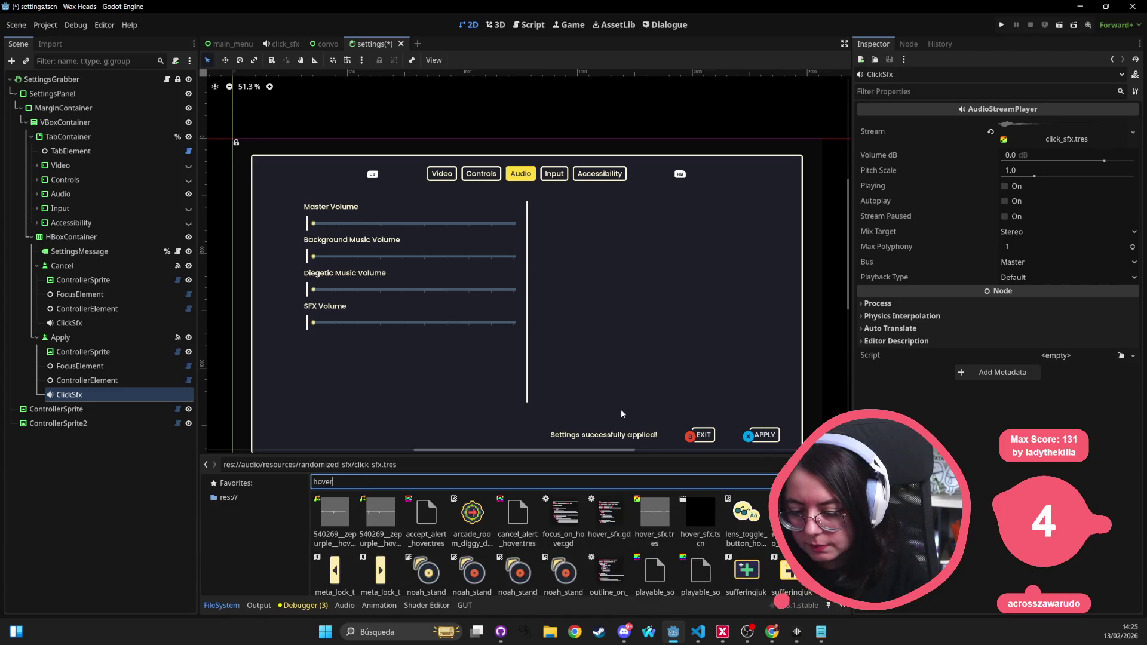
pyautogui.write('sf')
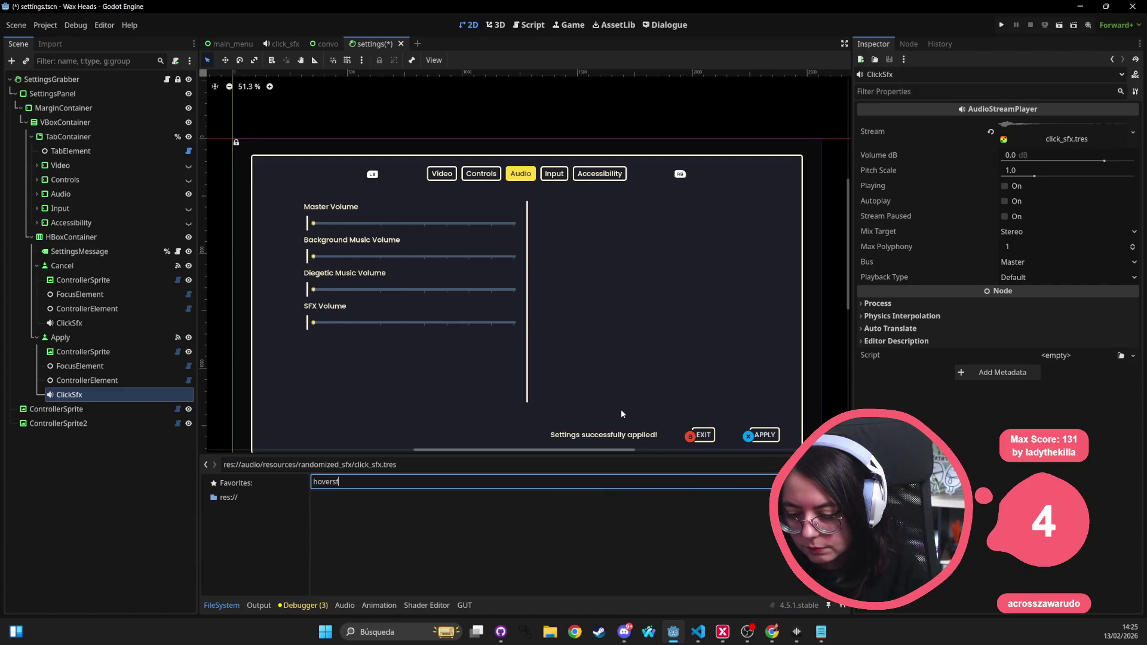
pyautogui.press('BackSpace')
pyautogui.press('BackSpace')
pyautogui.write('_s')
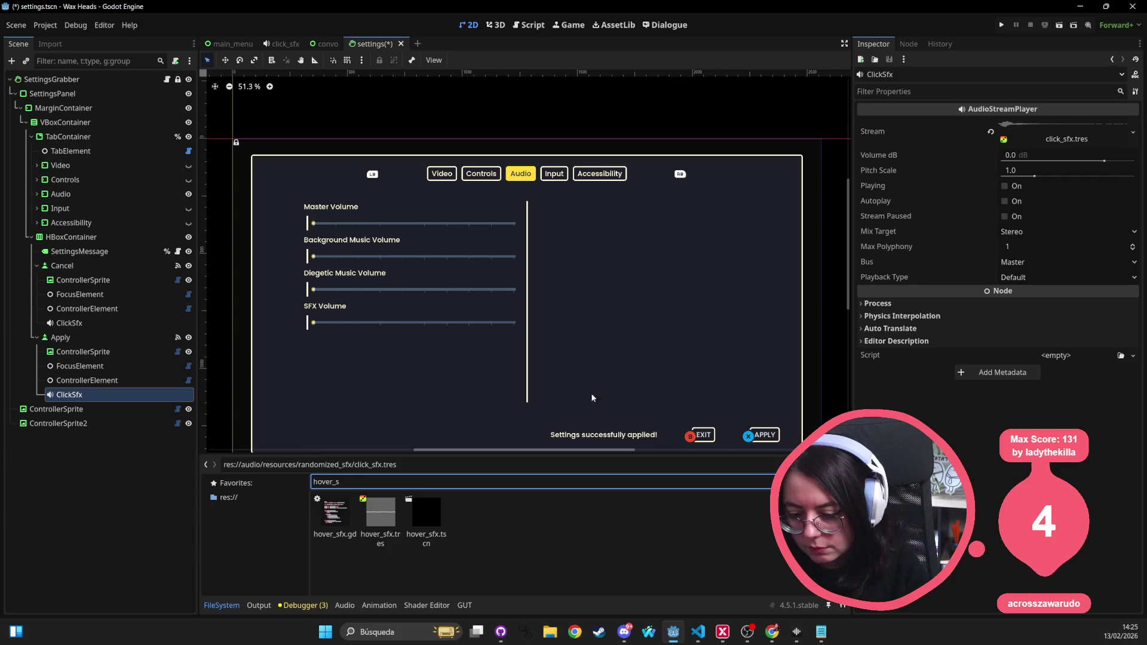
pyautogui.moveTo(413, 511)
pyautogui.mouseDown()
pyautogui.moveTo(92, 306)
pyautogui.moveTo(78, 266)
pyautogui.mouseUp()
pyautogui.moveTo(417, 517); pyautogui.dragTo(118, 357)
pyautogui.press('F5')
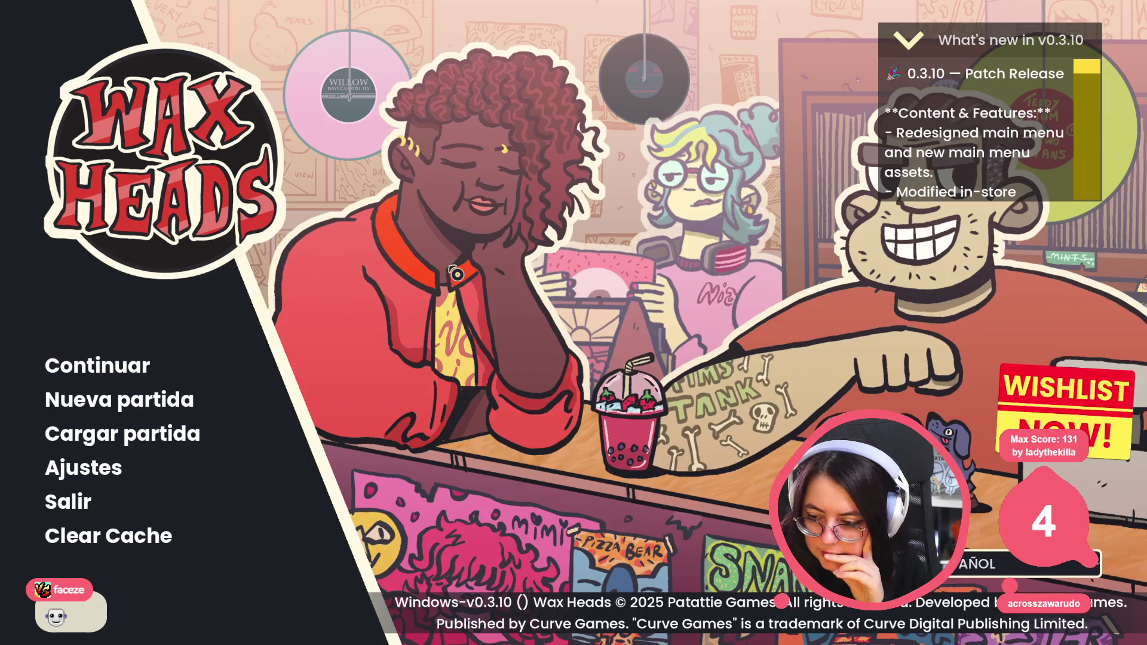
# Step: Check the Ajustes panel in the running game, close it, and return to the FileSystem dock
pyautogui.click(84, 472)
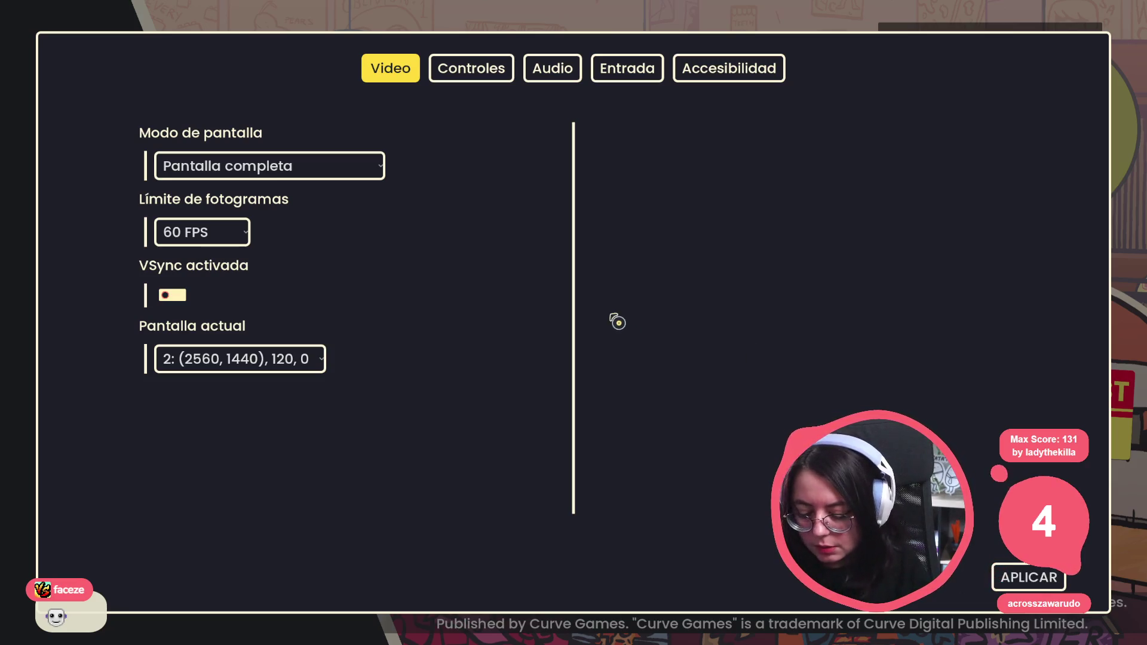
pyautogui.hotkey('alt', 'F4')
pyautogui.click(222, 606)
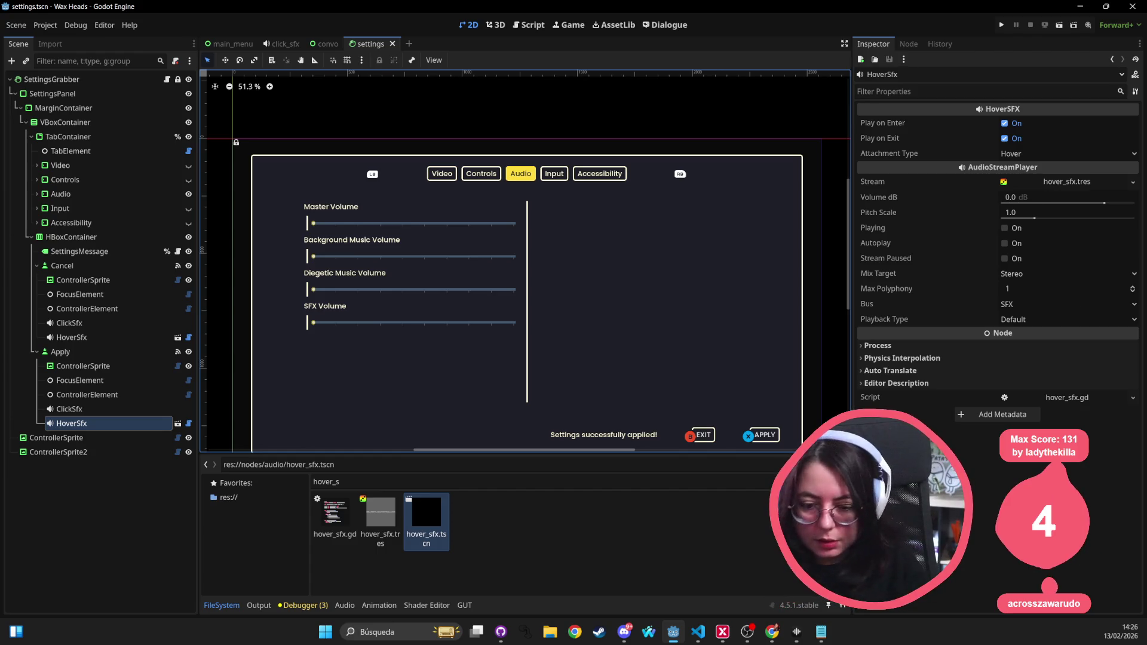
# Step: Delete the four ClickSfx and HoverSfx nodes, then open SettingsGrabber's script, settings_panel.gd
pyautogui.keyDown('ctrl'); pyautogui.click(90, 407); pyautogui.keyUp('ctrl')
pyautogui.keyDown('ctrl'); pyautogui.click(69, 339); pyautogui.keyUp('ctrl')
pyautogui.keyDown('ctrl'); pyautogui.click(69, 323); pyautogui.keyUp('ctrl')
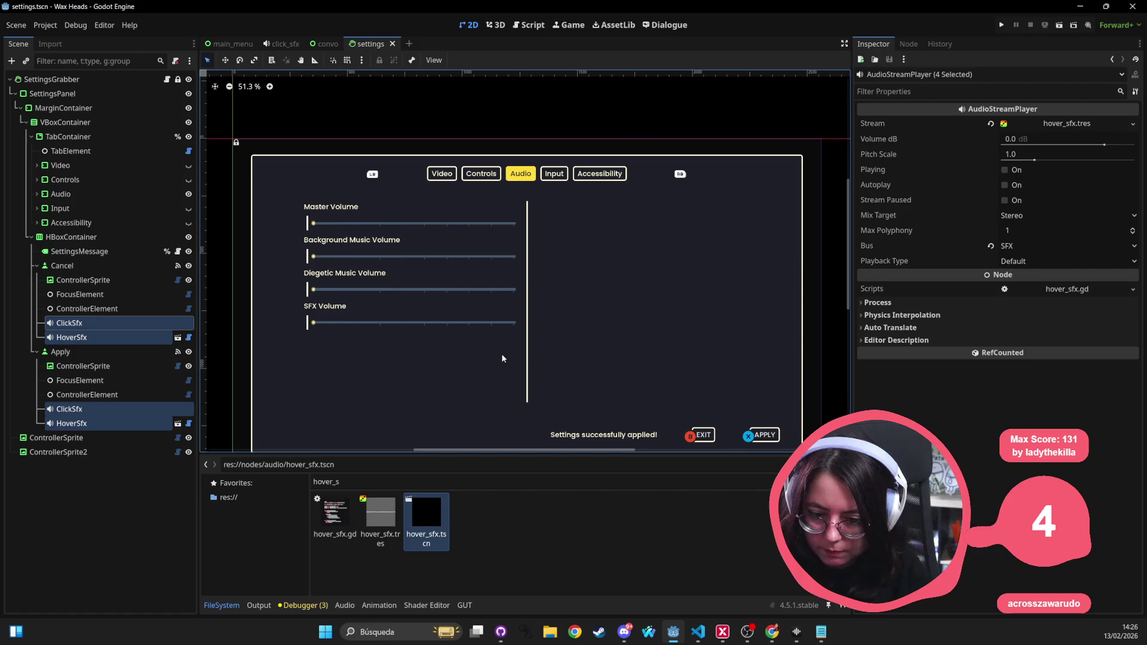
pyautogui.press('Delete')
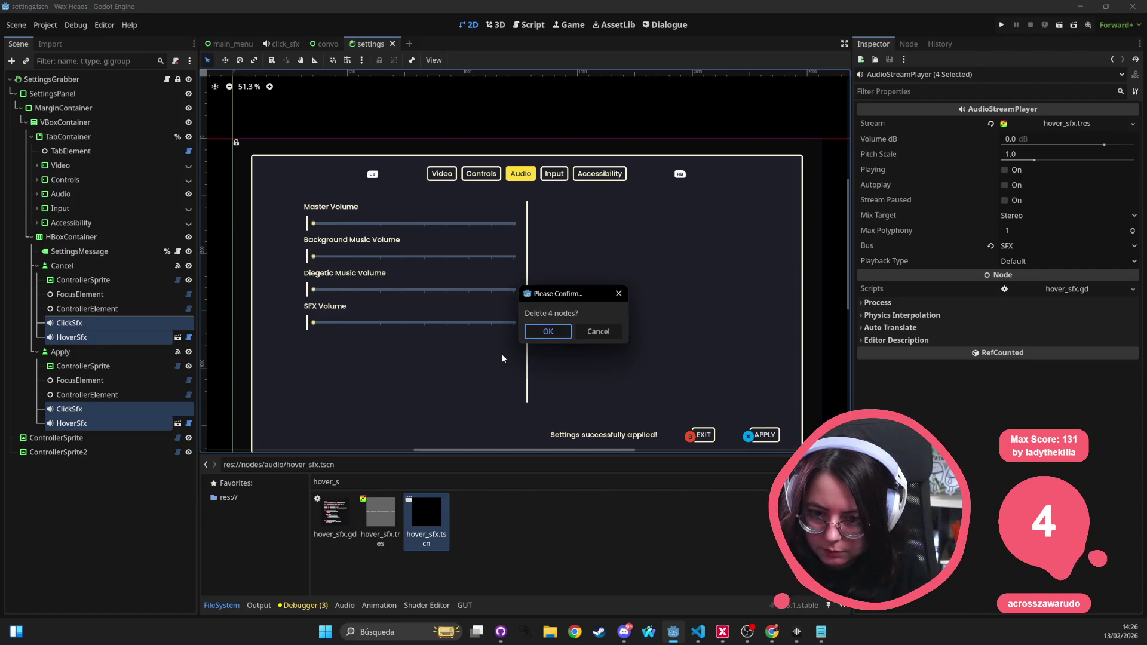
pyautogui.press('Return')
pyautogui.click(84, 80)
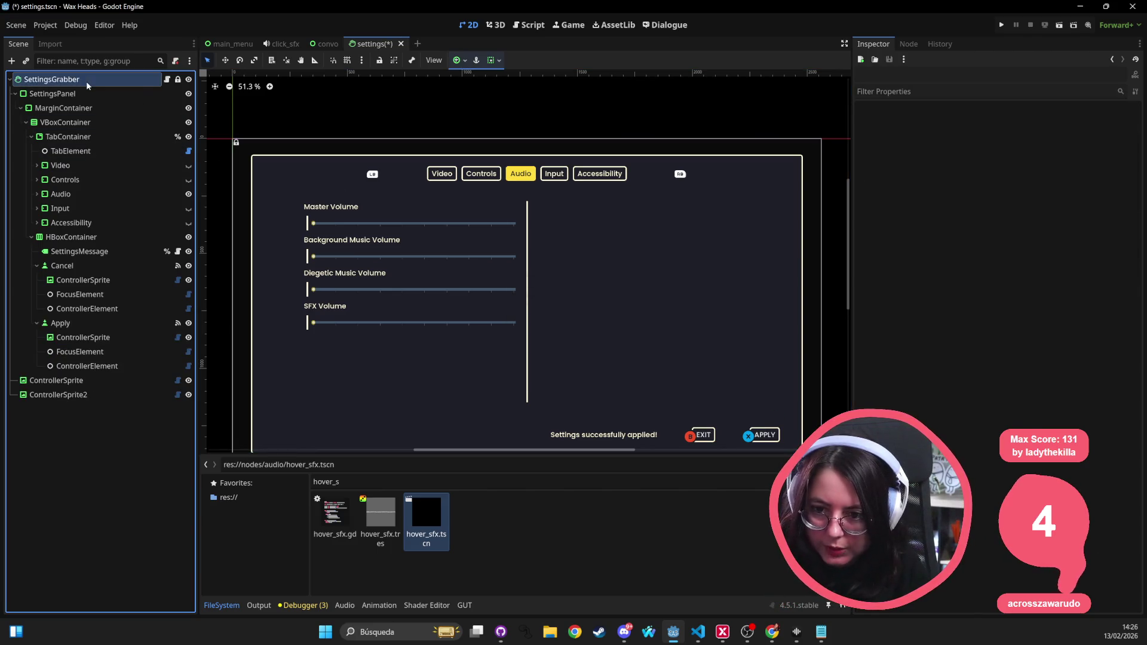
pyautogui.click(167, 79)
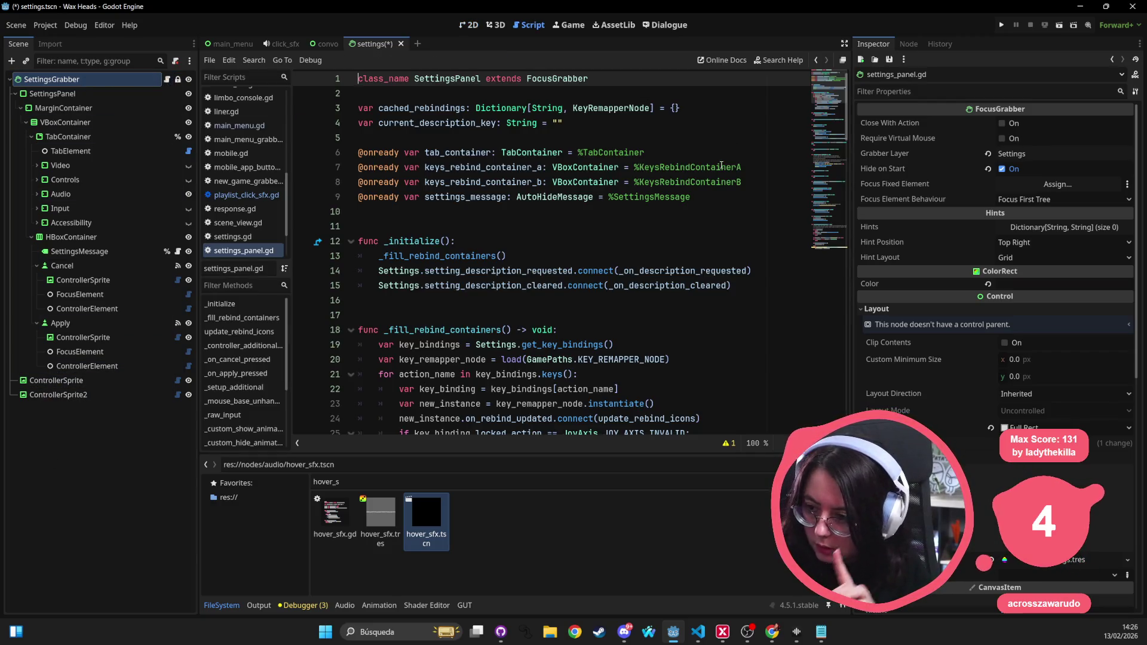
# Step: Search the script for 'focus'
pyautogui.click(691, 197)
pyautogui.hotkey('ctrl', 'f')
pyautogui.write('focus')
pyautogui.press('Return')
pyautogui.press('Return')
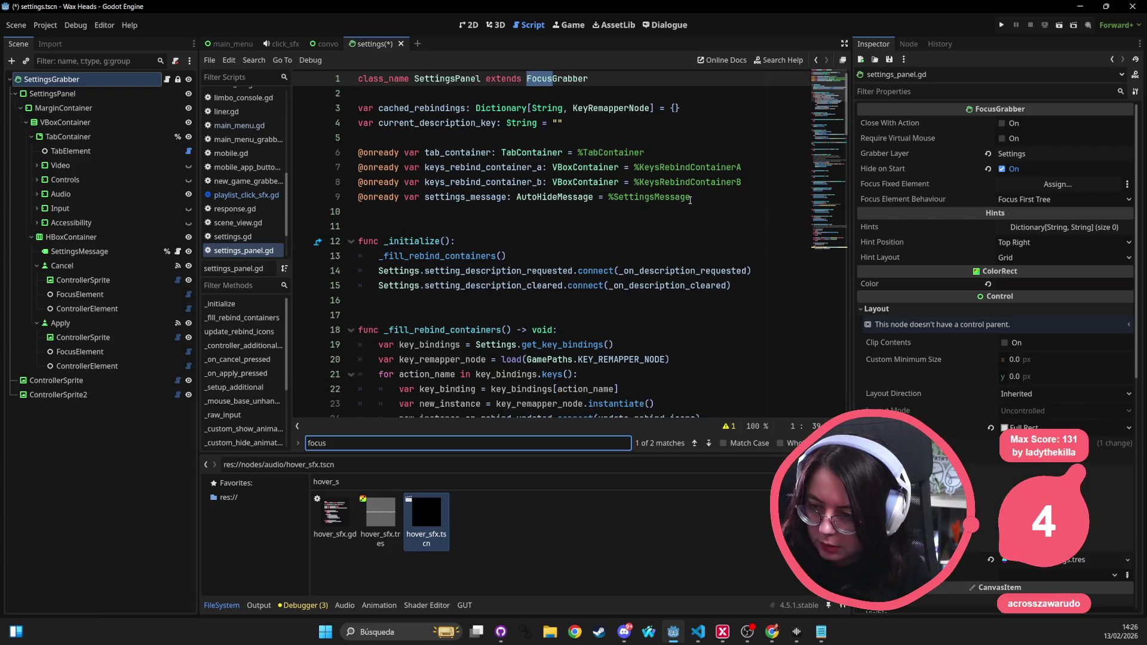
# Step: Open the FocusGrabber definition, review its exports, and look up last_control_with_focus
pyautogui.keyDown('ctrl'); pyautogui.click(582, 79); pyautogui.keyUp('ctrl')
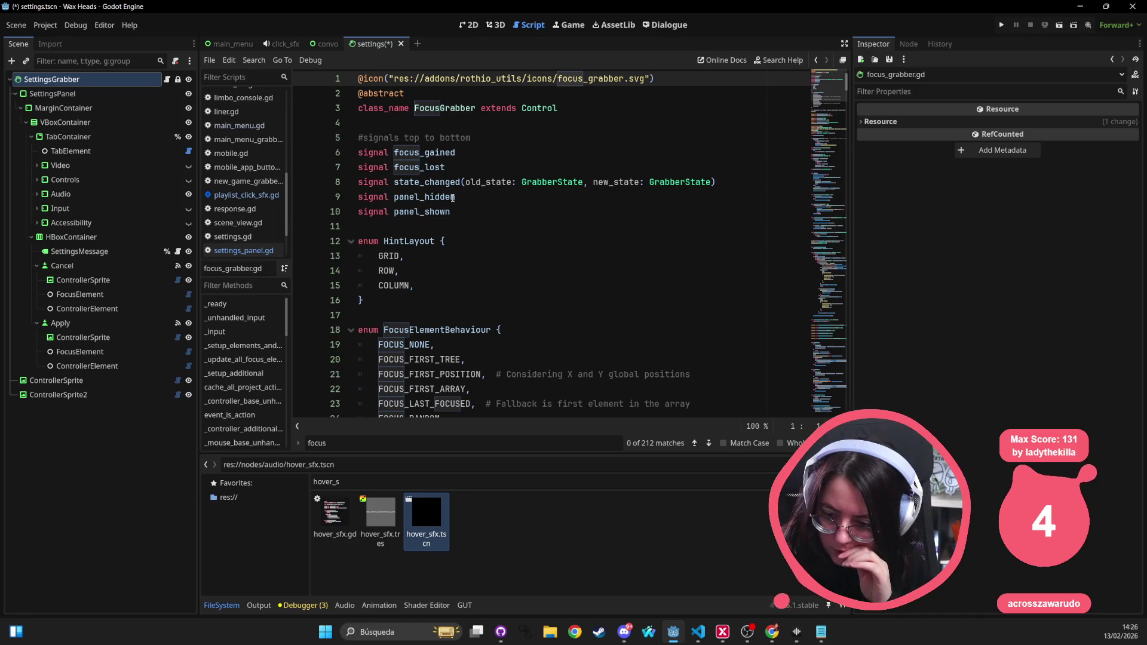
pyautogui.scroll(-5, 442, 186)
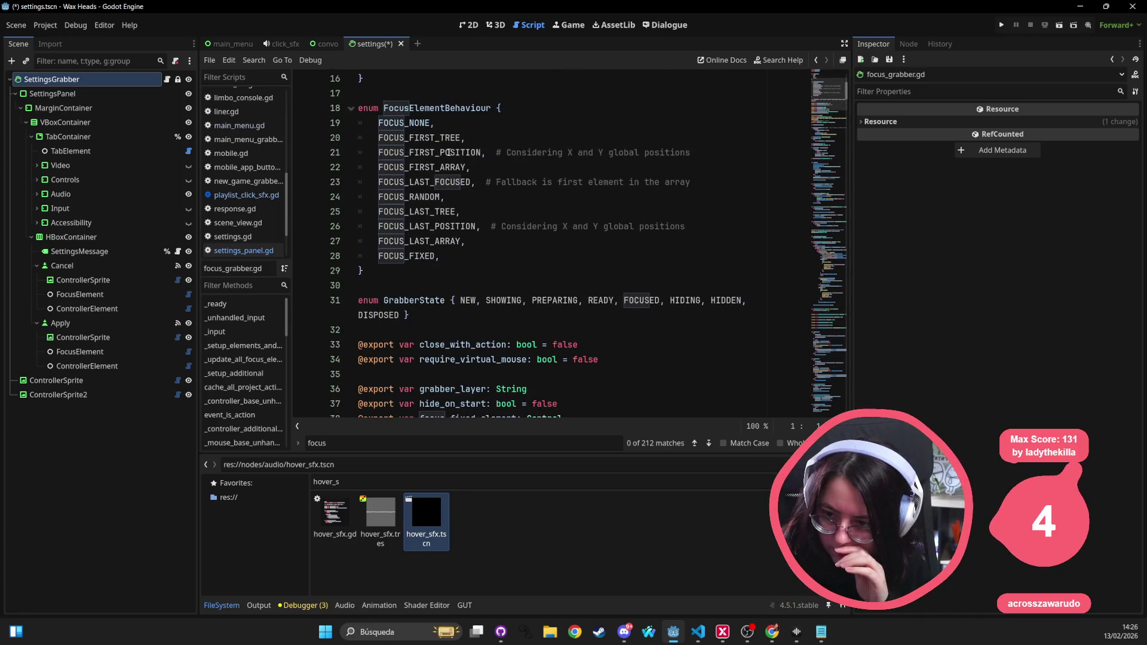
pyautogui.scroll(-1, 449, 149)
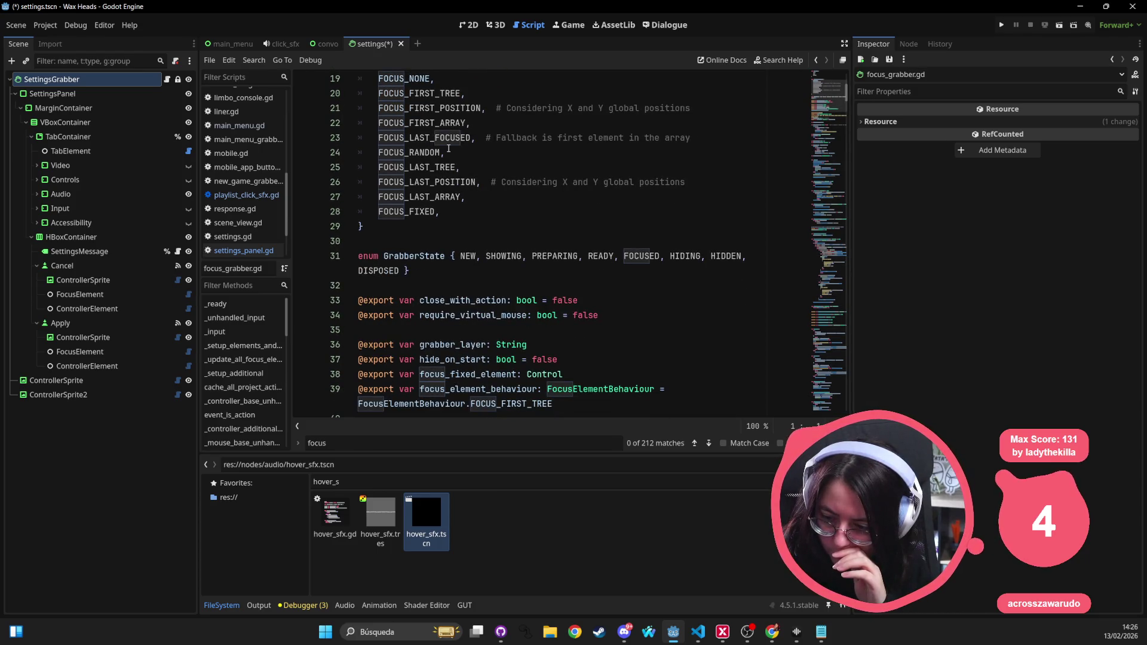
pyautogui.scroll(-3, 449, 149)
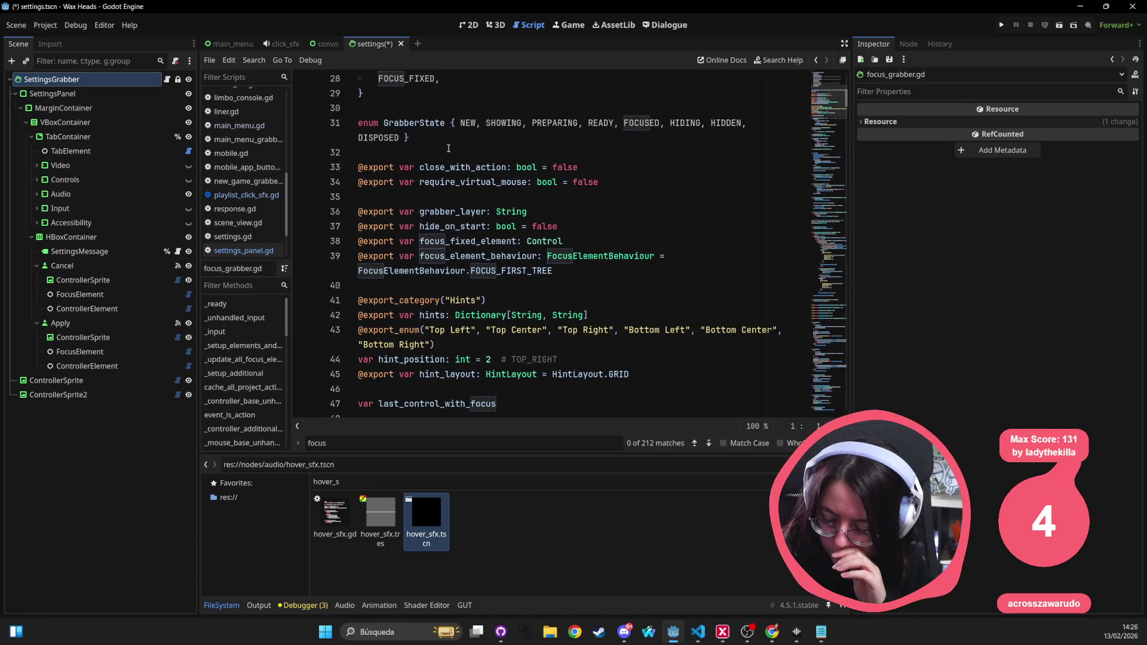
pyautogui.scroll(-4, 448, 149)
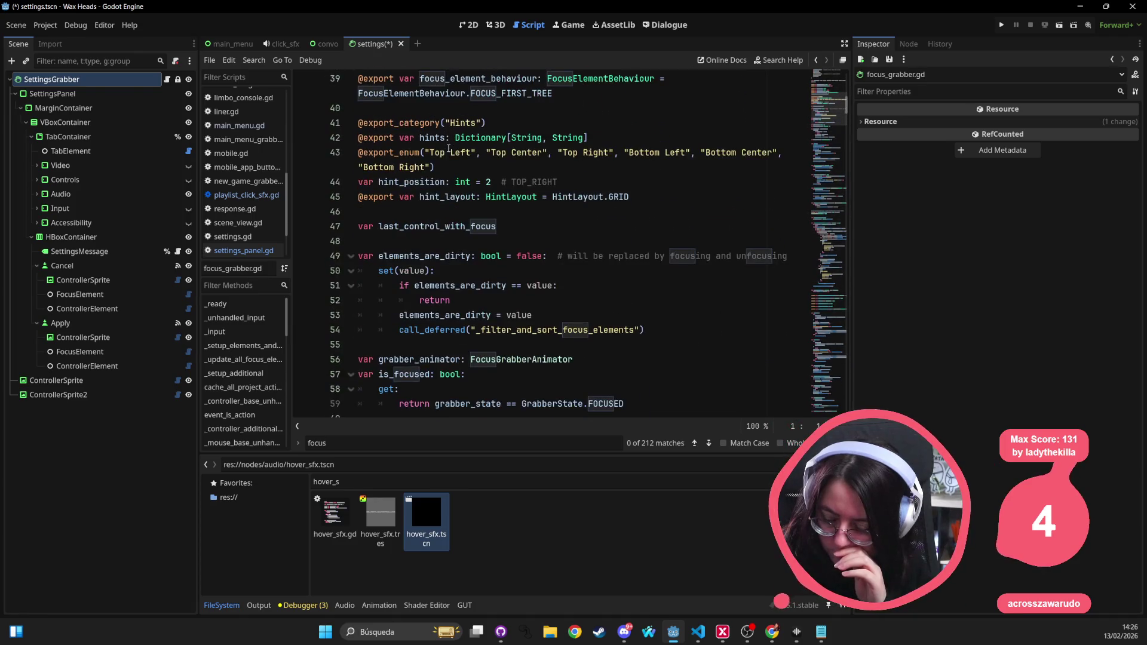
pyautogui.doubleClick(435, 232)
pyautogui.hotkey('ctrl', 'f')
# Step: Cycle through every last_control_with_focus match, then show SettingsGrabber's FocusGrabber properties
pyautogui.press('Return')
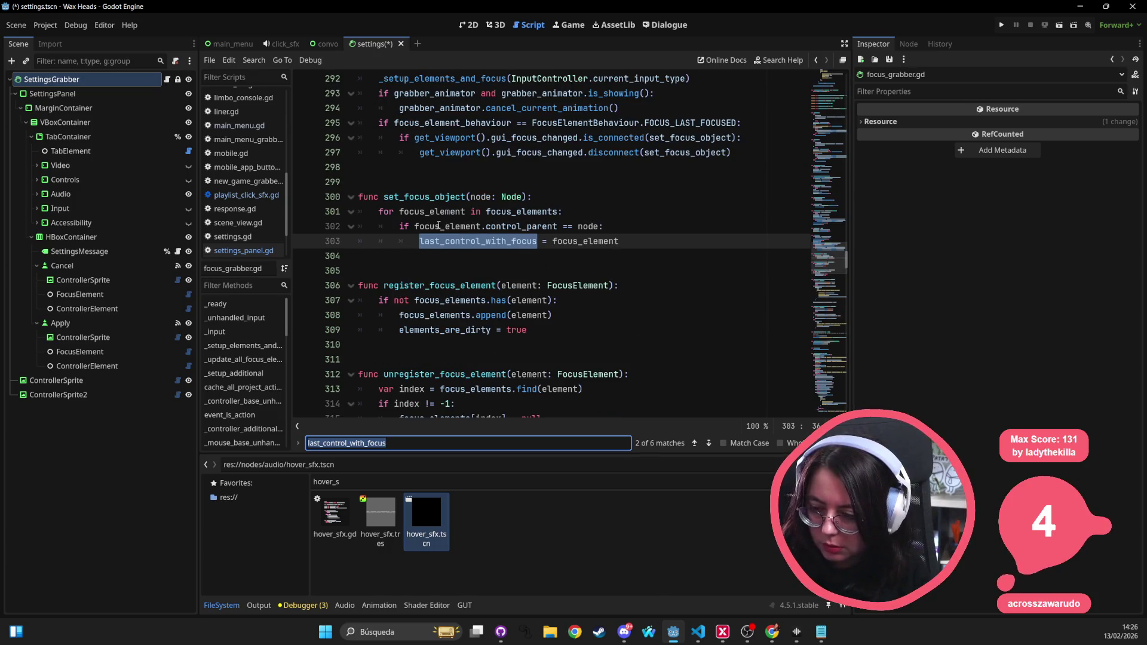
pyautogui.press('Return')
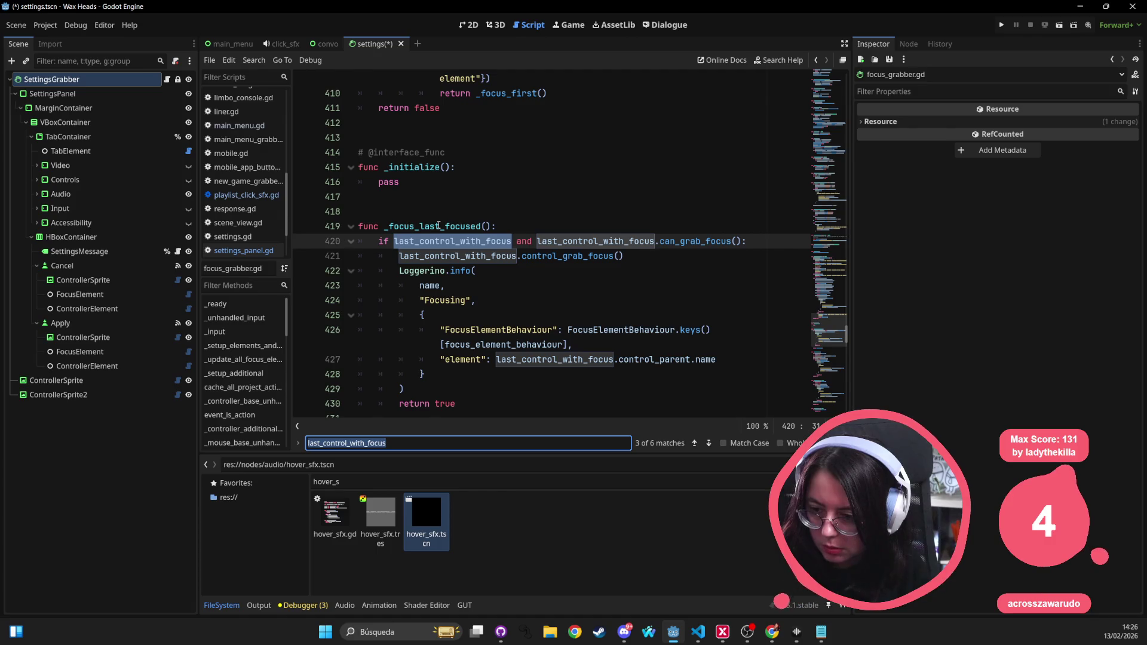
pyautogui.press('Return')
pyautogui.press('Return')
pyautogui.press('Return')
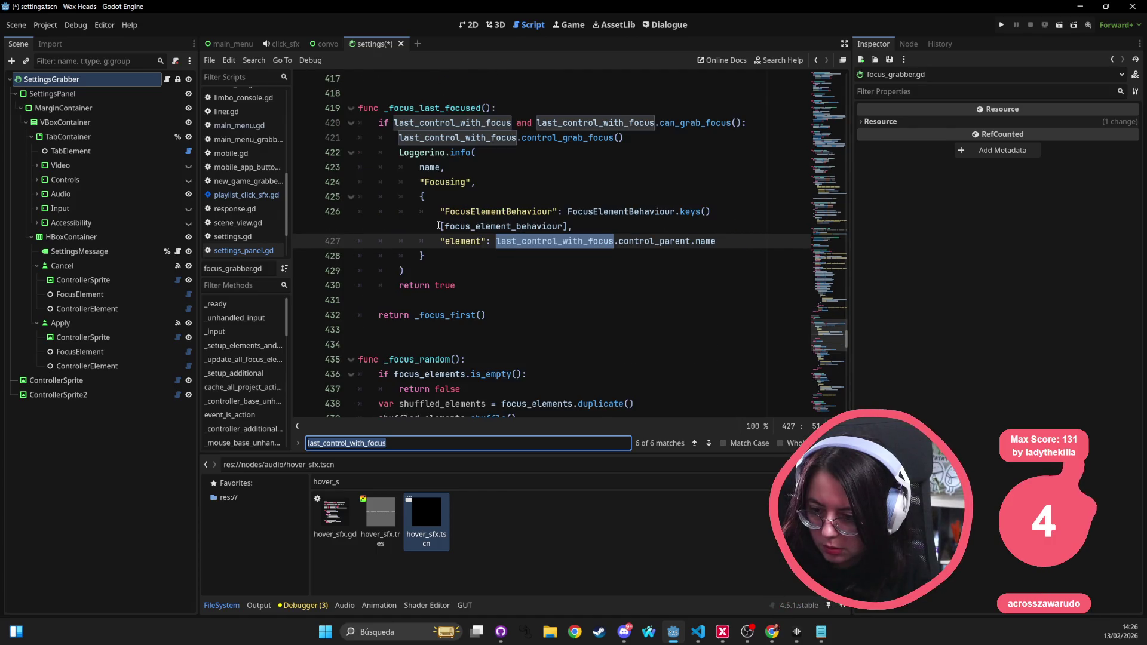
pyautogui.press('Return')
pyautogui.press('Return')
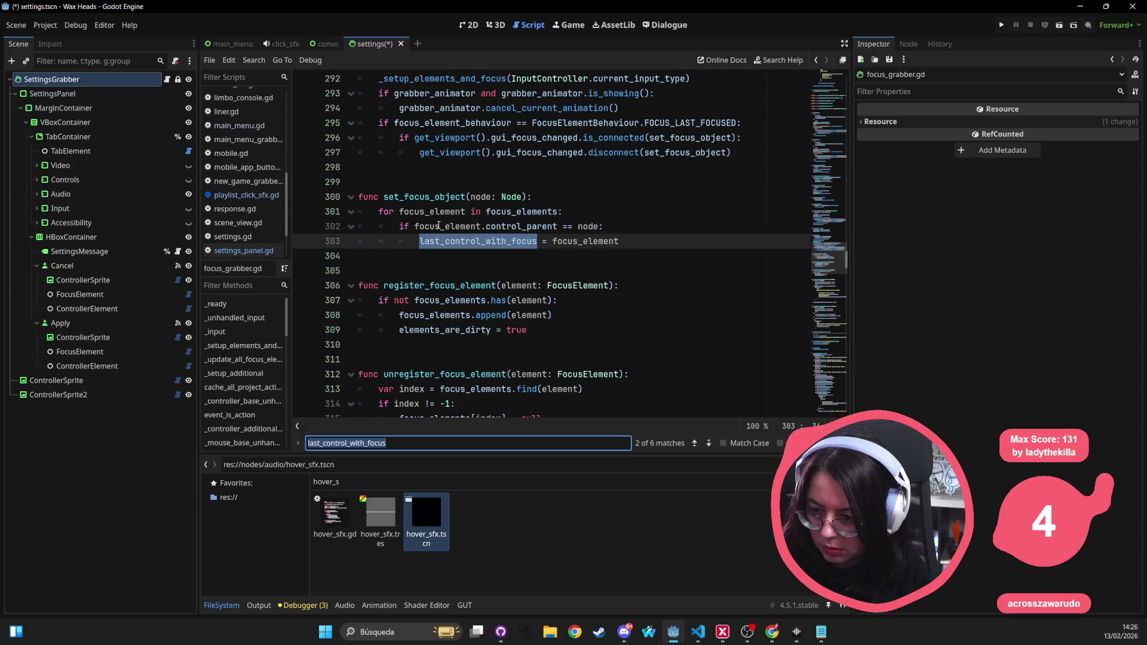
pyautogui.press('Return')
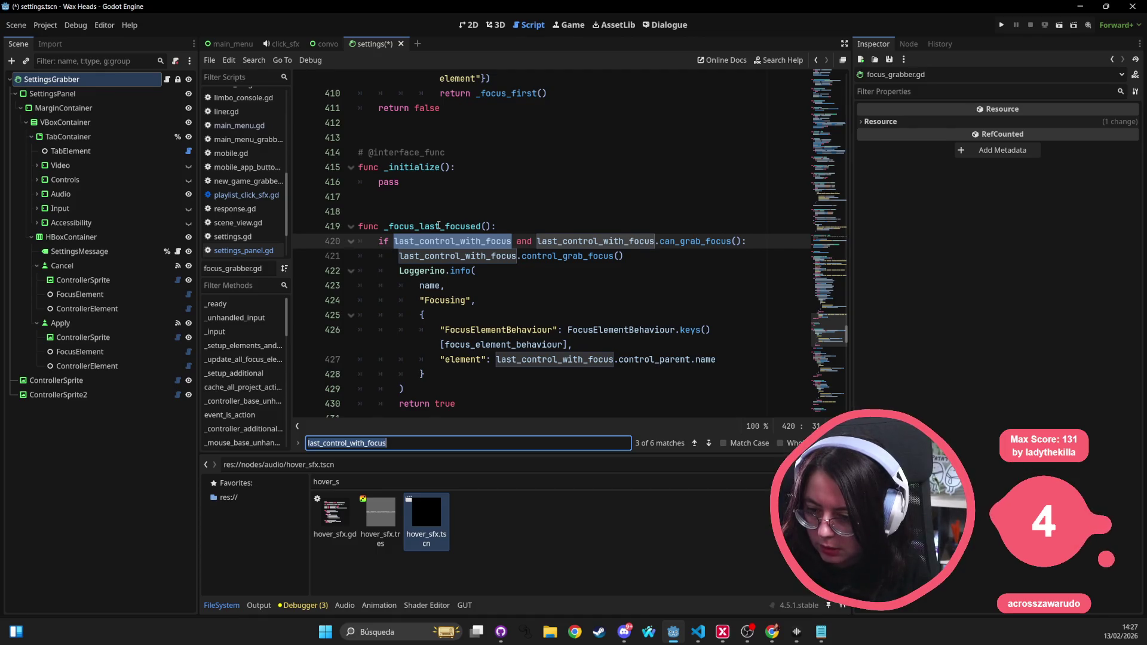
pyautogui.press('Return')
pyautogui.press('Return')
pyautogui.press('Return')
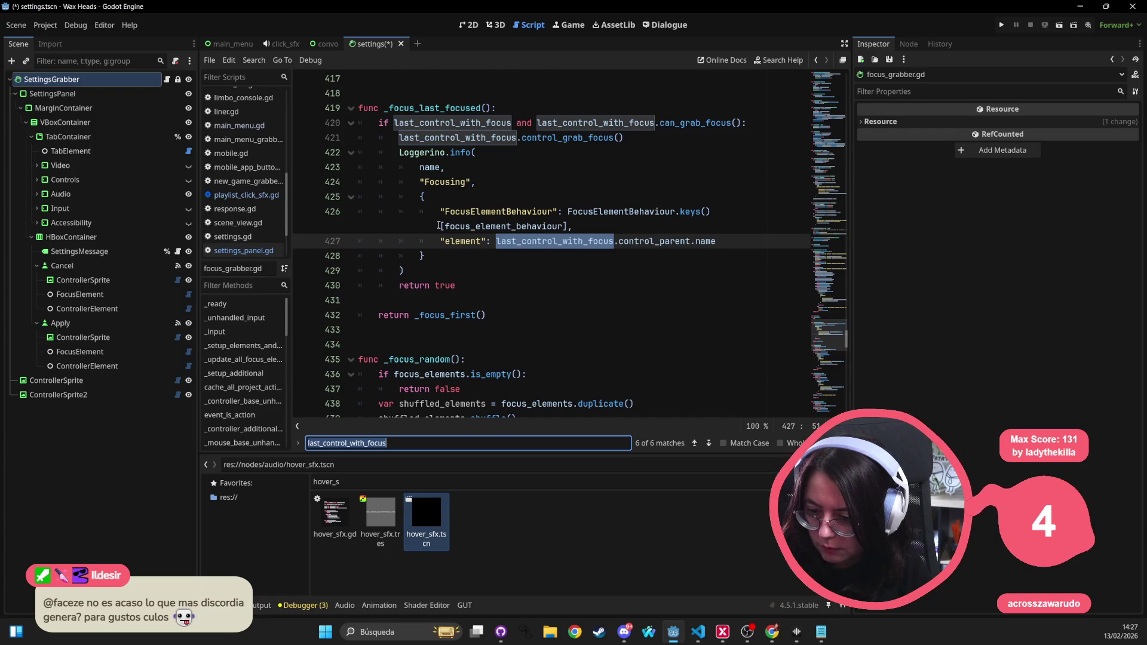
pyautogui.press('Return')
pyautogui.press('Return')
pyautogui.press('Return')
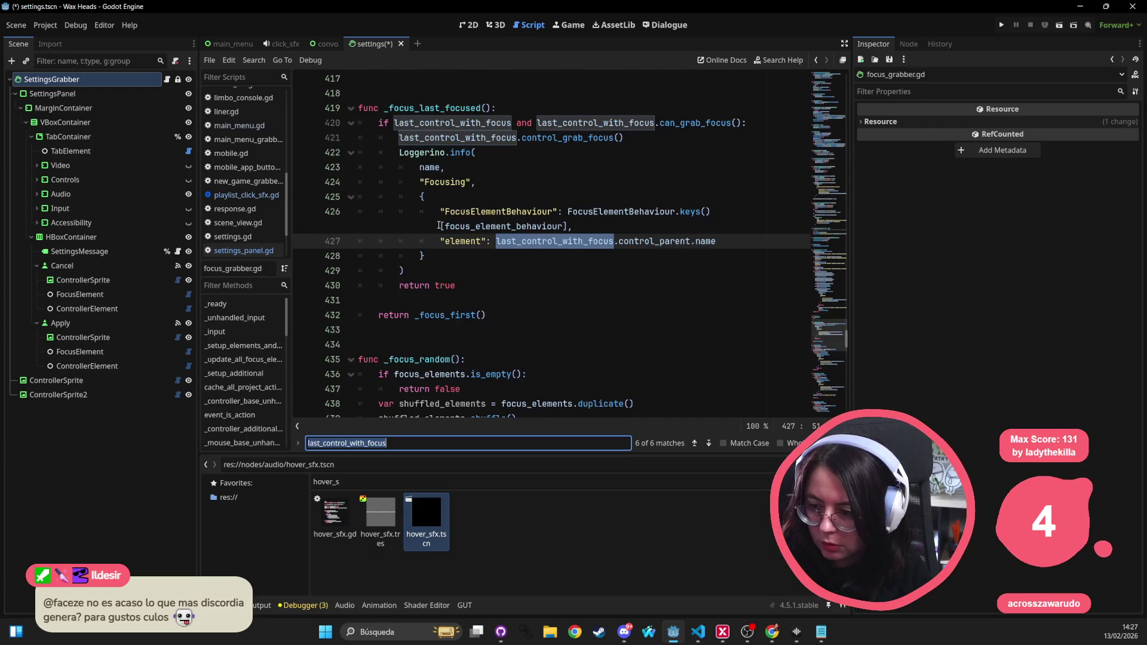
pyautogui.press('Return')
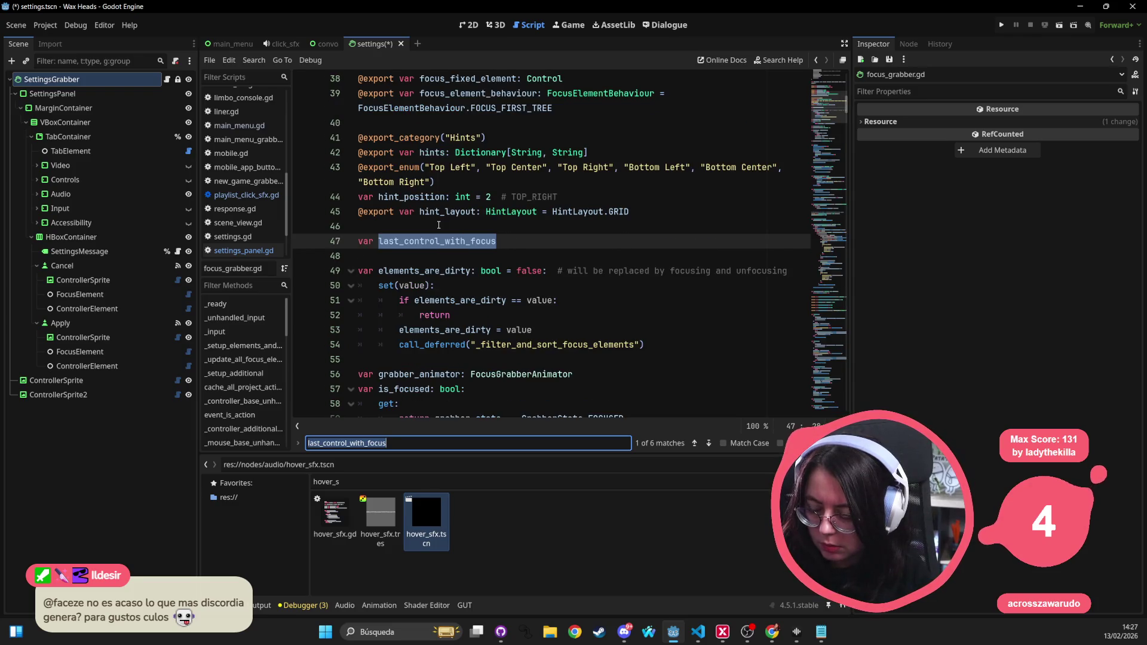
pyautogui.press('Return')
pyautogui.press('Return')
pyautogui.press('Return')
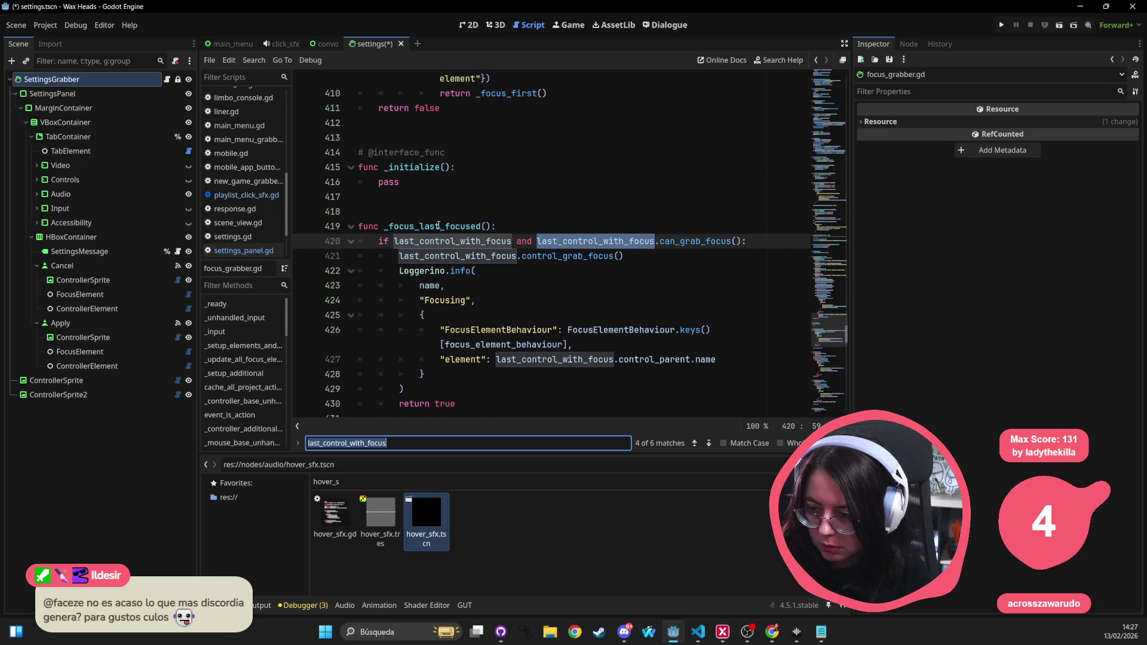
pyautogui.press('Return')
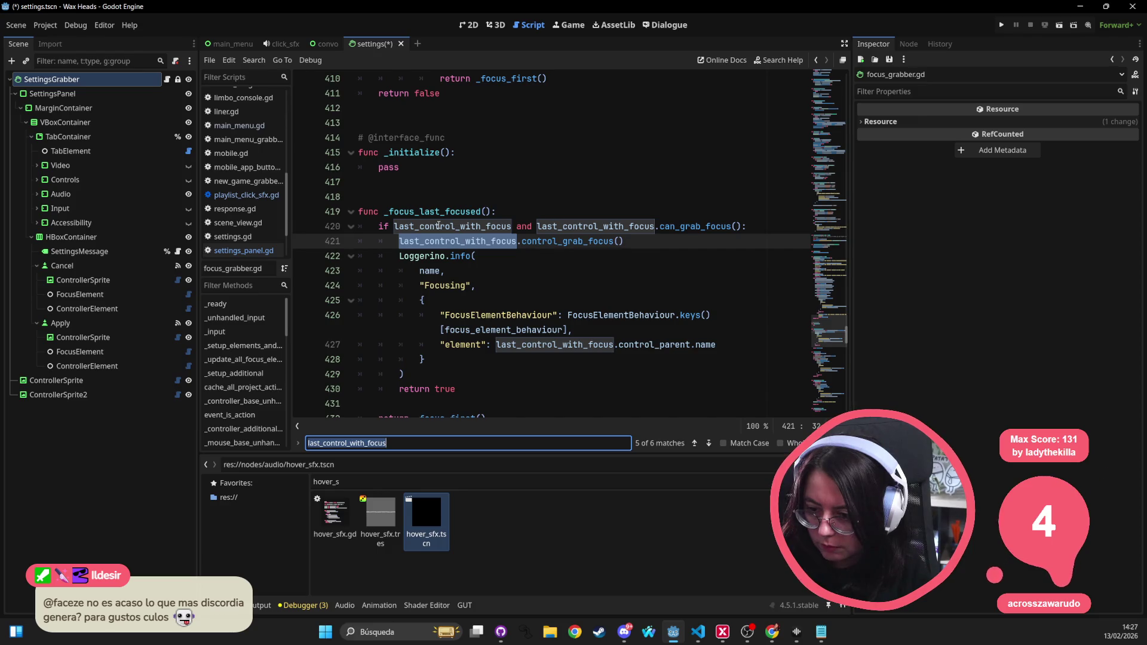
pyautogui.press('Return')
pyautogui.press('Return')
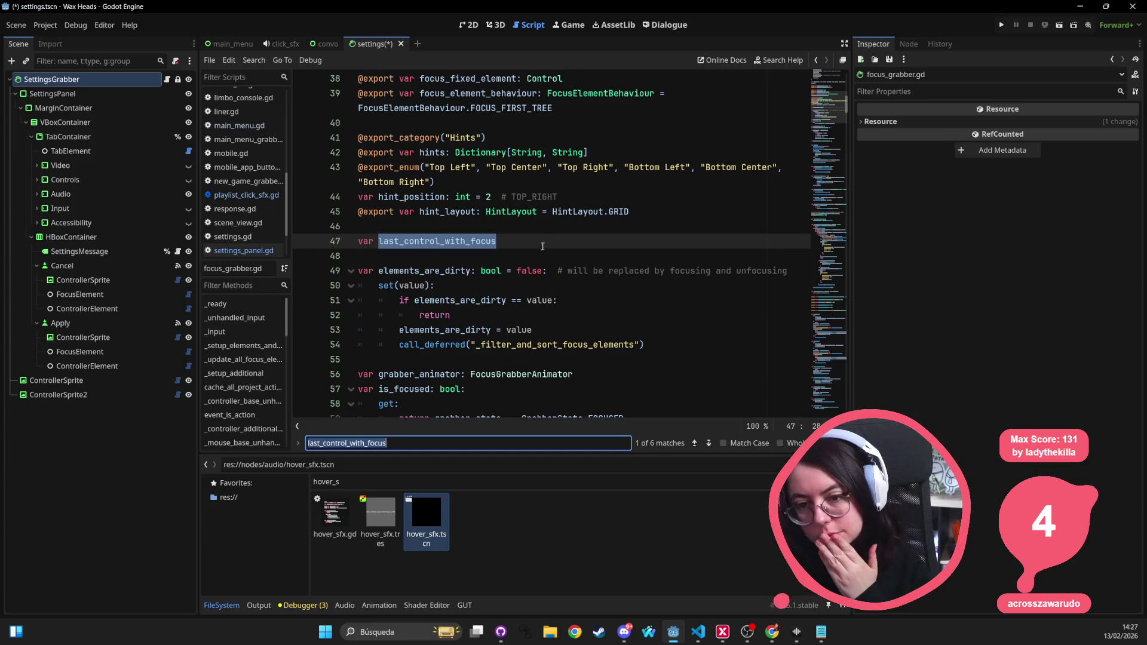
pyautogui.click(97, 84)
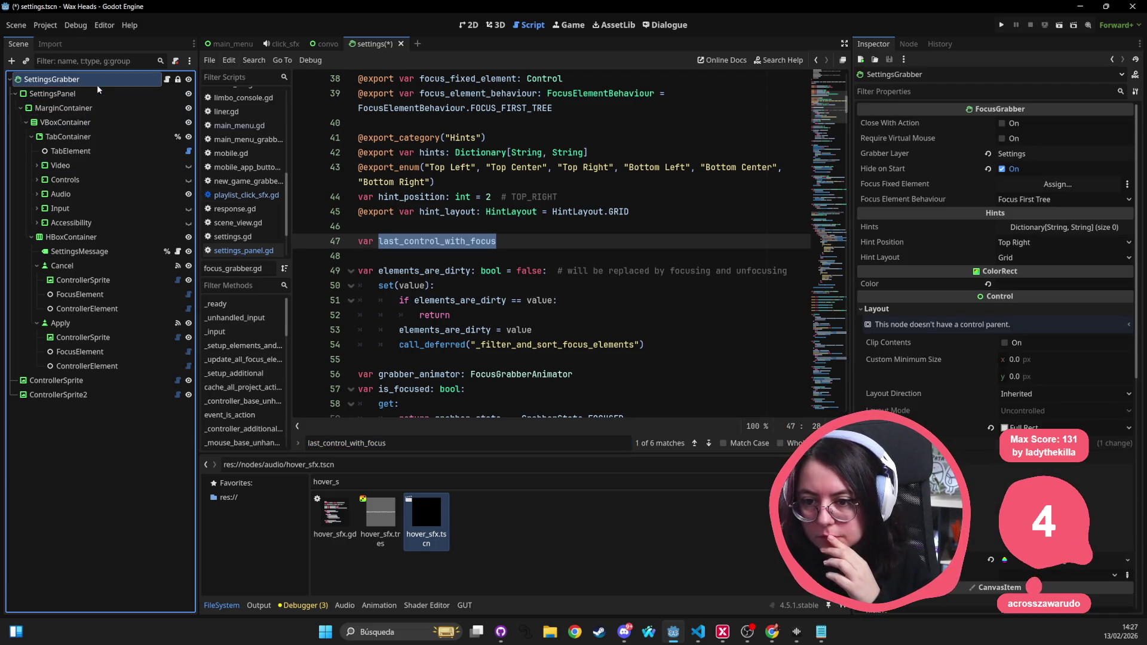
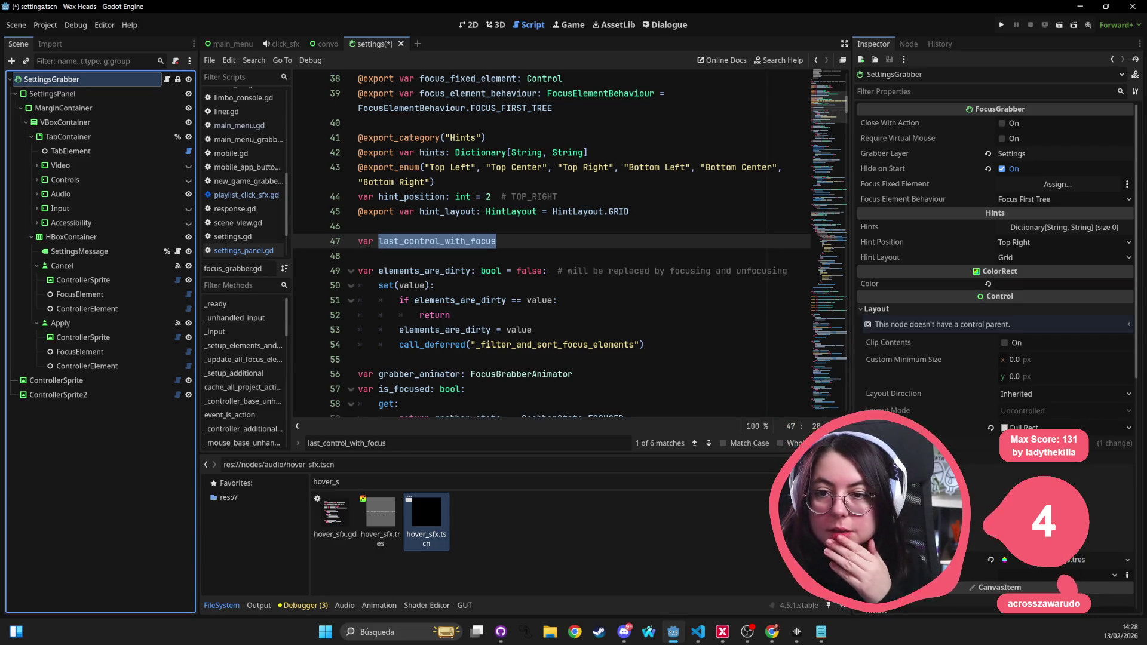
# Step: Add an AudioStreamPlayer child under SettingsGrabber and duplicate it
pyautogui.rightClick(122, 82)
pyautogui.click(129, 110)
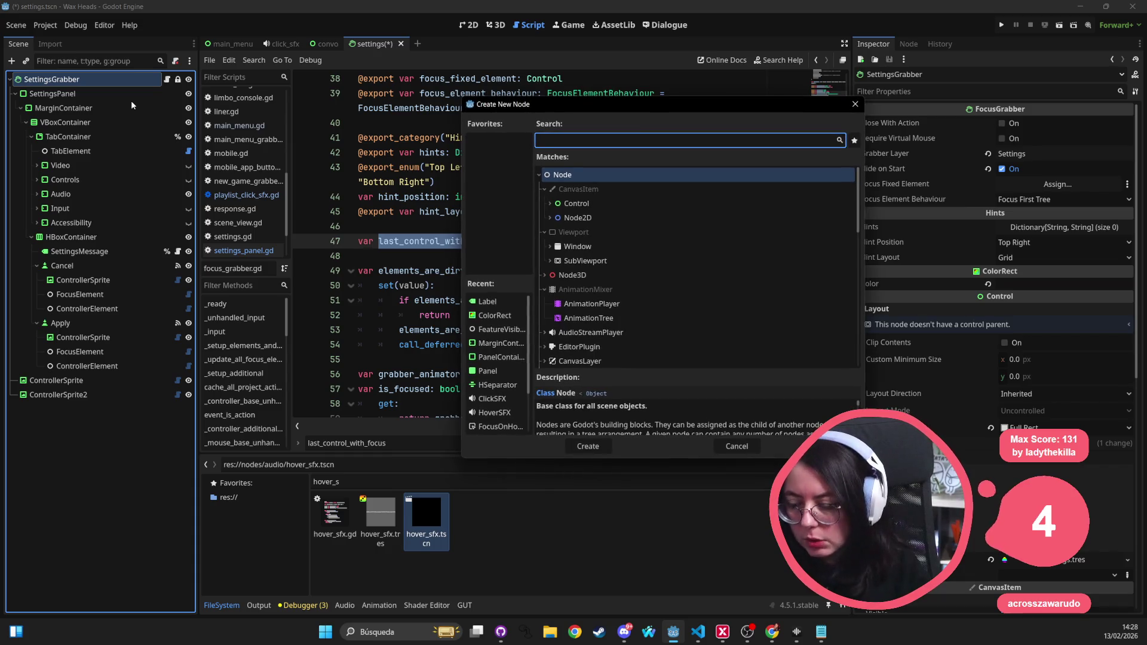
pyautogui.write('audio')
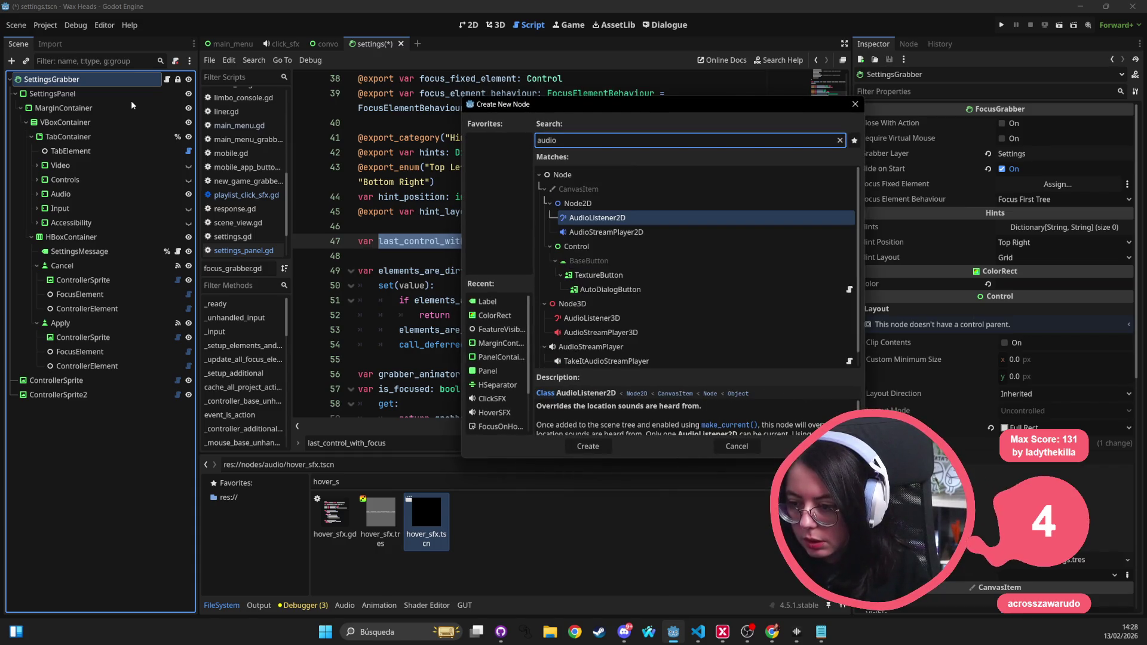
pyautogui.write('strea')
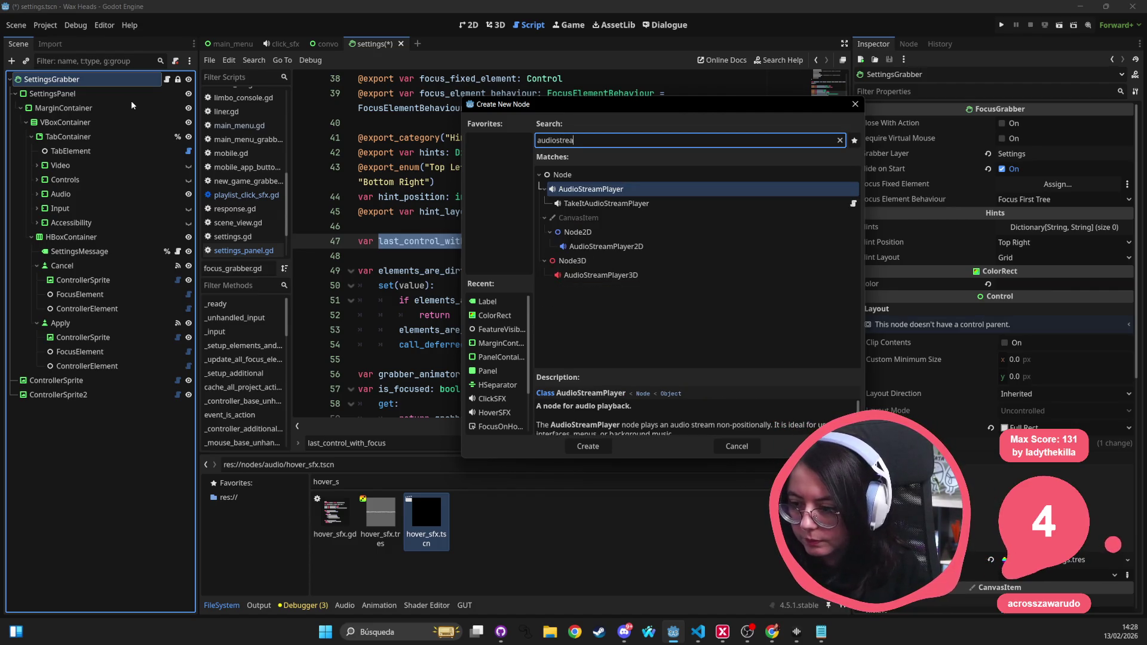
pyautogui.press('Return')
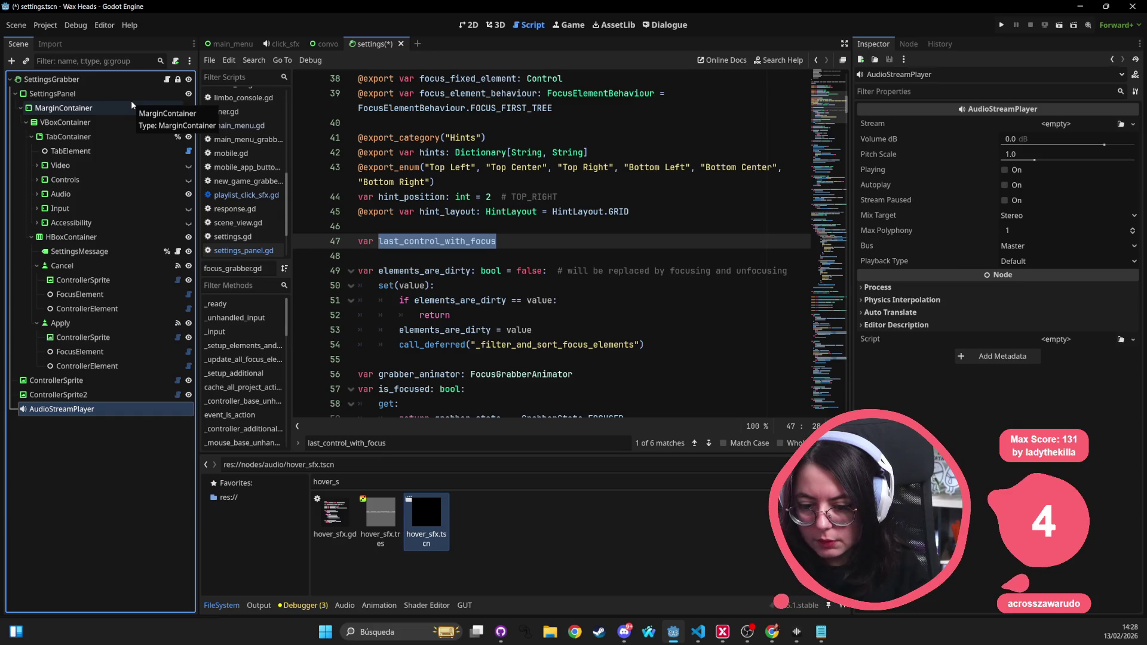
pyautogui.hotkey('ctrl', 'd')
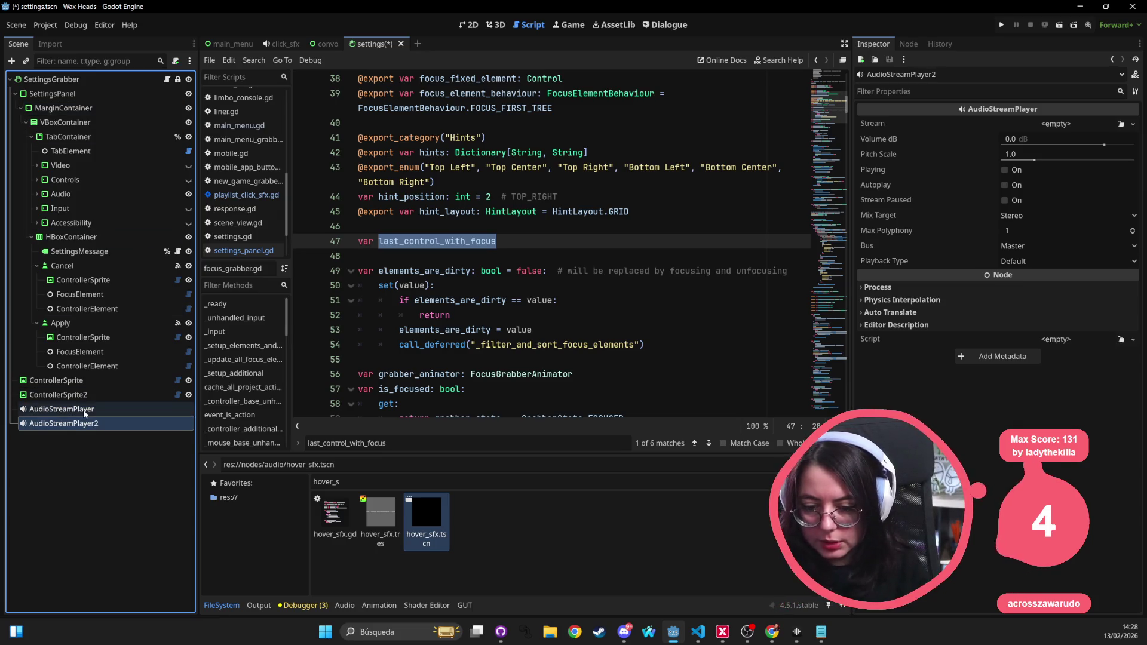
# Step: Rename the two audio players GrabberClickSfx and GrabberFocusSfx
pyautogui.press('F2')
pyautogui.write('2GrabberCLick')
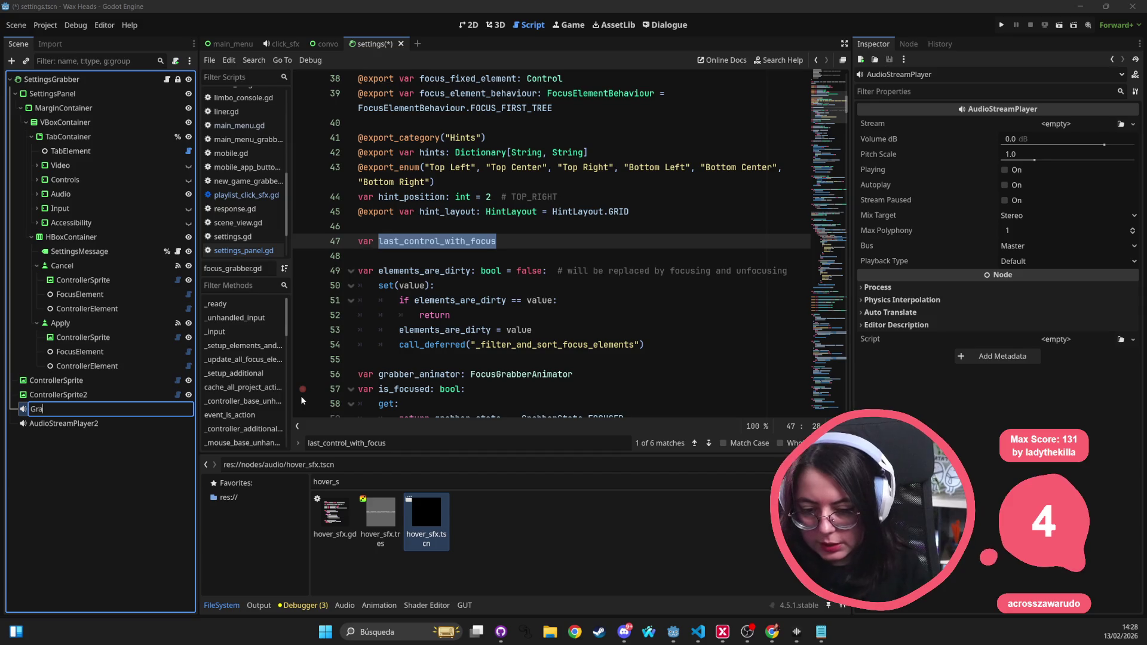
pyautogui.press('BackSpace')
pyautogui.press('BackSpace')
pyautogui.press('BackSpace')
pyautogui.write('lickSfx')
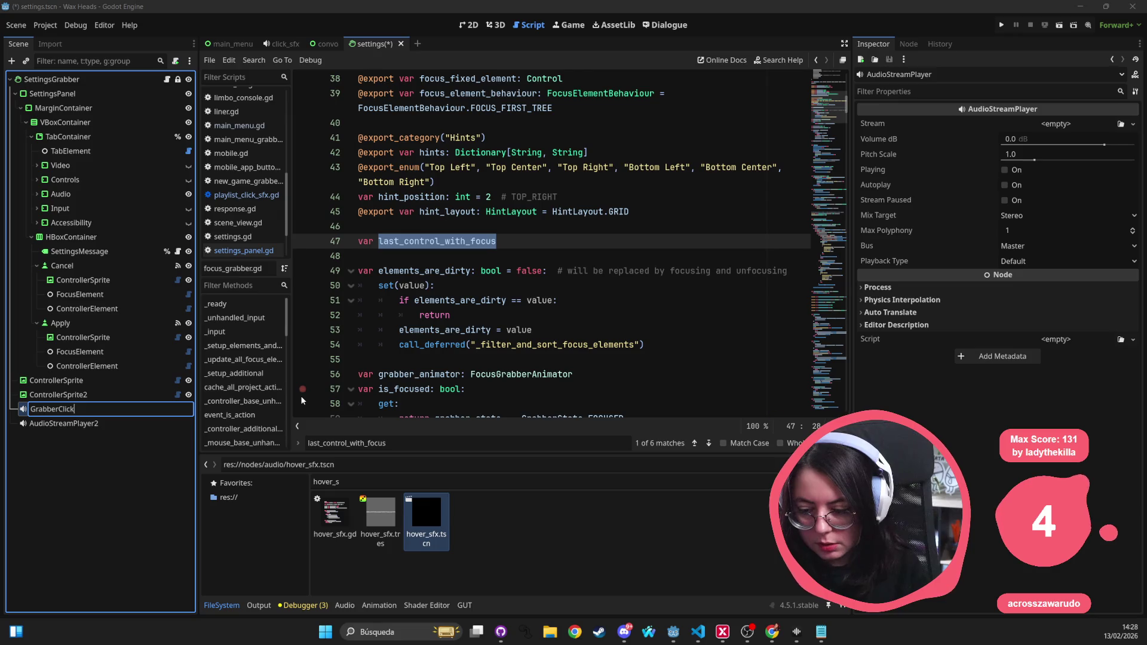
pyautogui.press('Return')
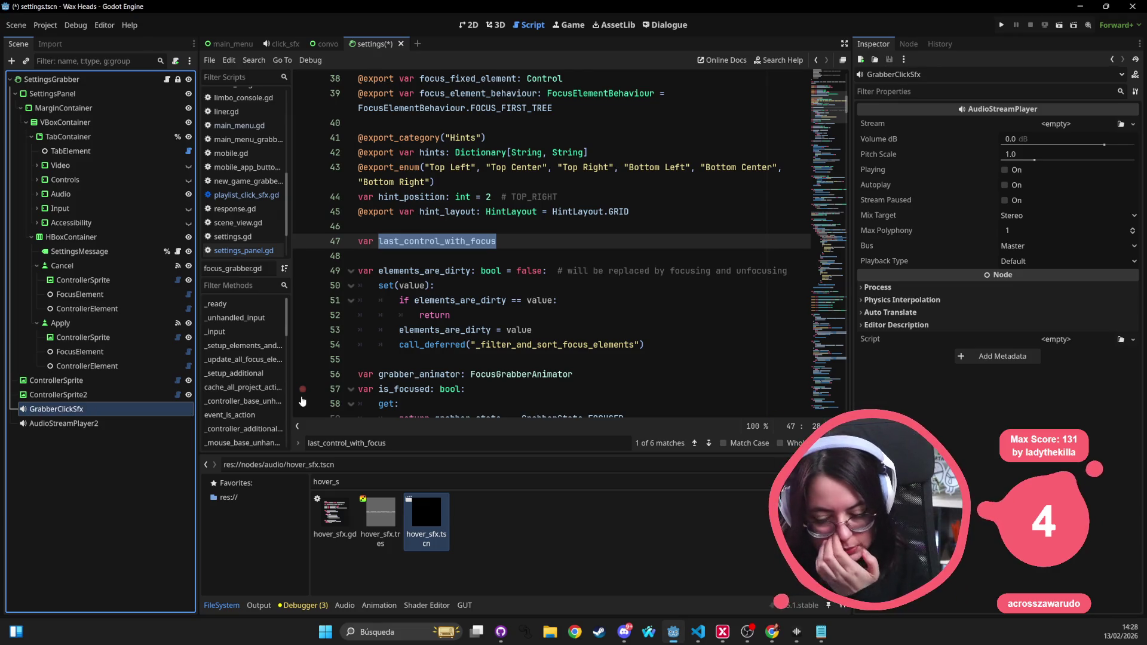
pyautogui.click(66, 424)
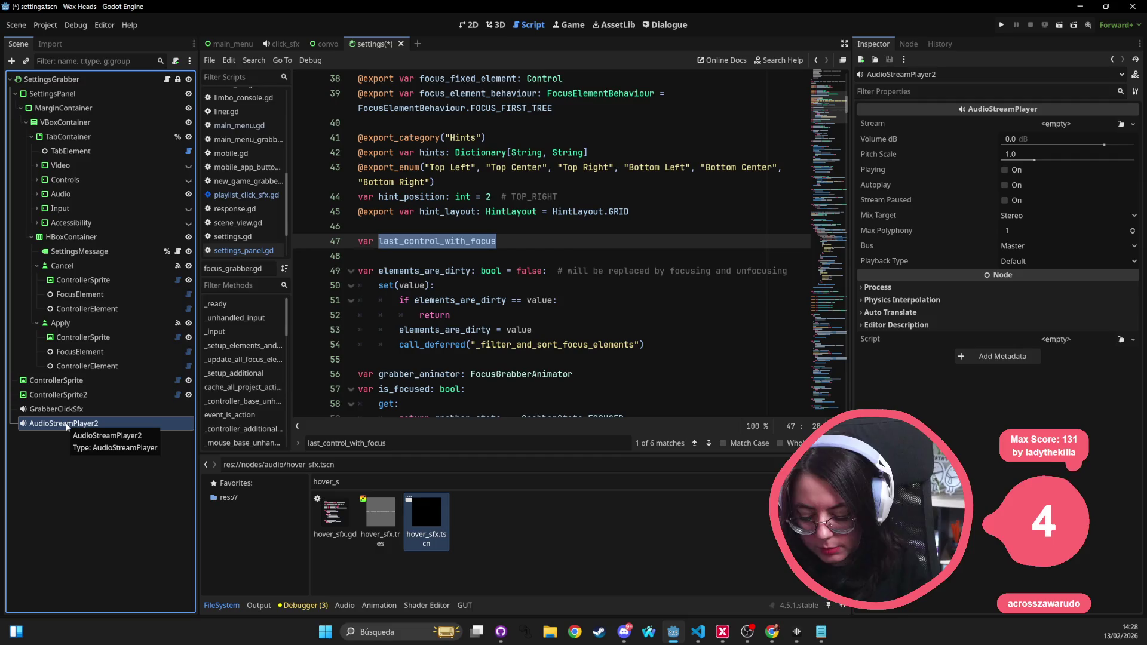
pyautogui.doubleClick(67, 424)
pyautogui.write('GrabberFocusSfx')
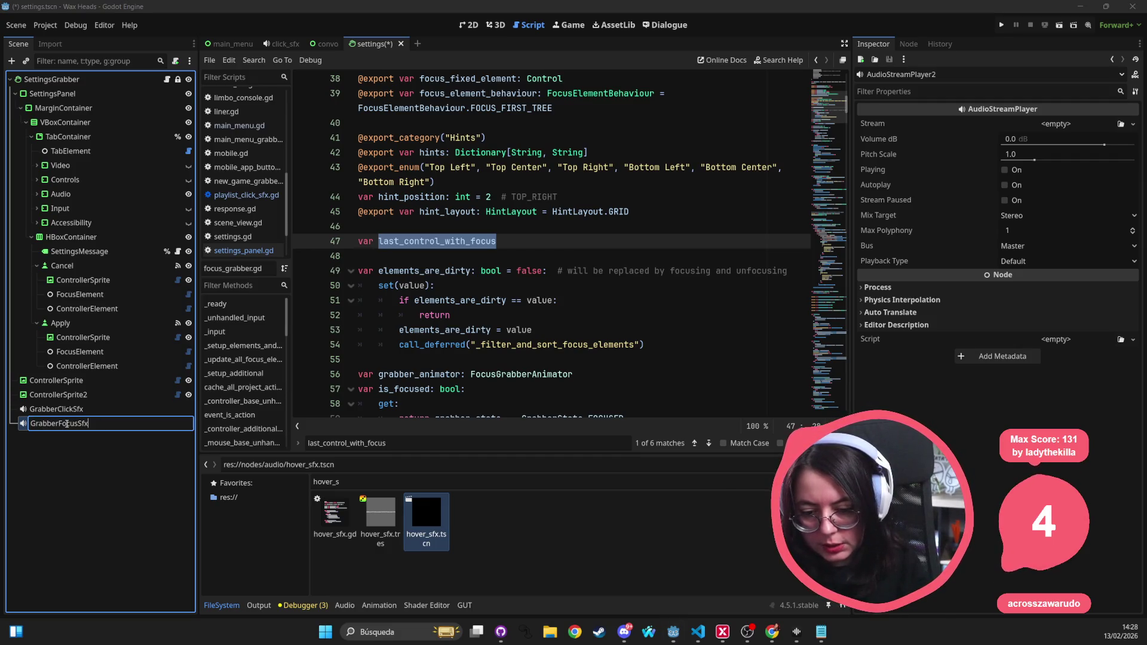
pyautogui.press('Return')
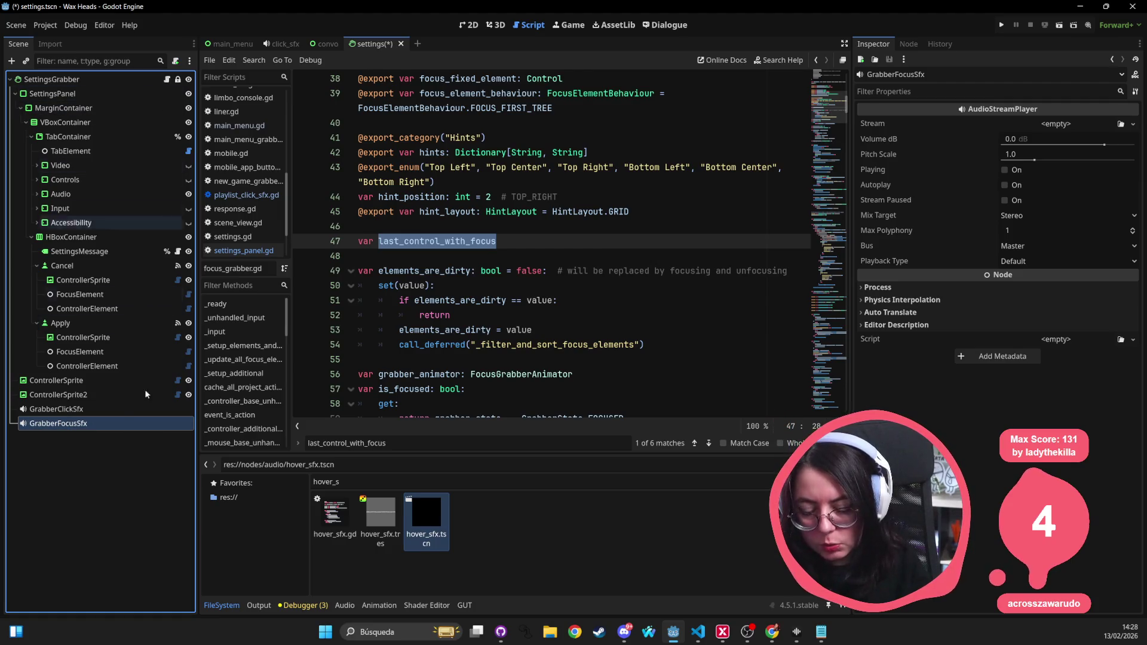
pyautogui.rightClick(90, 429)
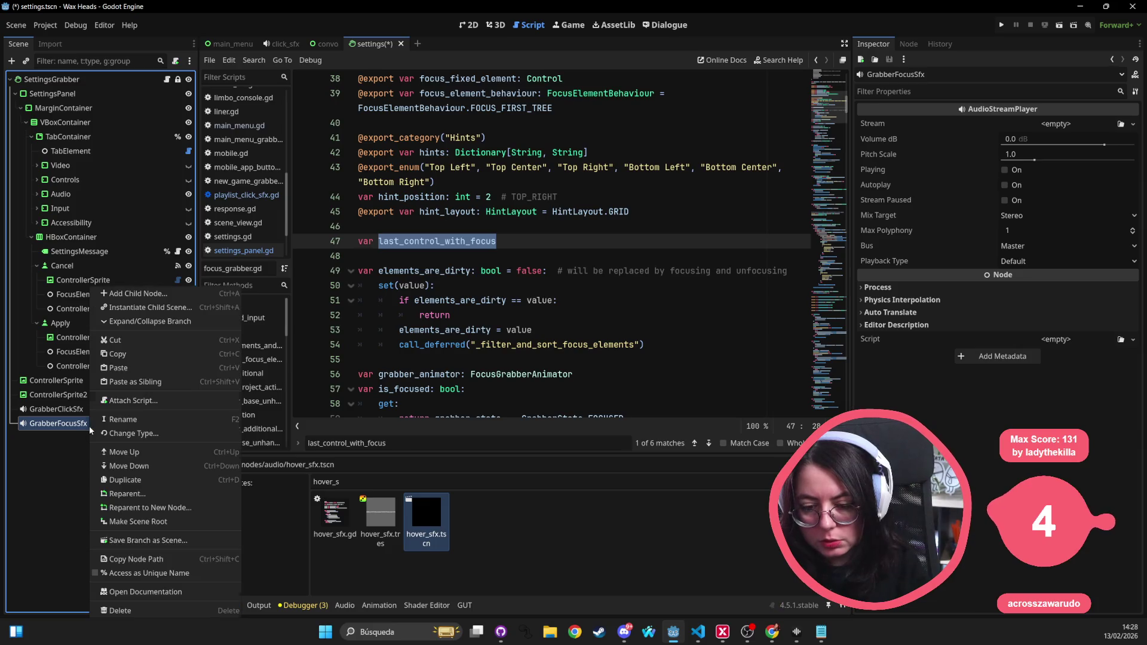
# Step: Add another AudioStreamPlayer node from GrabberFocusSfx's context menu
pyautogui.click(128, 298)
pyautogui.press('Escape')
pyautogui.click(89, 411)
pyautogui.click(78, 422)
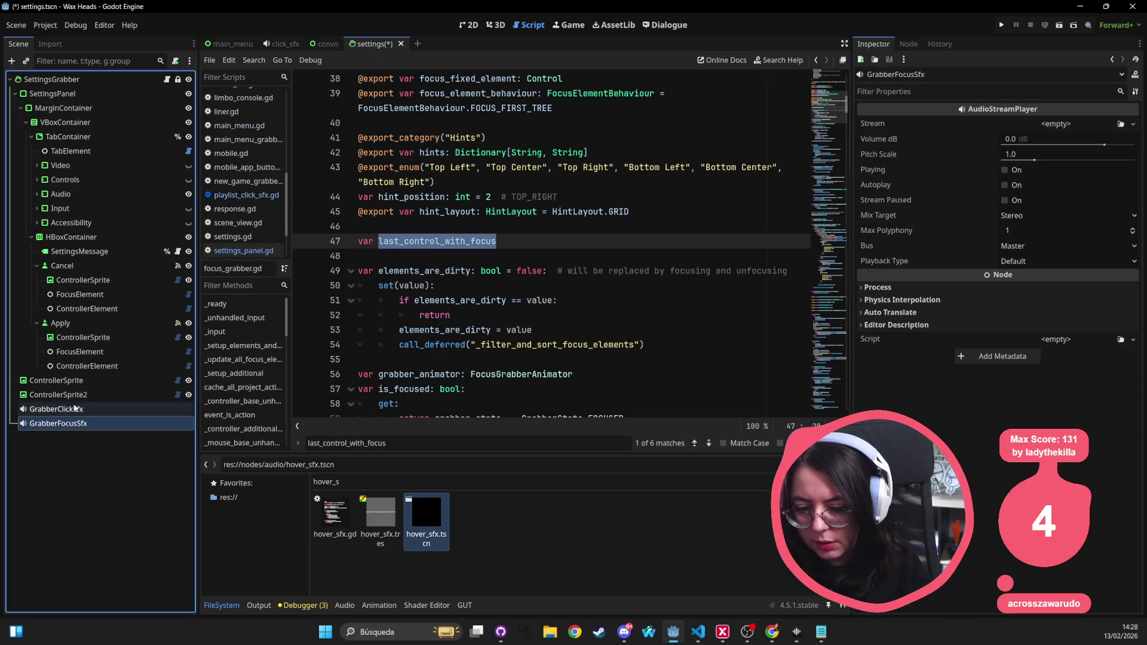
pyautogui.click(74, 414)
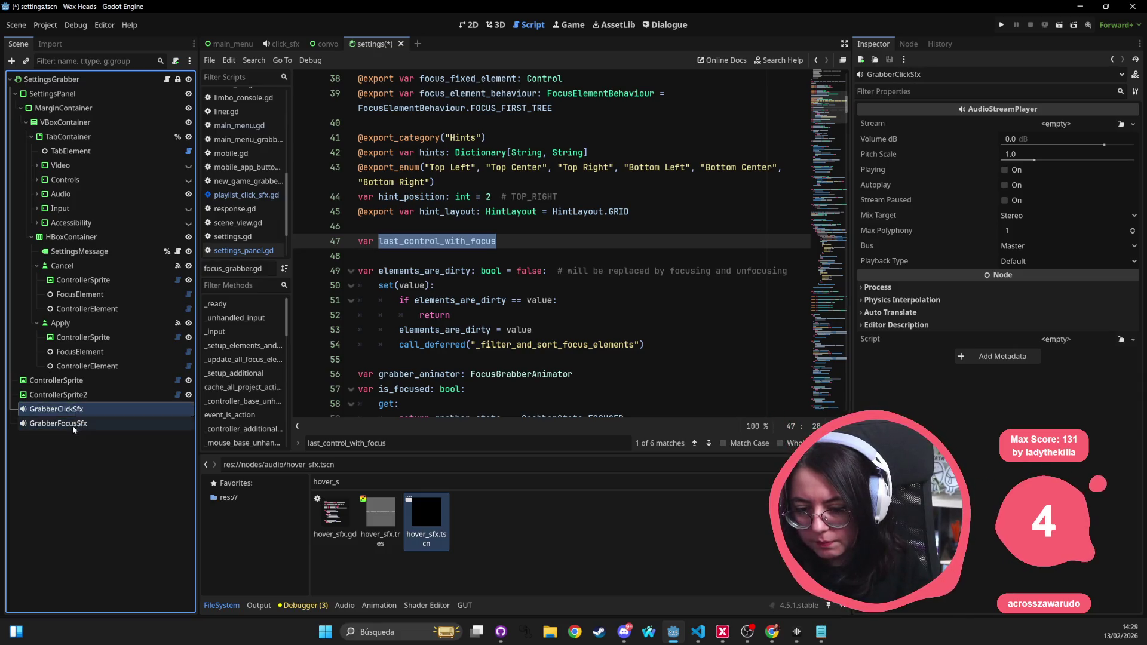
pyautogui.click(73, 426)
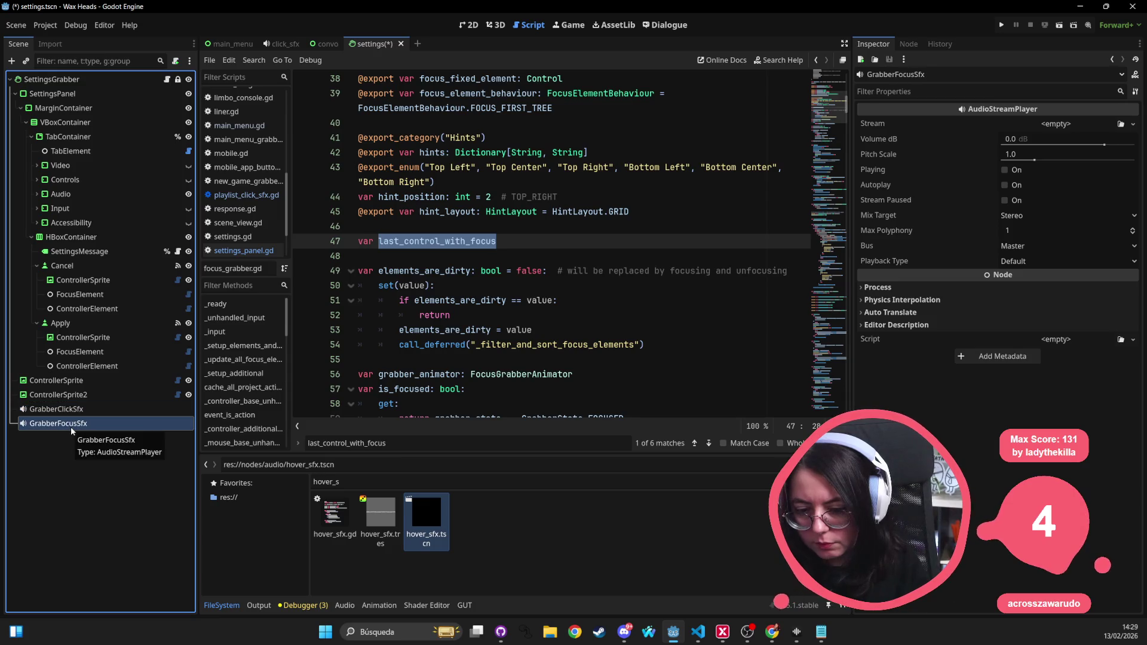
pyautogui.rightClick(73, 426)
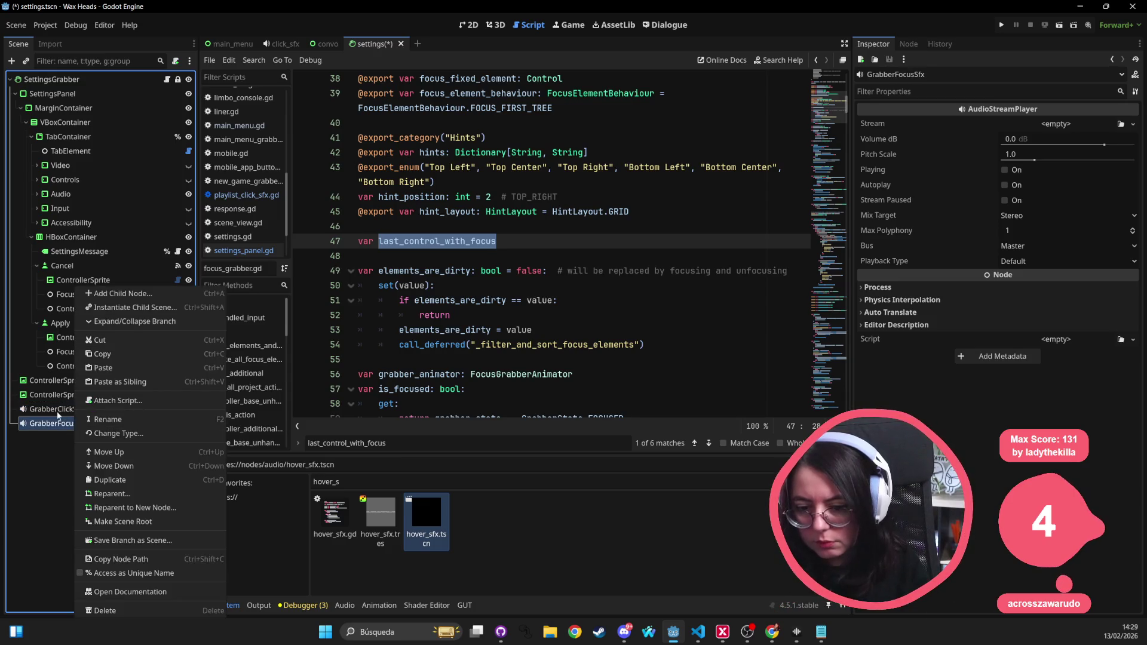
pyautogui.click(109, 294)
pyautogui.write('GrabberHoverSfx')
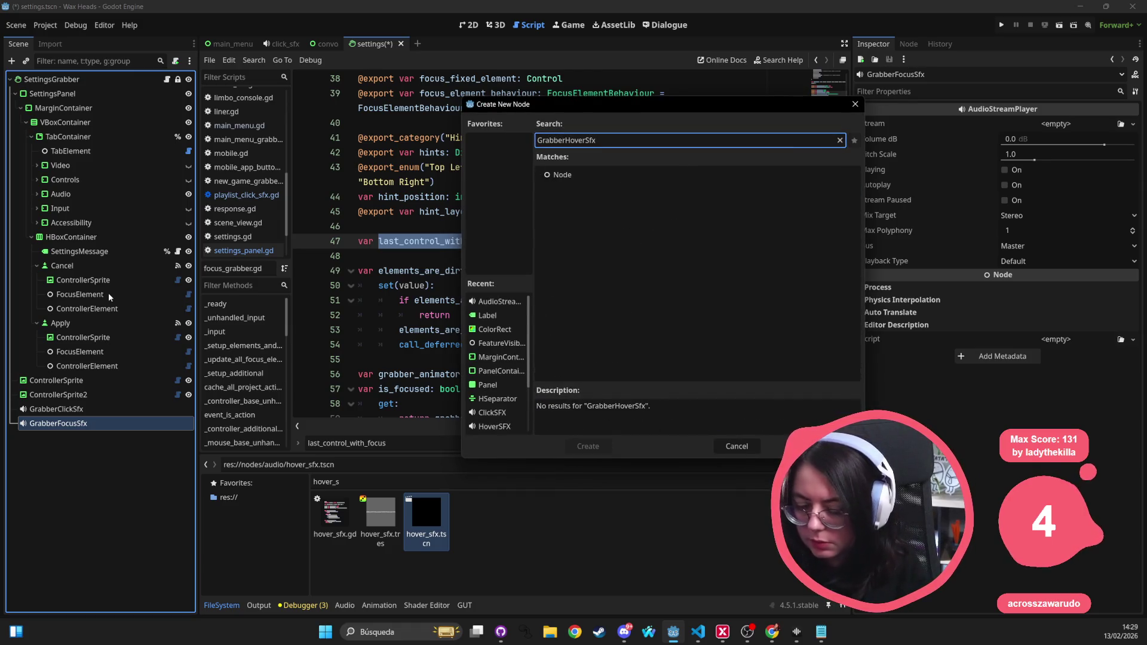
pyautogui.hotkey('ctrl', 'a')
pyautogui.press('BackSpace')
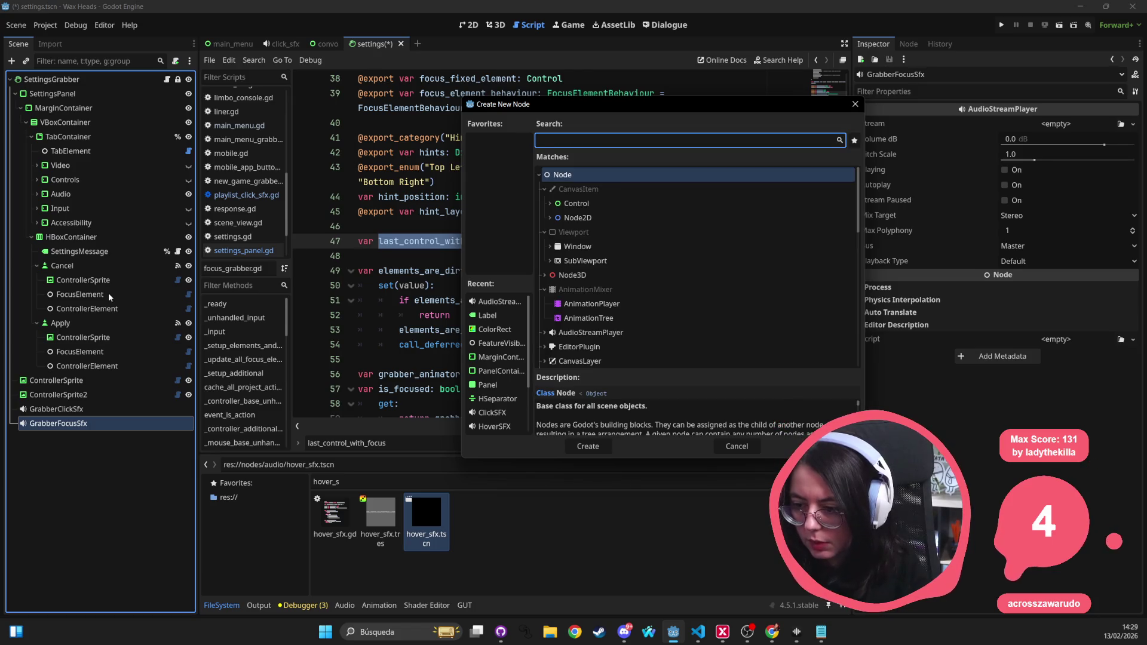
pyautogui.write('audioSt')
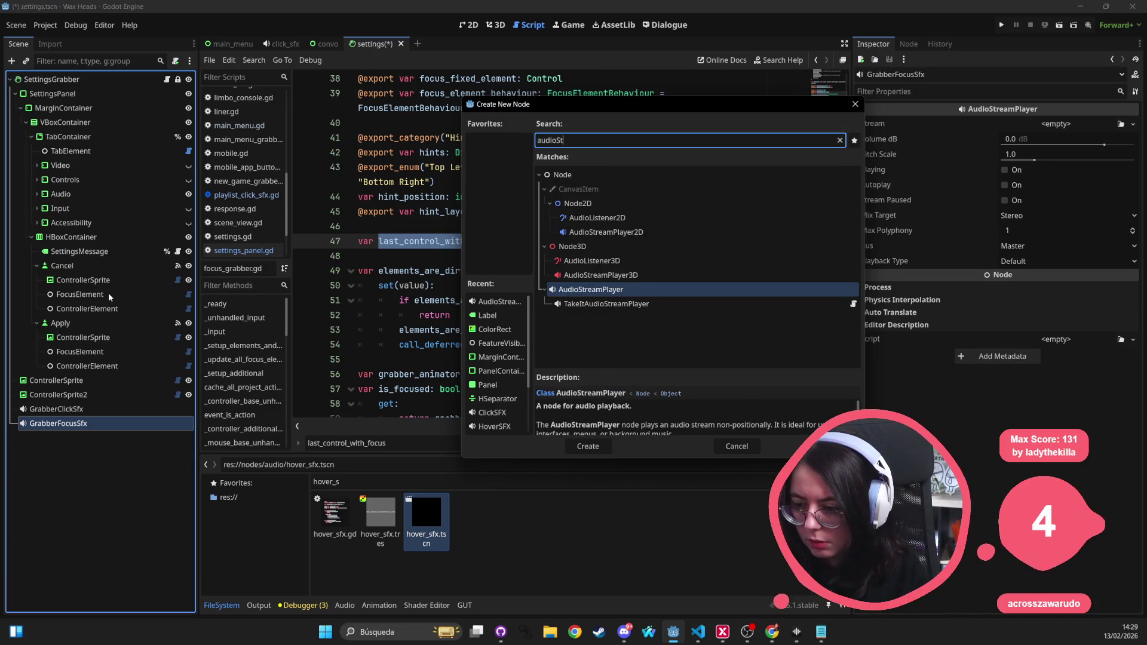
pyautogui.press('Return')
# Step: Place the new audio player beside the other sound nodes and rename it GrabberHoverSfx
pyautogui.moveTo(67, 437)
pyautogui.mouseDown()
pyautogui.moveTo(67, 84)
pyautogui.moveTo(64, 442)
pyautogui.mouseUp()
pyautogui.doubleClick(64, 440)
pyautogui.write('GrabberHoverSfx')
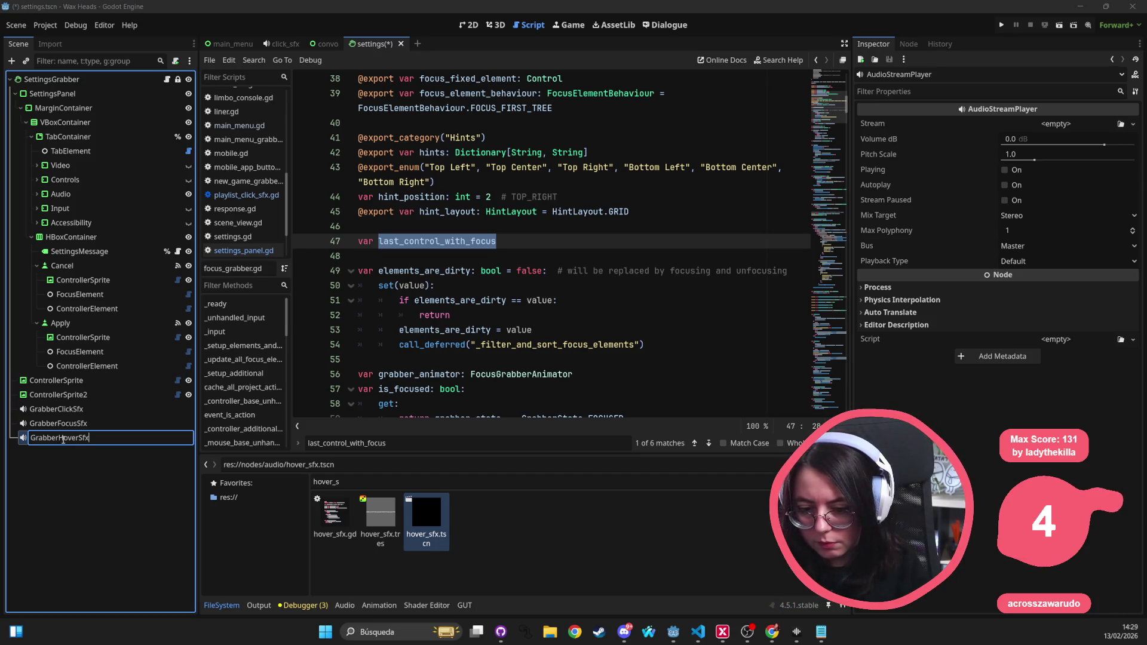
pyautogui.press('Return')
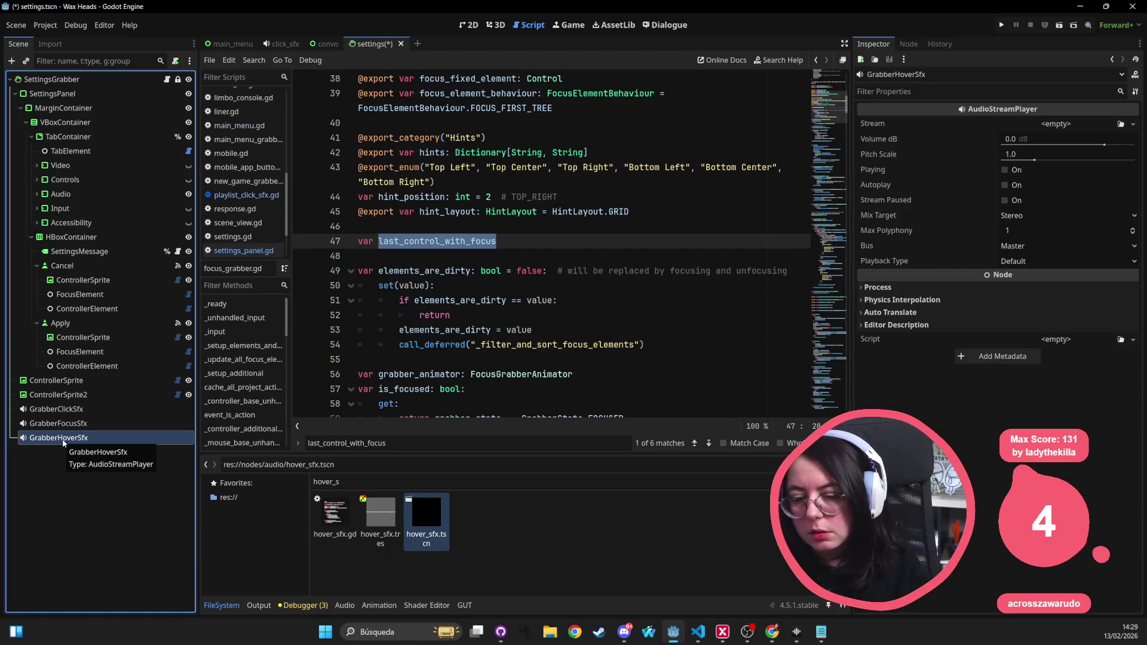
pyautogui.click(77, 410)
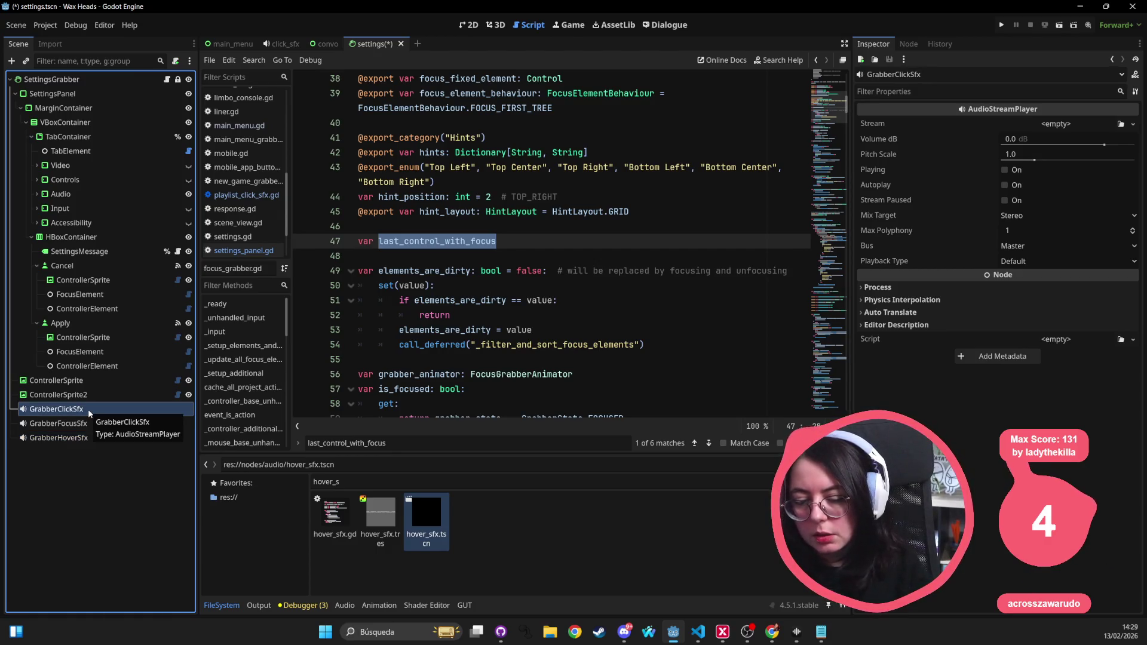
# Step: Move GrabberFocusSfx above GrabberClickSfx and attach a new grabber_focus_sfx.gd script to it
pyautogui.moveTo(71, 424); pyautogui.dragTo(37, 409)
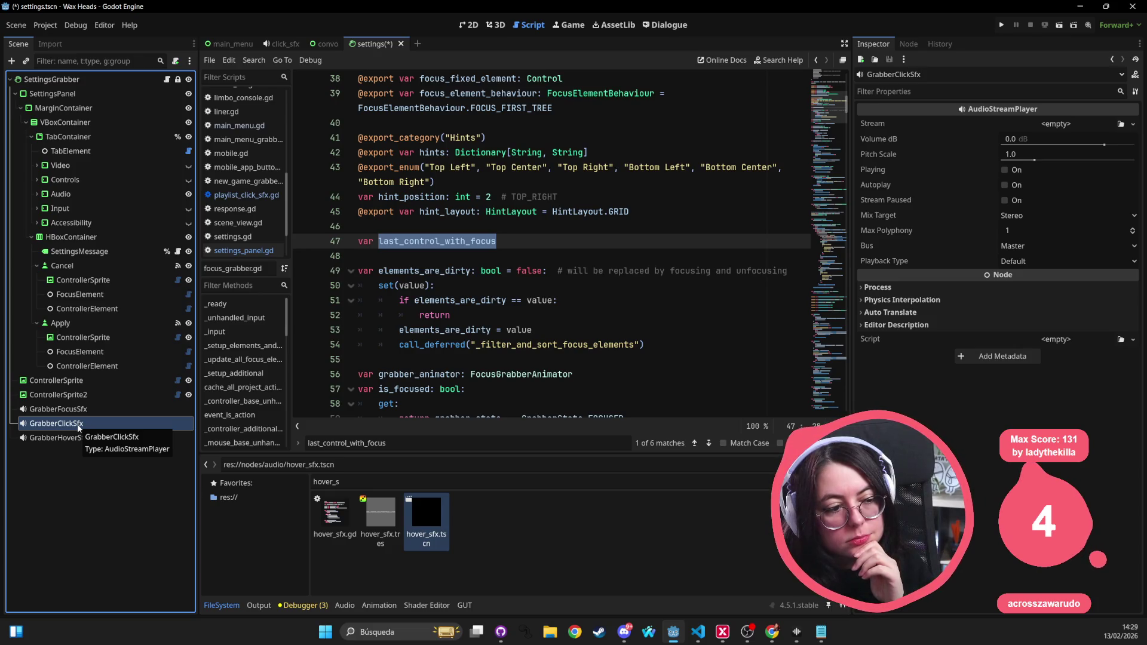
pyautogui.click(83, 411)
pyautogui.rightClick(82, 413)
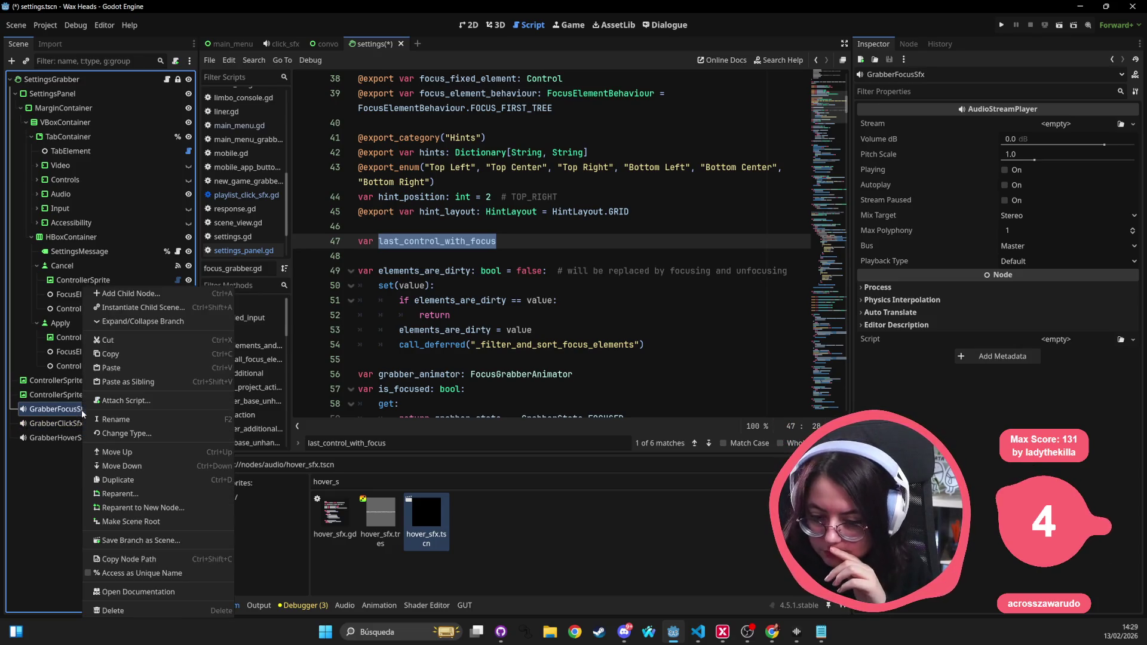
pyautogui.click(127, 293)
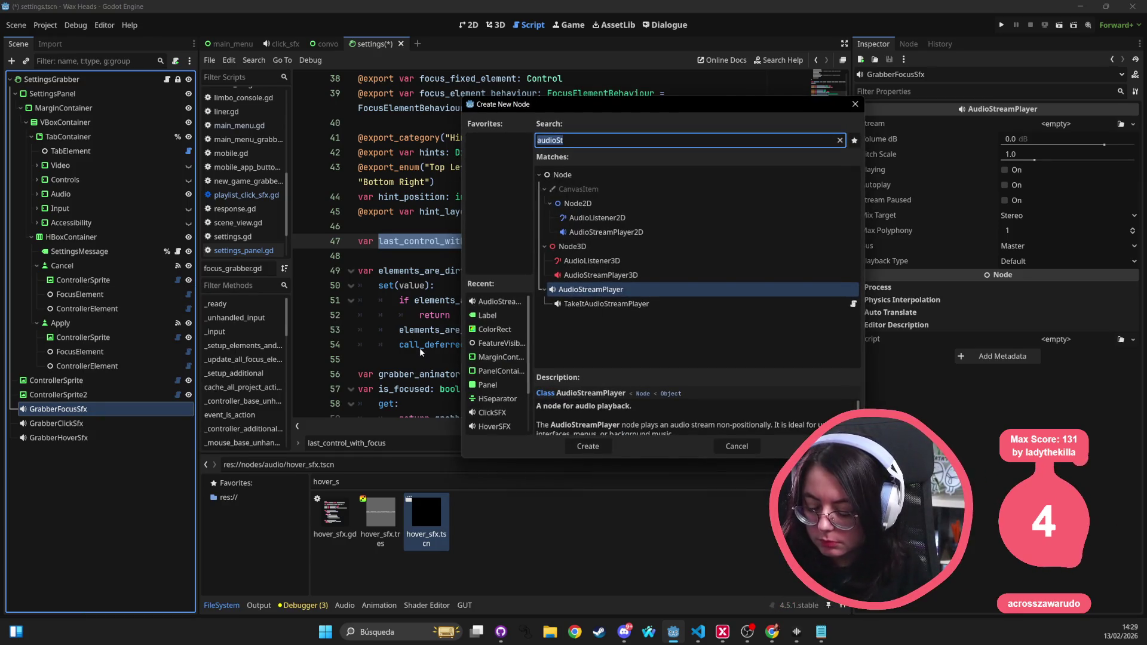
pyautogui.press('Return')
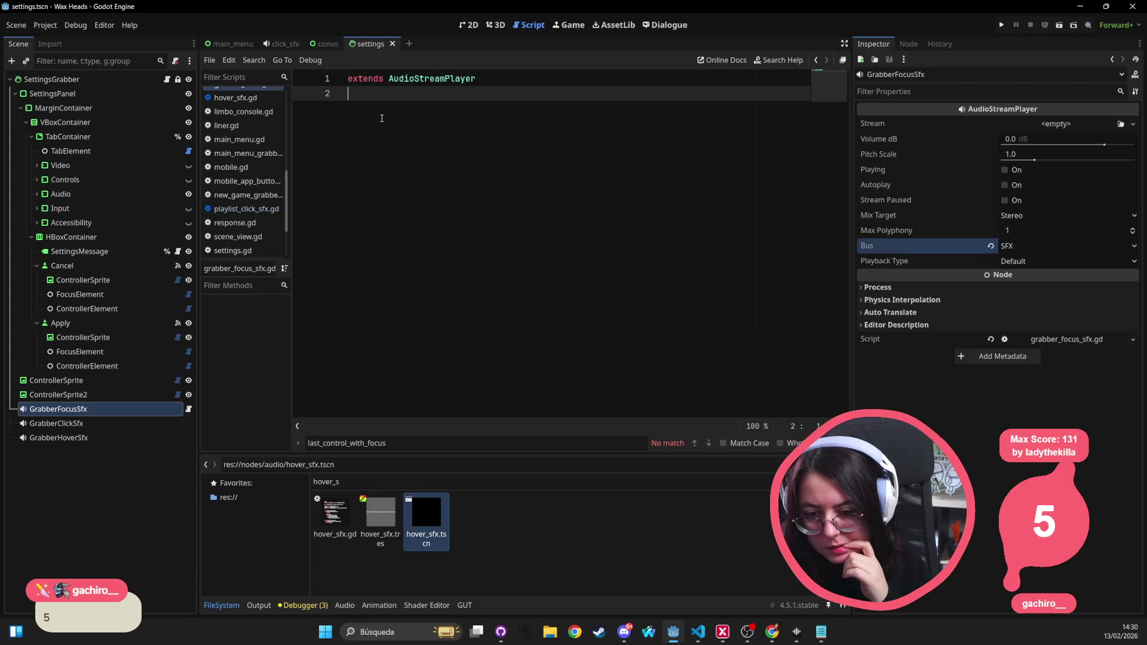
pyautogui.click(119, 428)
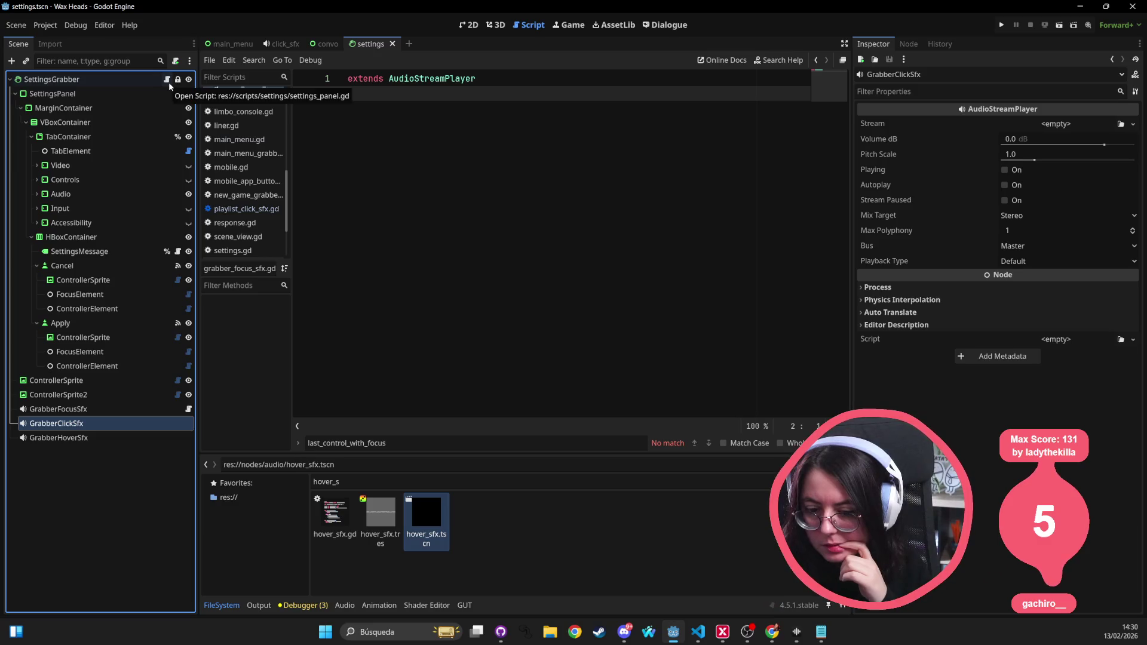
# Step: From settings_panel.gd, jump to last_control_with_focus in focus_grabber.gd, then switch to VS Code
pyautogui.click(167, 80)
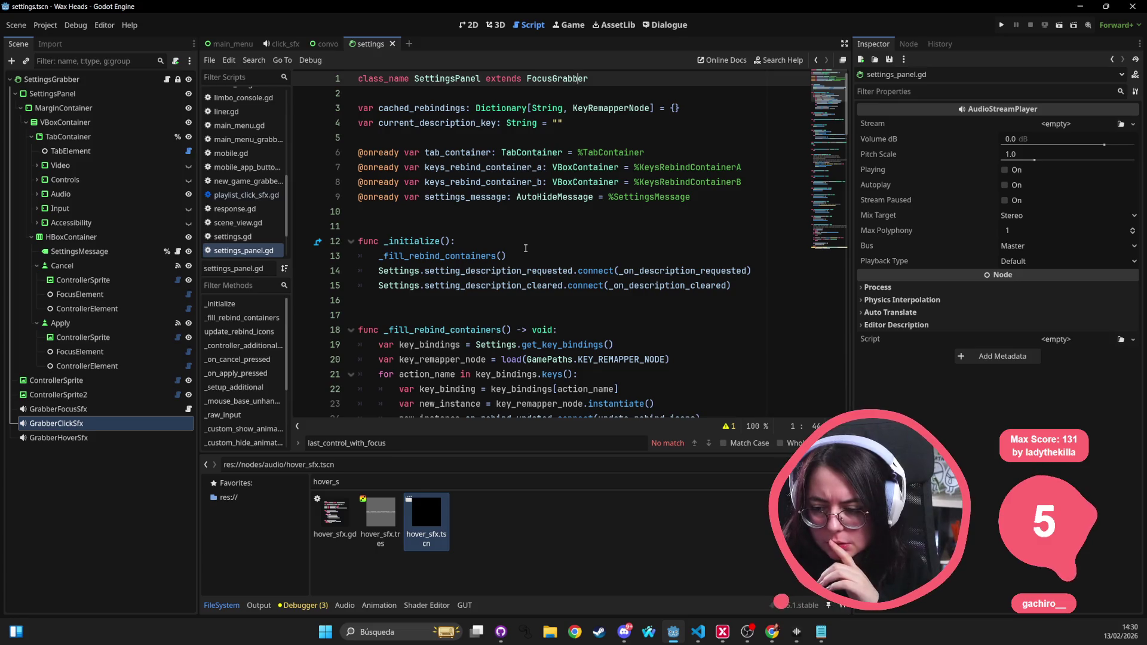
pyautogui.scroll(-6, 526, 248)
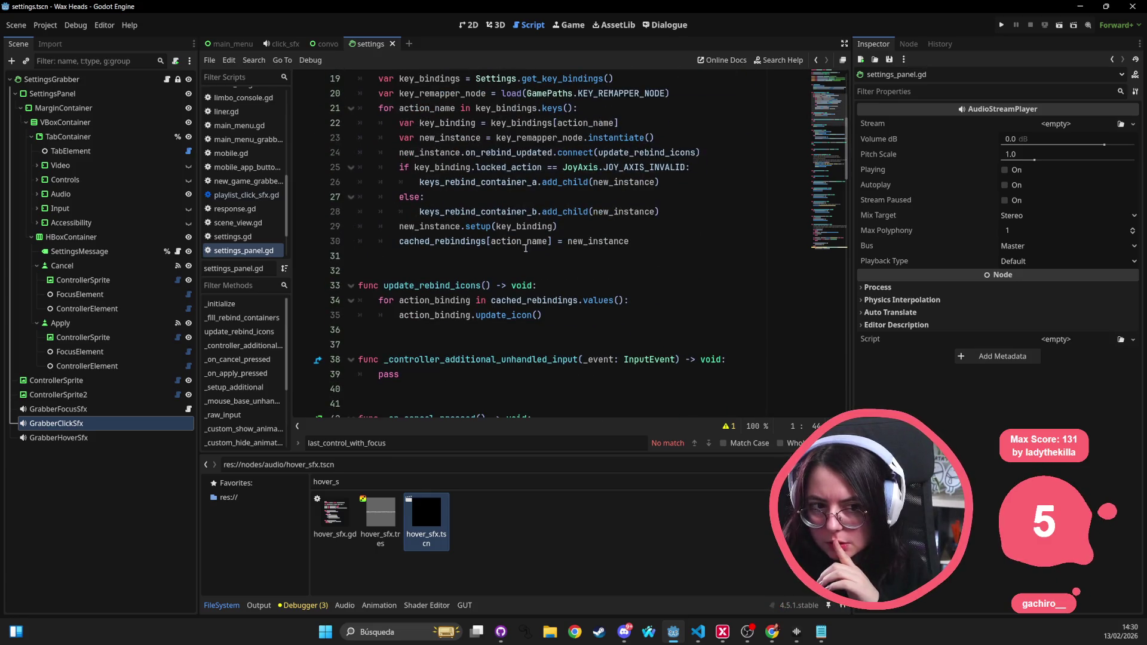
pyautogui.scroll(-3, 526, 248)
pyautogui.click(502, 201)
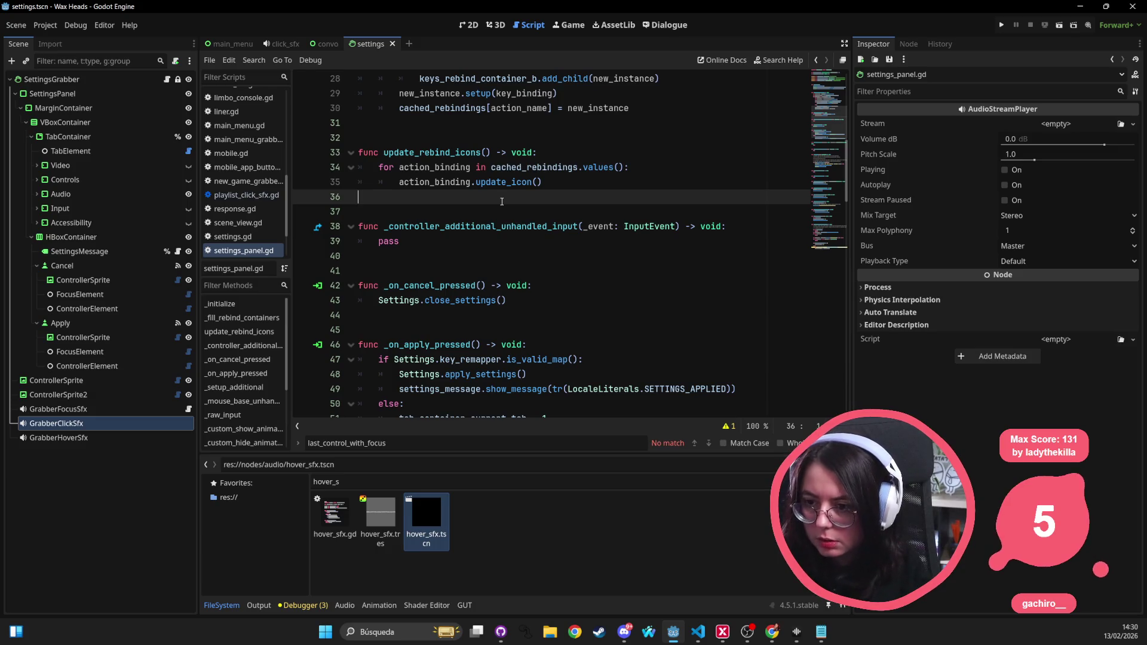
pyautogui.scroll(9, 502, 202)
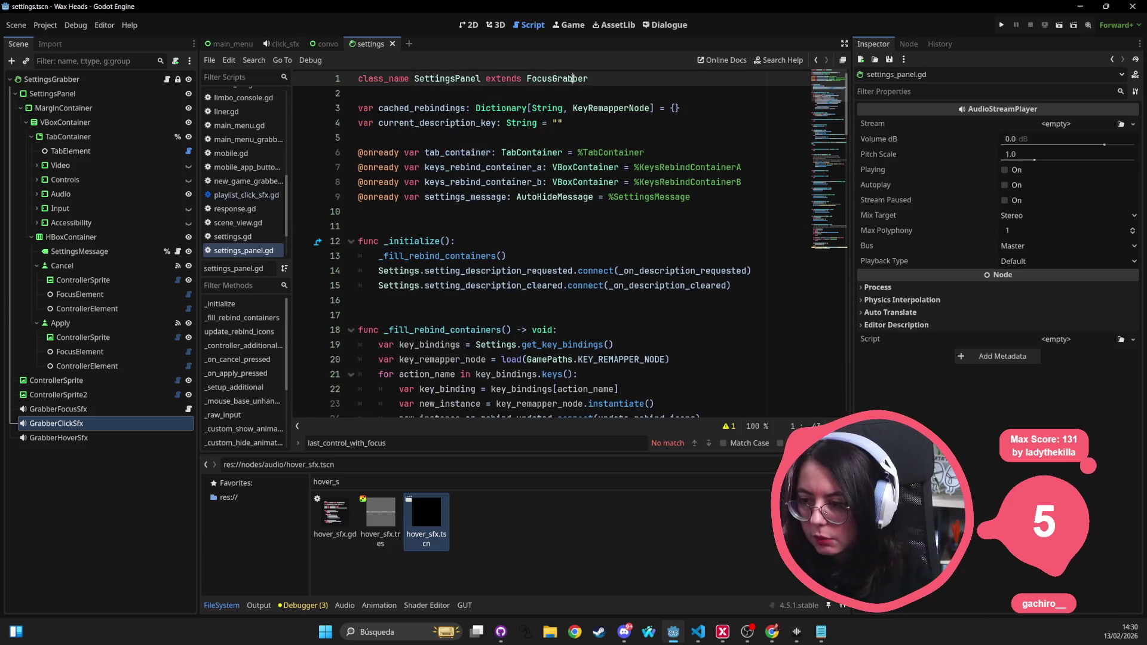
pyautogui.keyDown('ctrl'); pyautogui.click(556, 78); pyautogui.keyUp('ctrl')
pyautogui.click(490, 242)
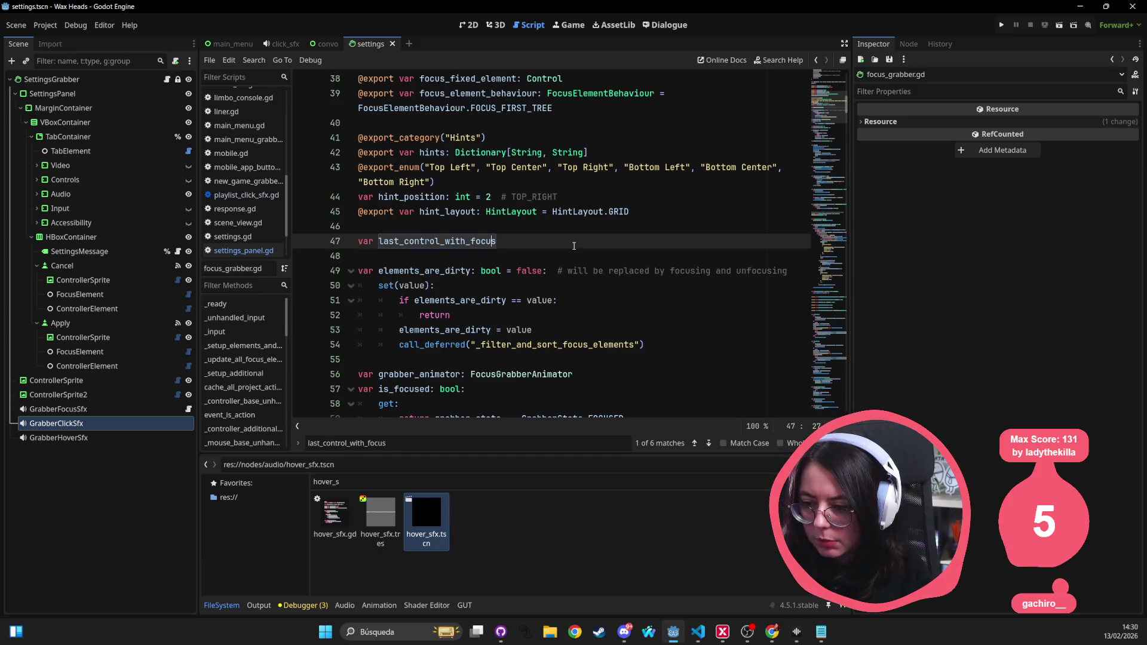
pyautogui.hotkey('alt', 'Tab')
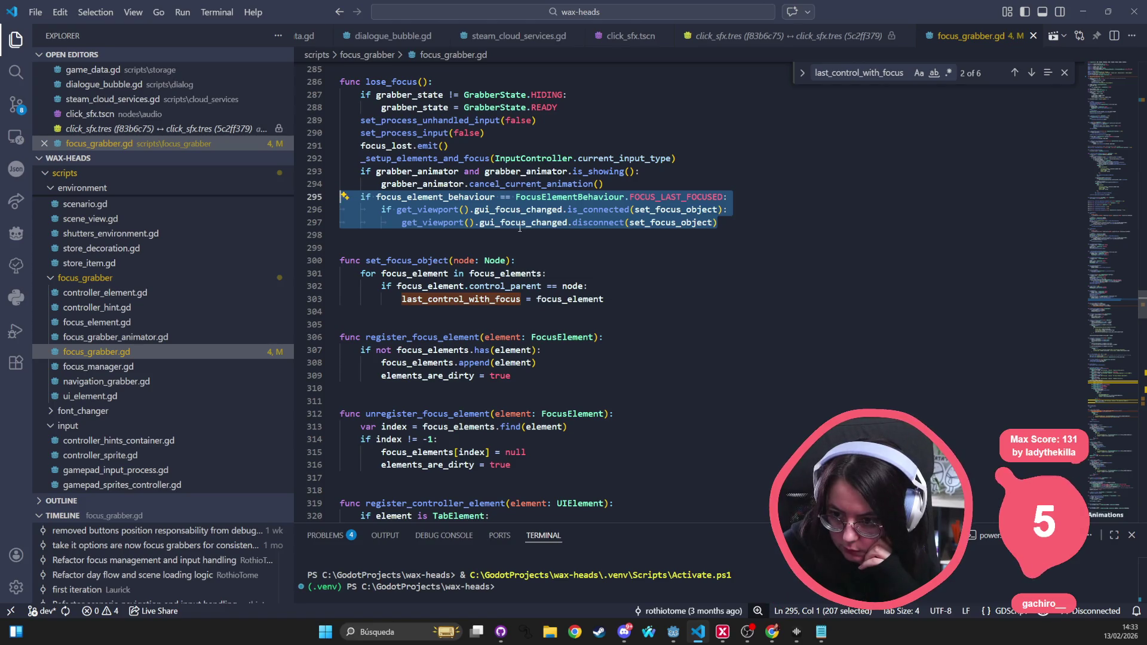
# Step: Remove the FOCUS_LAST_FOCUSED checks in assign_focus and lose_focus, unindenting the connect/disconnect blocks
pyautogui.scroll(6, 520, 227)
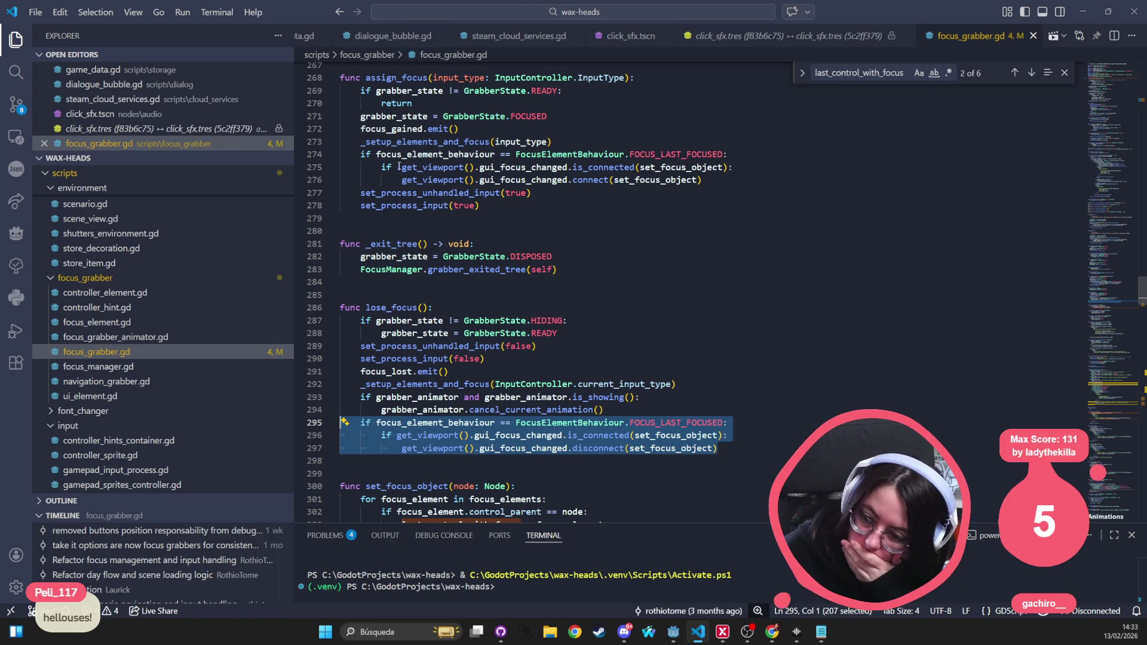
pyautogui.moveTo(757, 153); pyautogui.dragTo(334, 156)
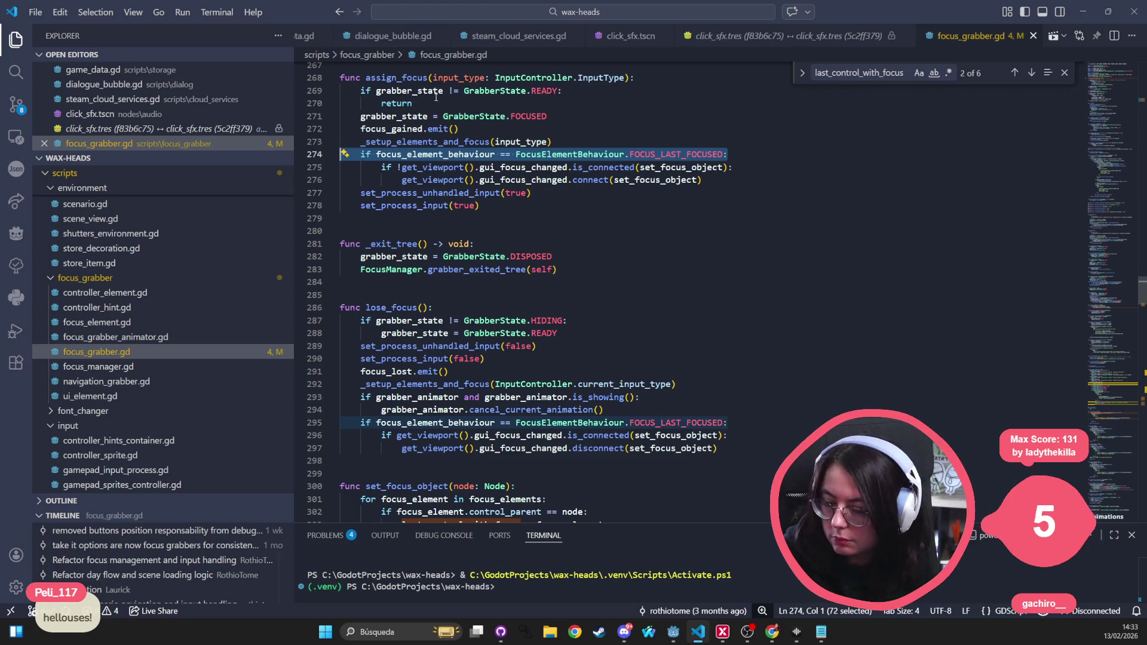
pyautogui.press('BackSpace')
pyautogui.press('BackSpace')
pyautogui.moveTo(380, 154); pyautogui.dragTo(683, 167)
pyautogui.hotkey('shift', 'Tab')
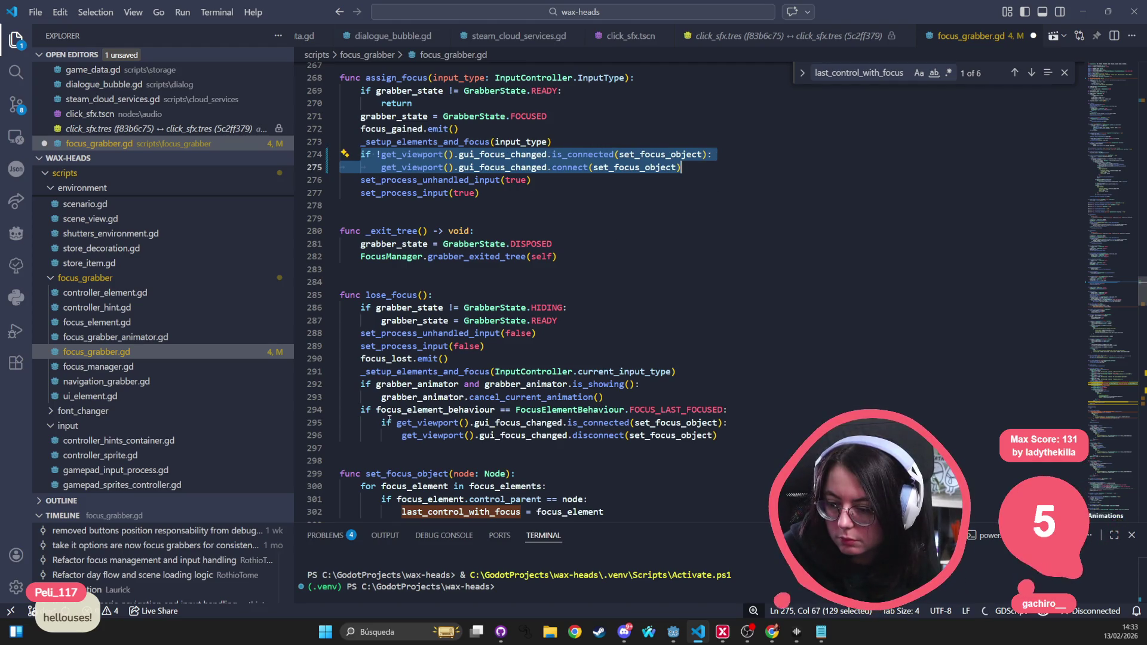
pyautogui.moveTo(347, 410)
pyautogui.mouseDown()
pyautogui.moveTo(496, 410)
pyautogui.moveTo(341, 422)
pyautogui.mouseUp()
pyautogui.press('BackSpace')
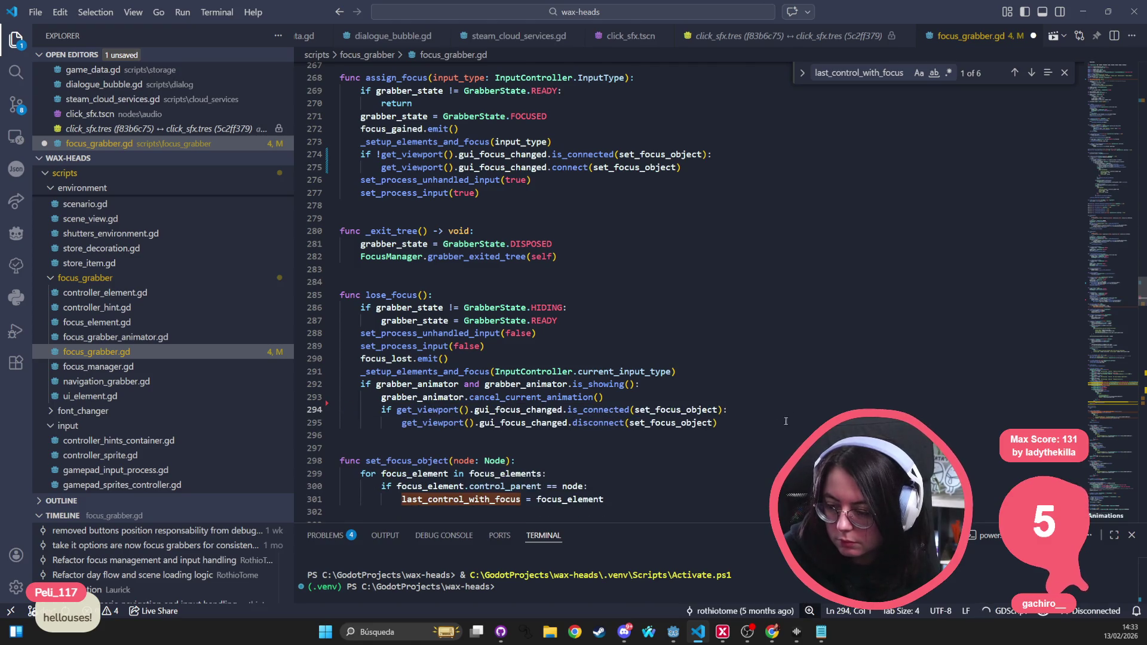
pyautogui.keyDown('shift'); pyautogui.click(786, 421); pyautogui.keyUp('shift')
pyautogui.hotkey('shift', 'Tab')
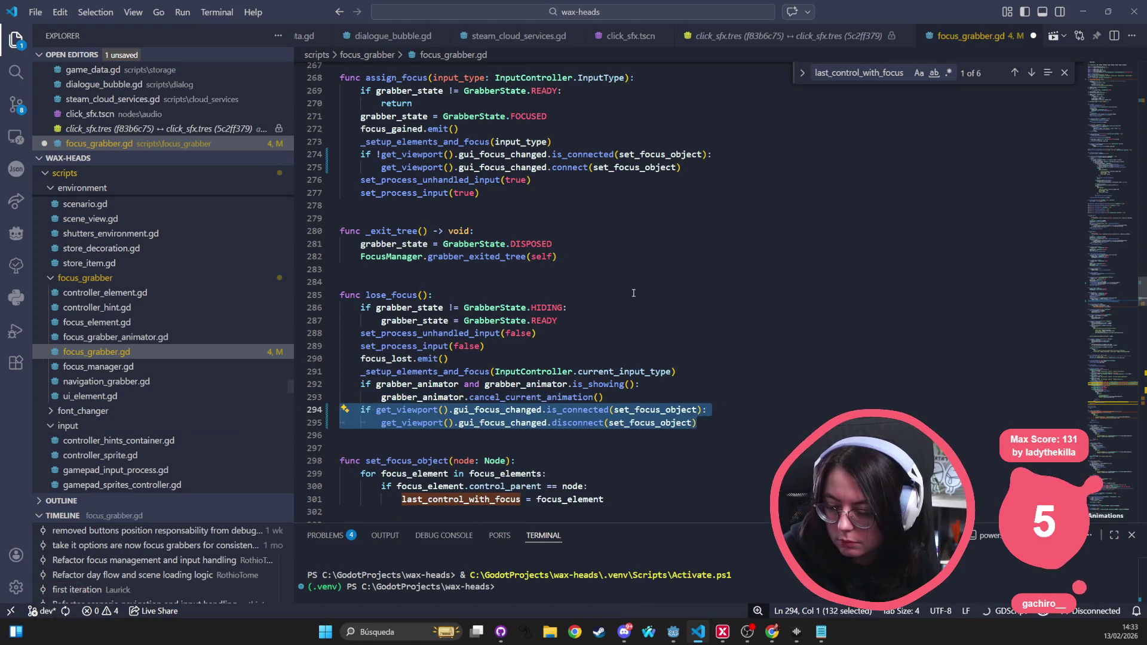
pyautogui.click(658, 245)
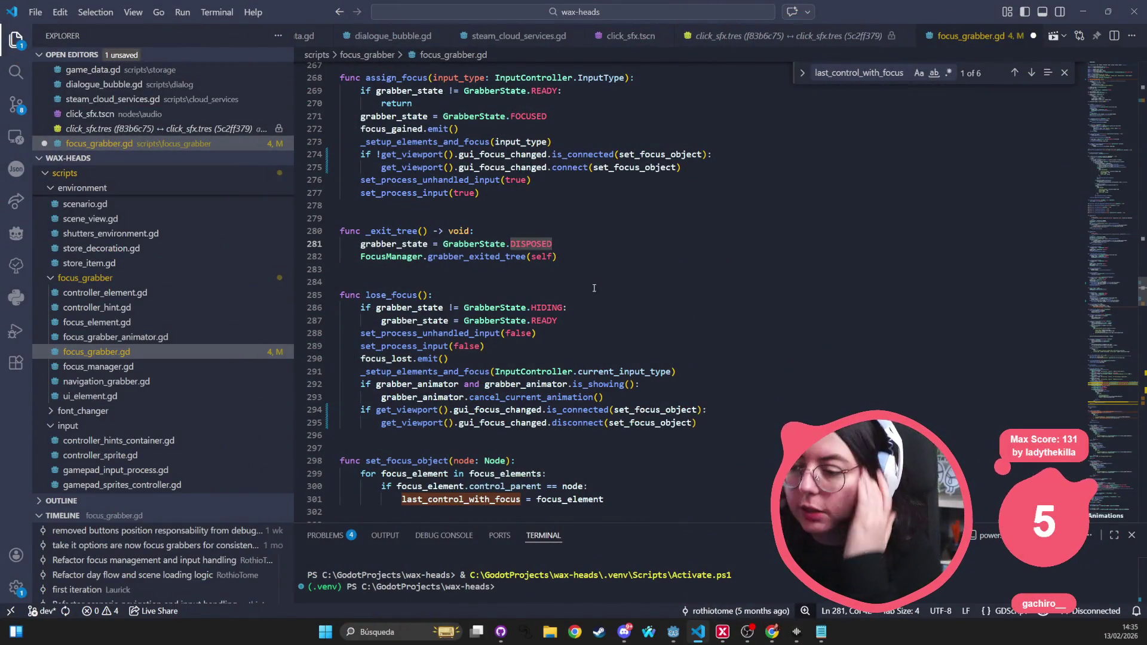
# Step: Inspect the get_viewport() call in the connect check and scroll through the script
pyautogui.doubleClick(392, 154)
pyautogui.moveTo(390, 152); pyautogui.dragTo(381, 154)
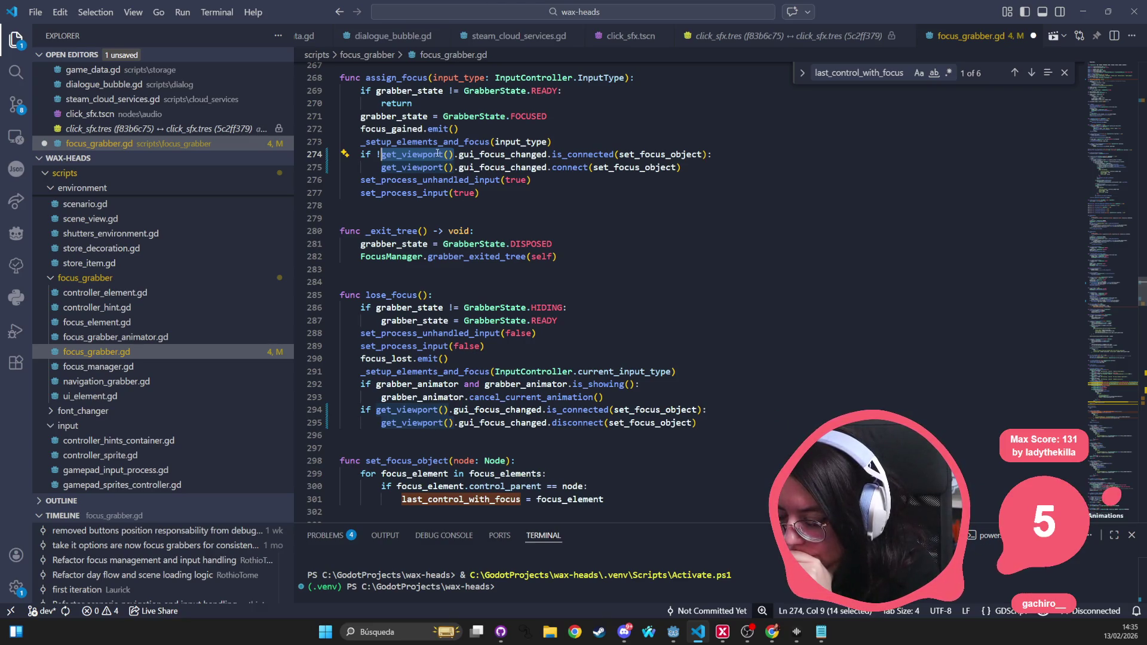
pyautogui.click(441, 154)
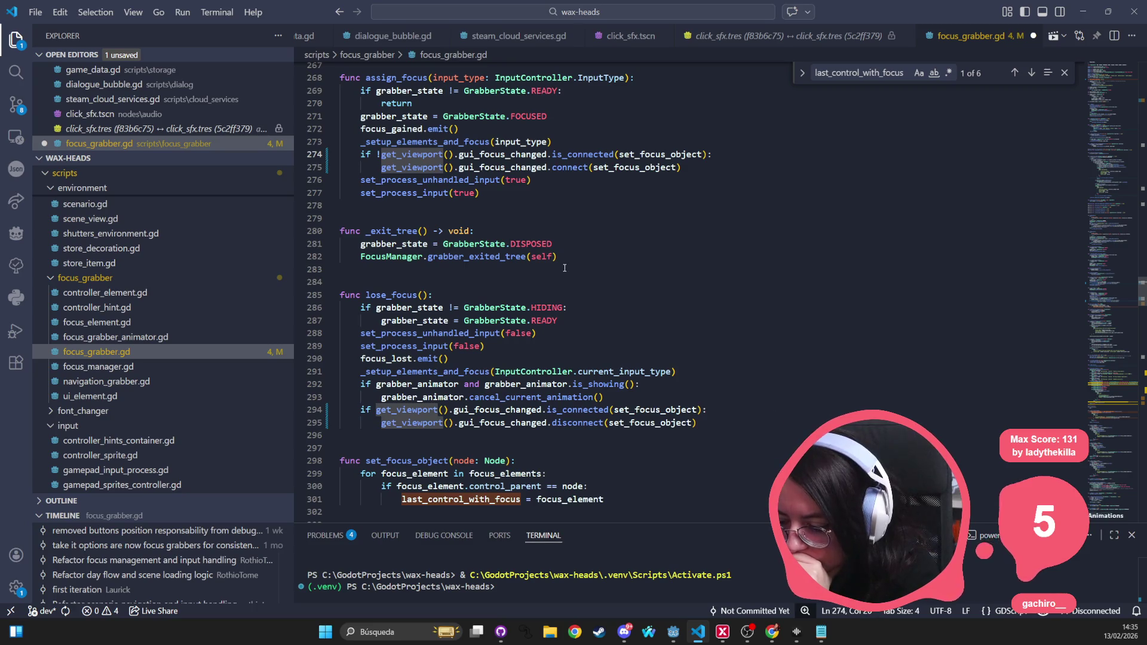
pyautogui.scroll(-2, 533, 233)
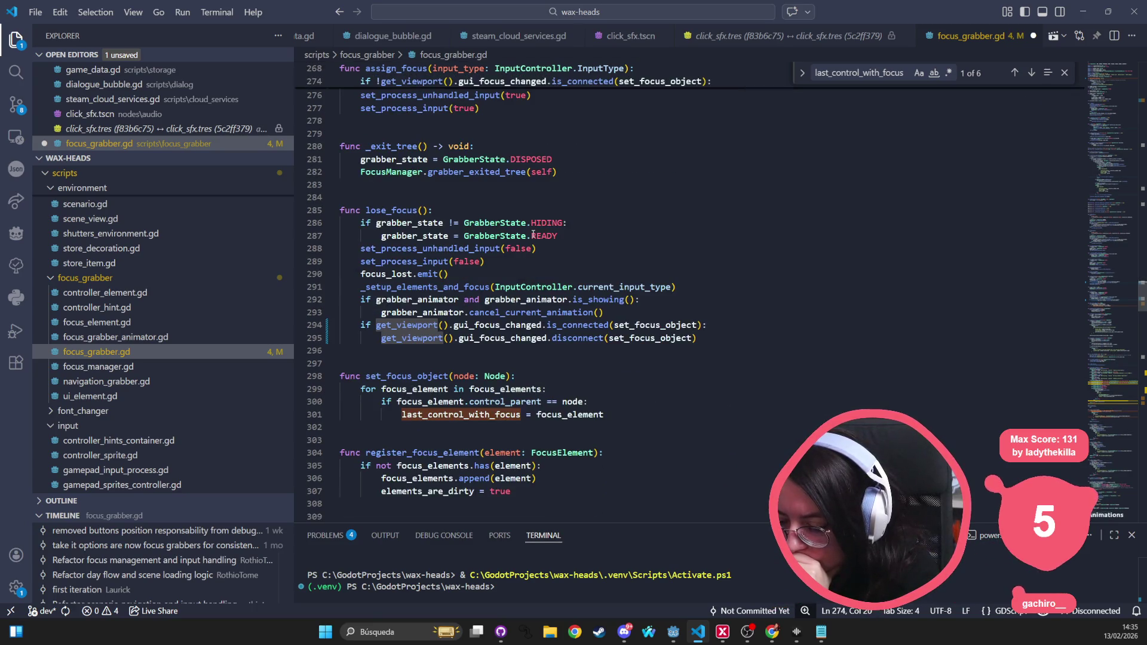
pyautogui.scroll(-3, 530, 236)
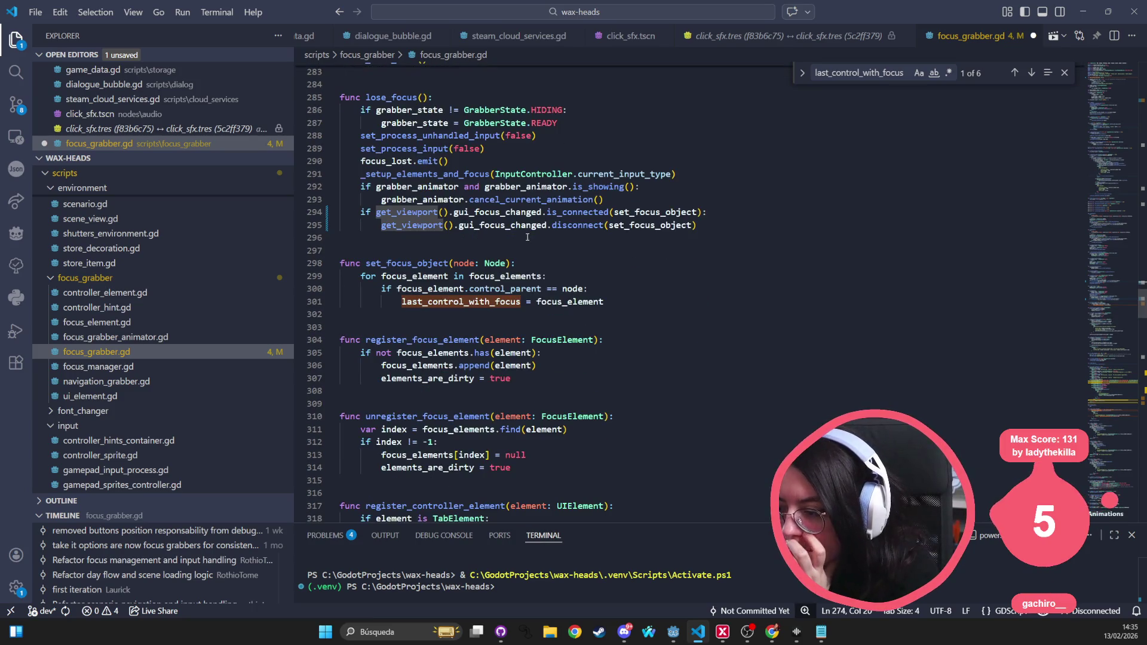
pyautogui.scroll(4, 609, 211)
pyautogui.scroll(-8, 609, 211)
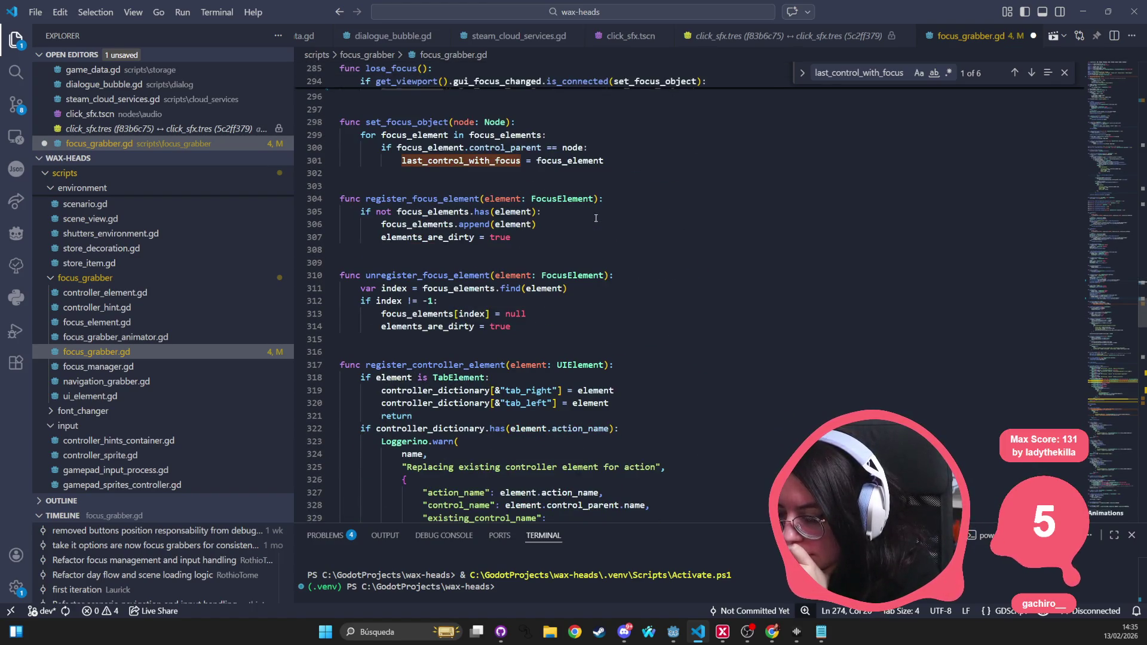
pyautogui.doubleClick(385, 120)
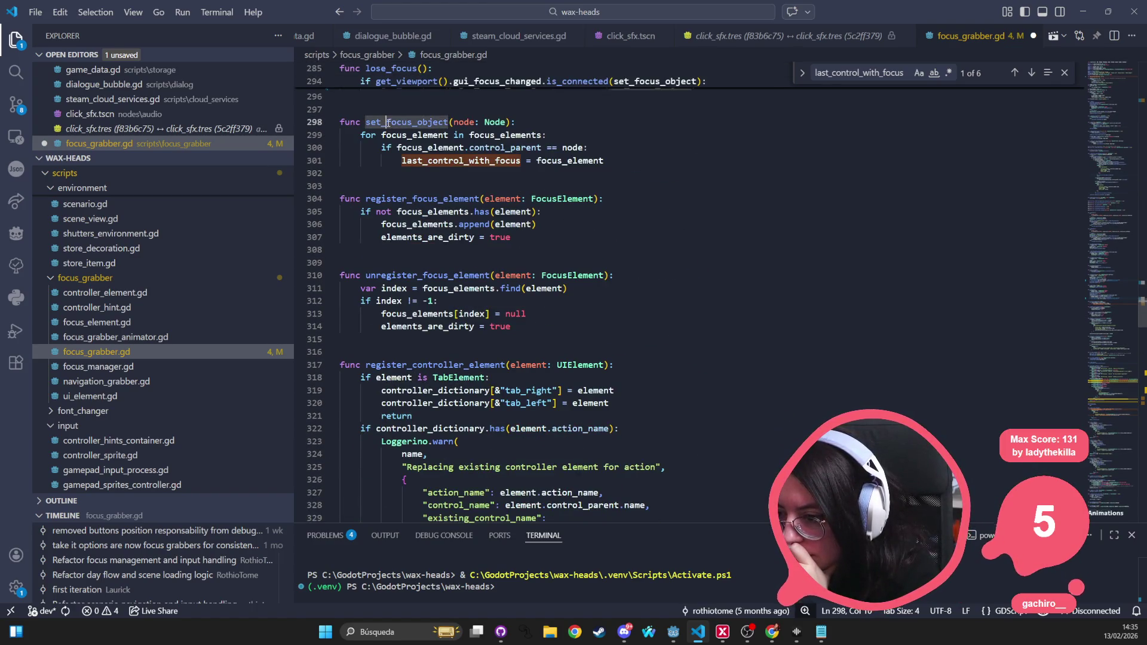
pyautogui.doubleClick(414, 134)
pyautogui.doubleClick(532, 135)
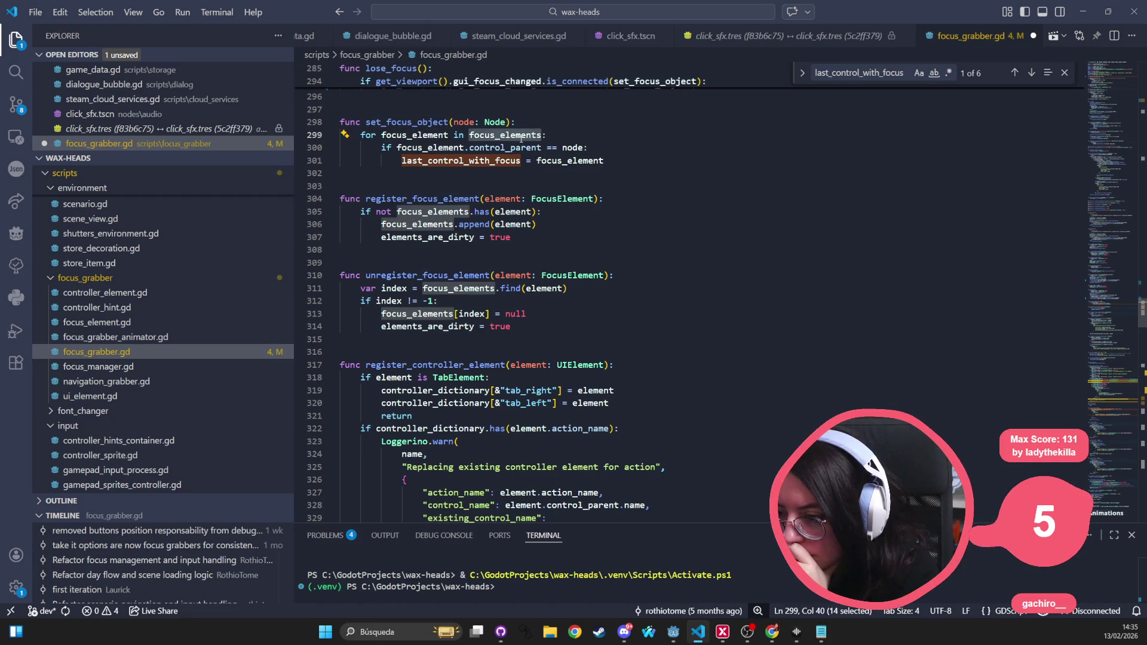
pyautogui.doubleClick(430, 148)
pyautogui.doubleClick(505, 147)
pyautogui.doubleClick(572, 148)
pyautogui.doubleClick(497, 160)
pyautogui.doubleClick(570, 160)
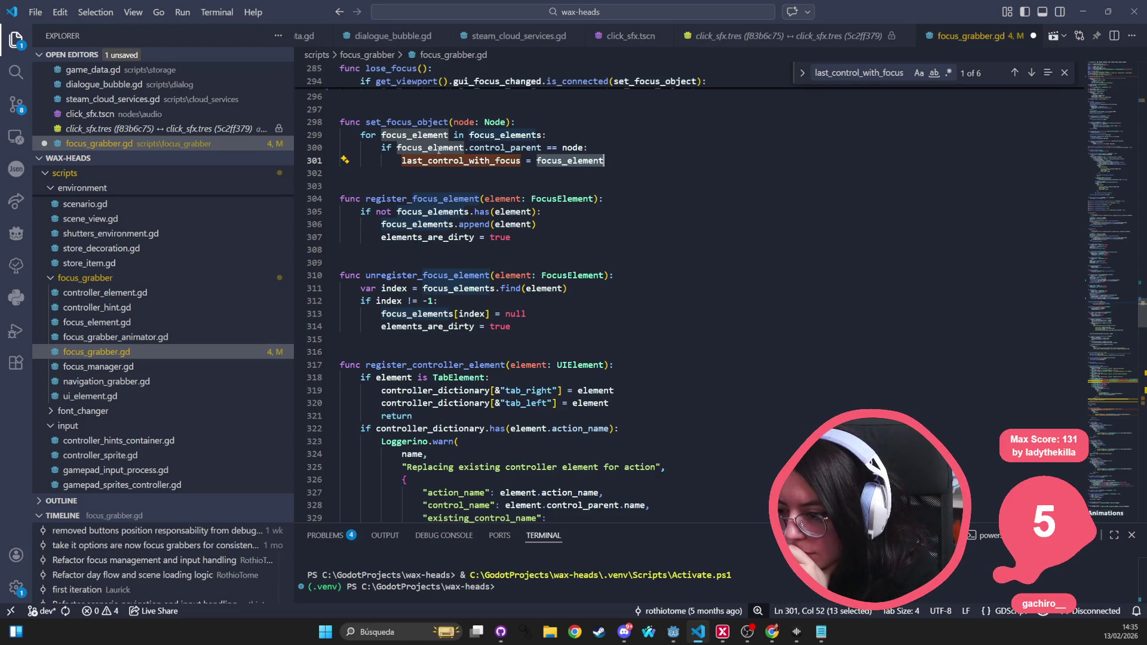
pyautogui.doubleClick(505, 147)
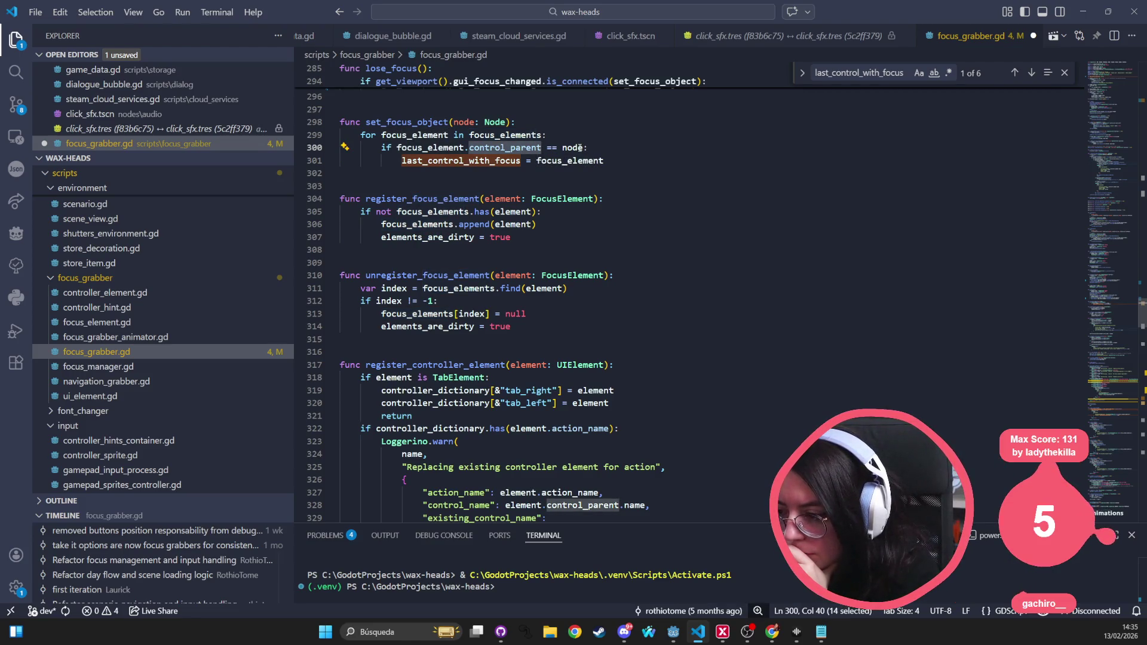
pyautogui.doubleClick(574, 149)
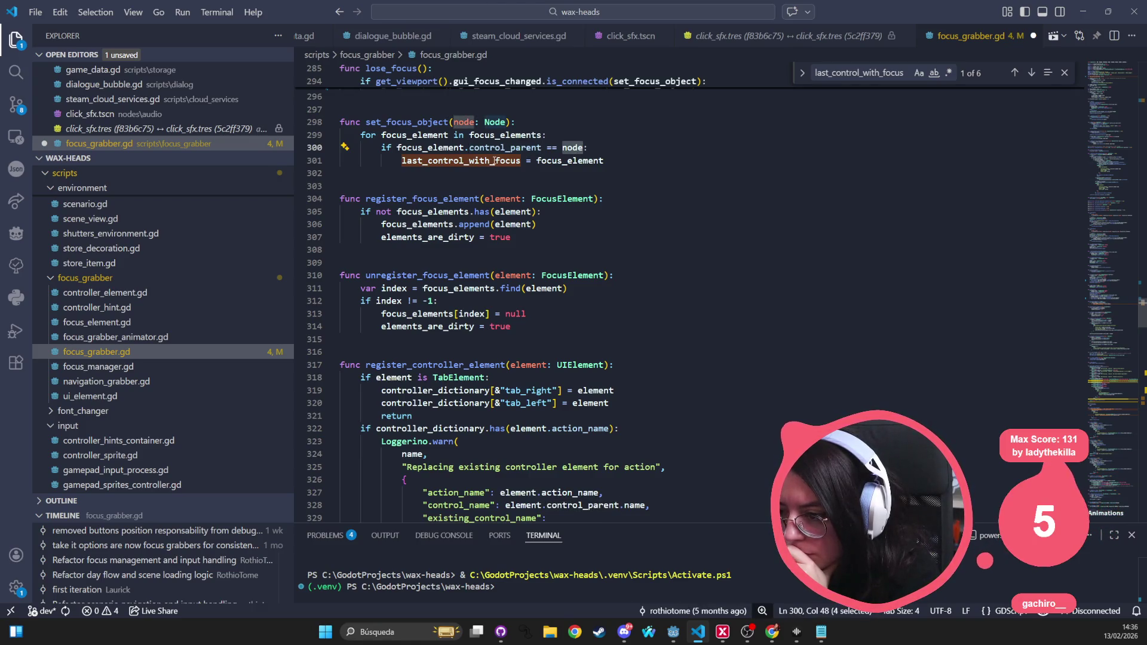
pyautogui.scroll(2, 494, 160)
pyautogui.doubleClick(421, 206)
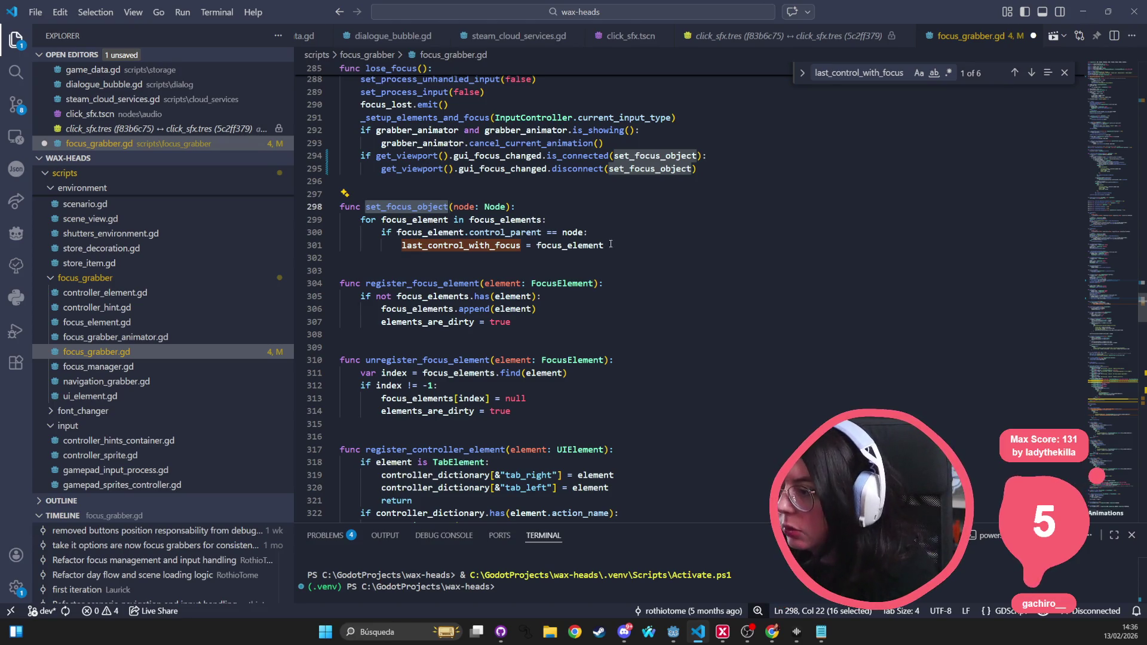
pyautogui.click(609, 208)
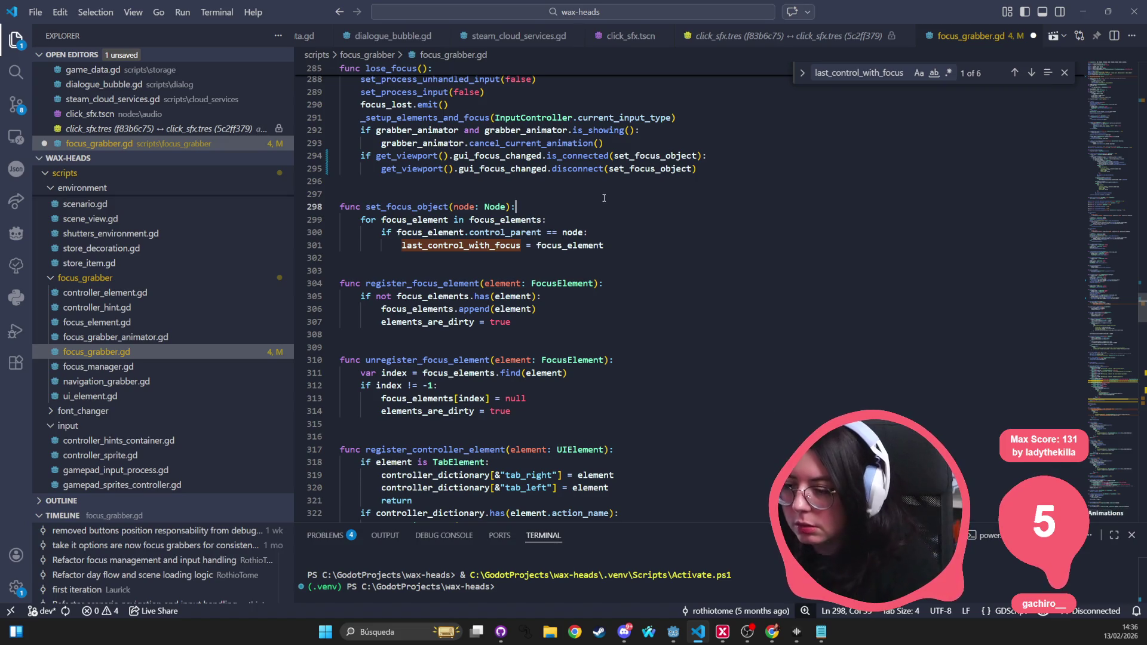
pyautogui.press('Return')
pyautogui.write('if focus_e')
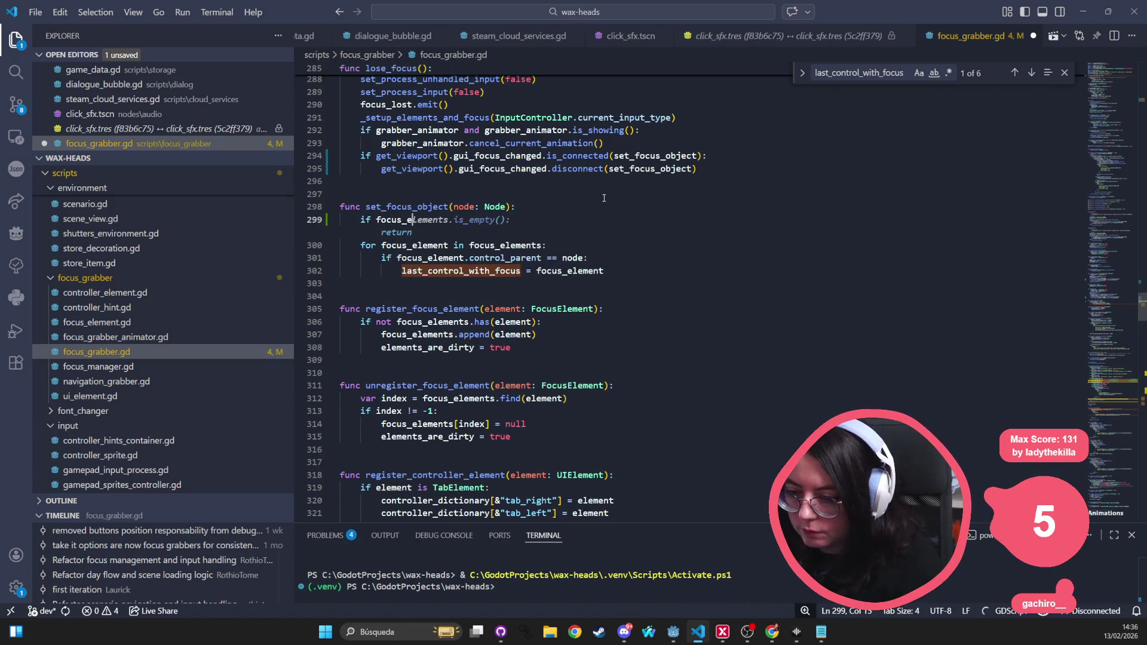
pyautogui.write('lement in')
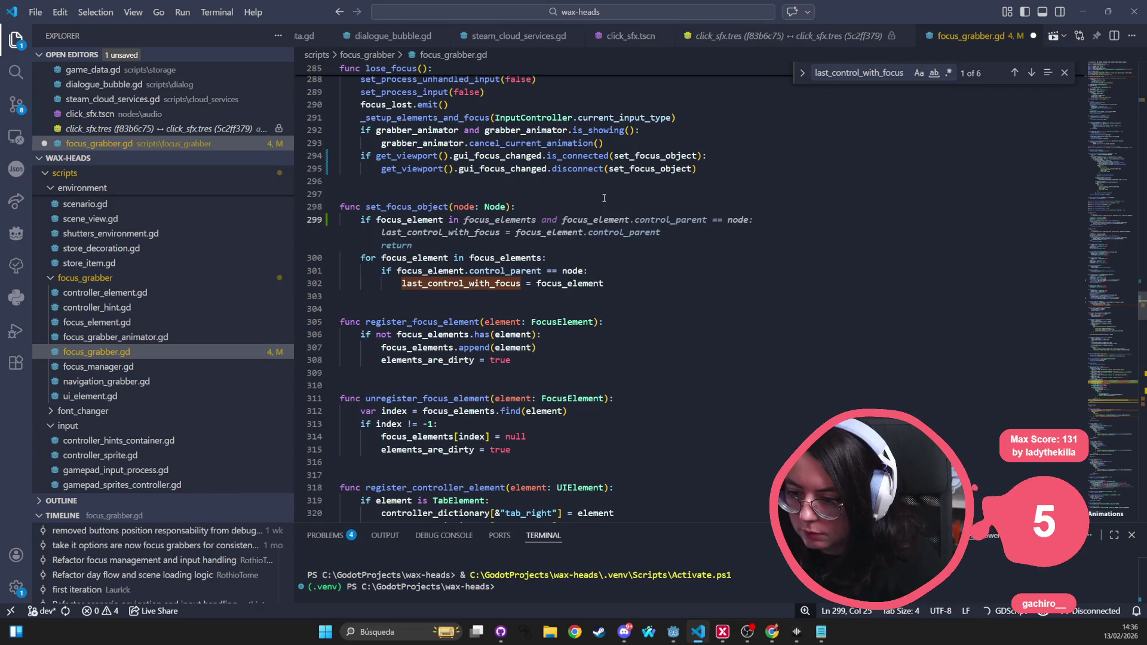
pyautogui.hotkey('ctrl', 'BackSpace')
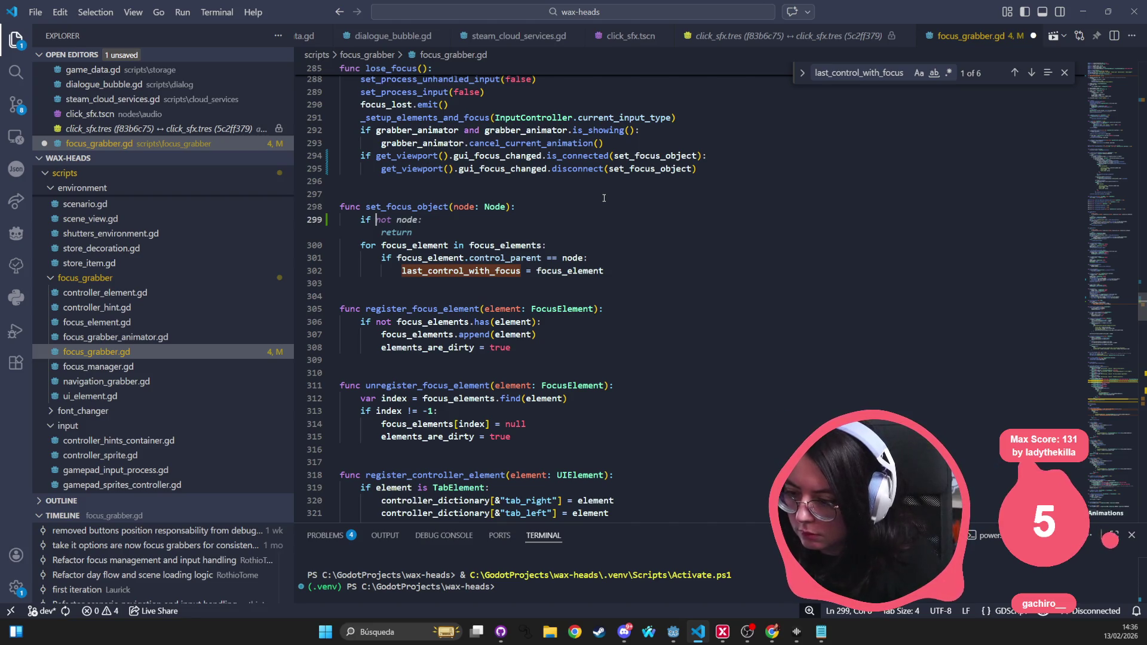
pyautogui.hotkey('ctrl', 'BackSpace')
pyautogui.hotkey('ctrl', 'BackSpace')
pyautogui.hotkey('ctrl', 'BackSpace')
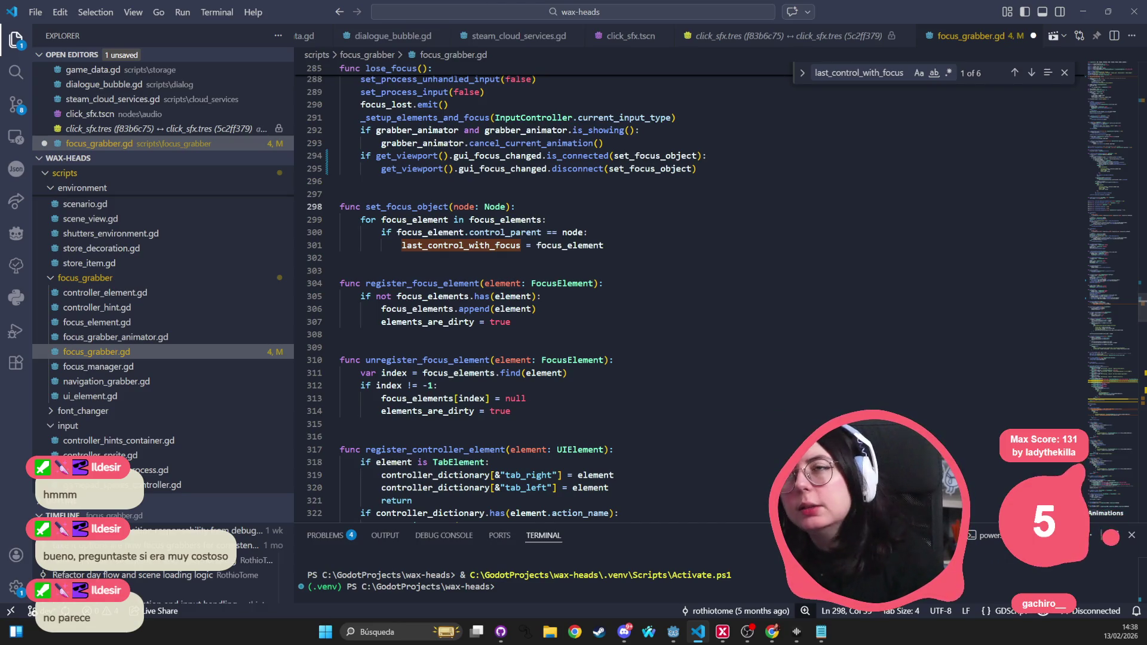
pyautogui.click(772, 631)
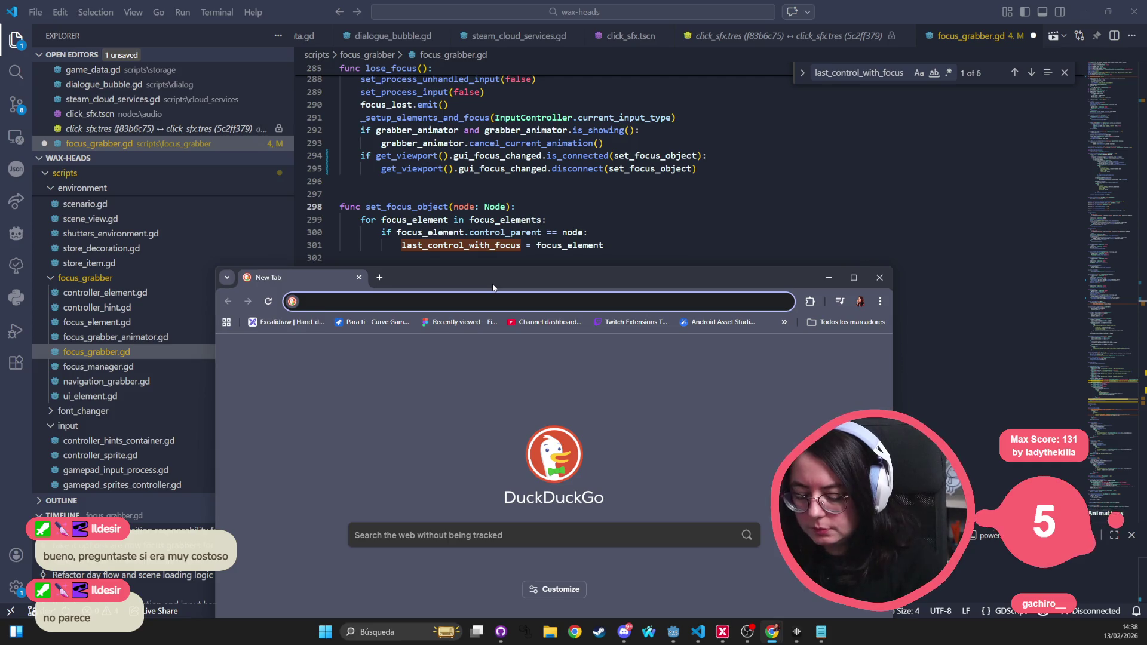
# Step: Search 'the cost of connect signals in godot', maximize Chrome, and open the Using signals docs
pyautogui.write('the co')
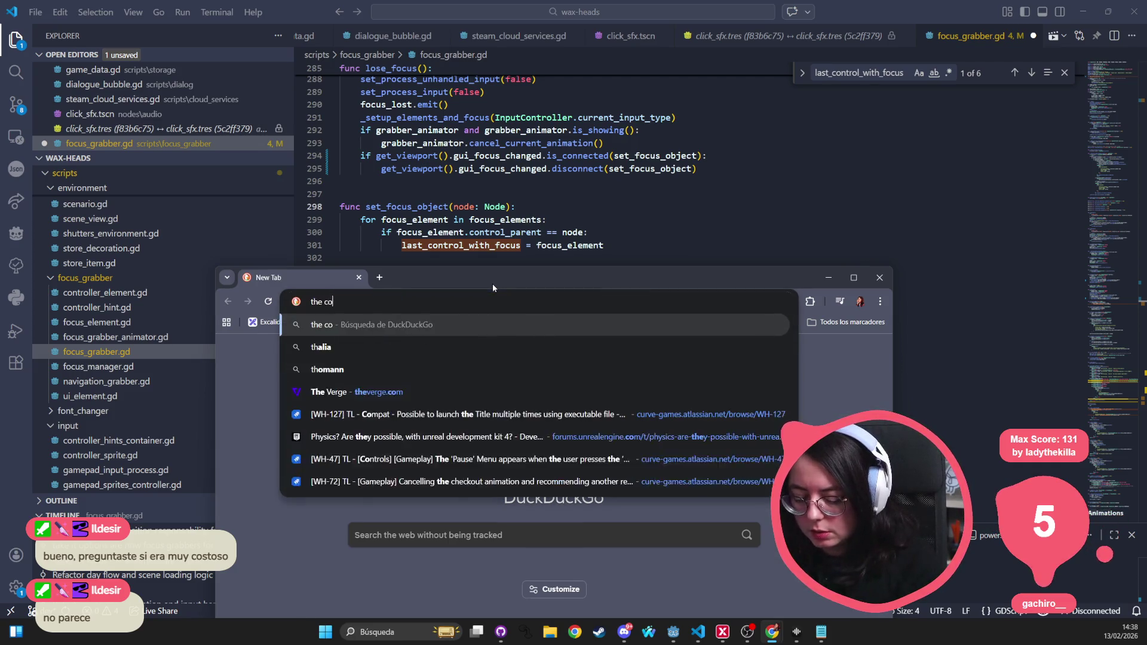
pyautogui.write('st of connect ')
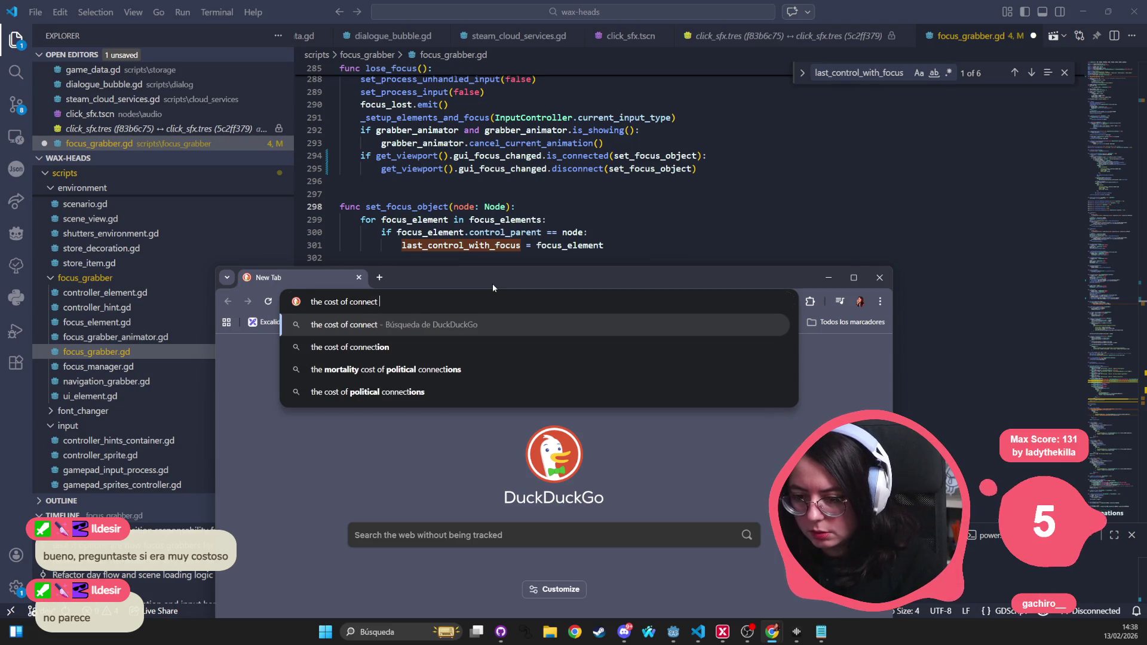
pyautogui.write('signals in godot')
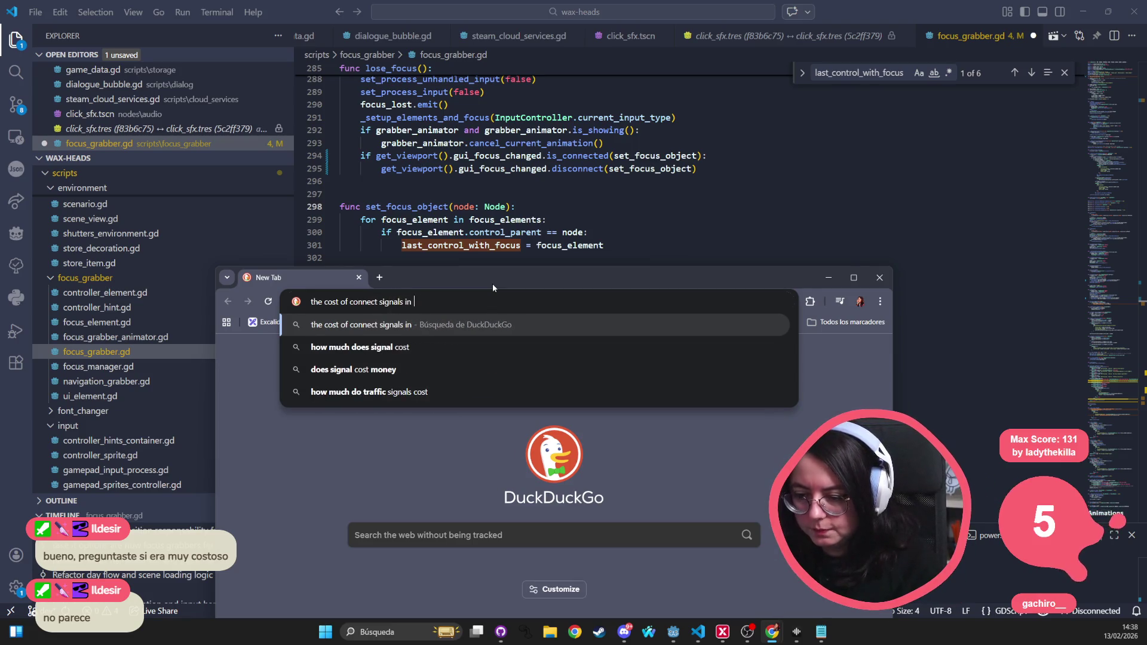
pyautogui.press('Return')
pyautogui.doubleClick(493, 284)
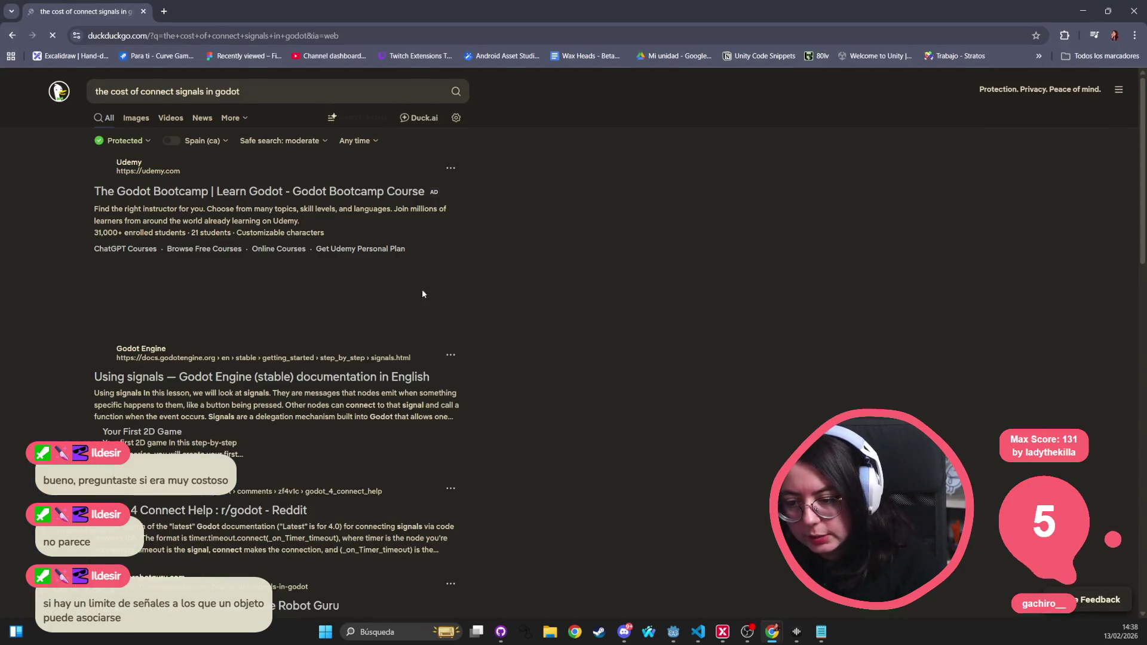
pyautogui.click(216, 403)
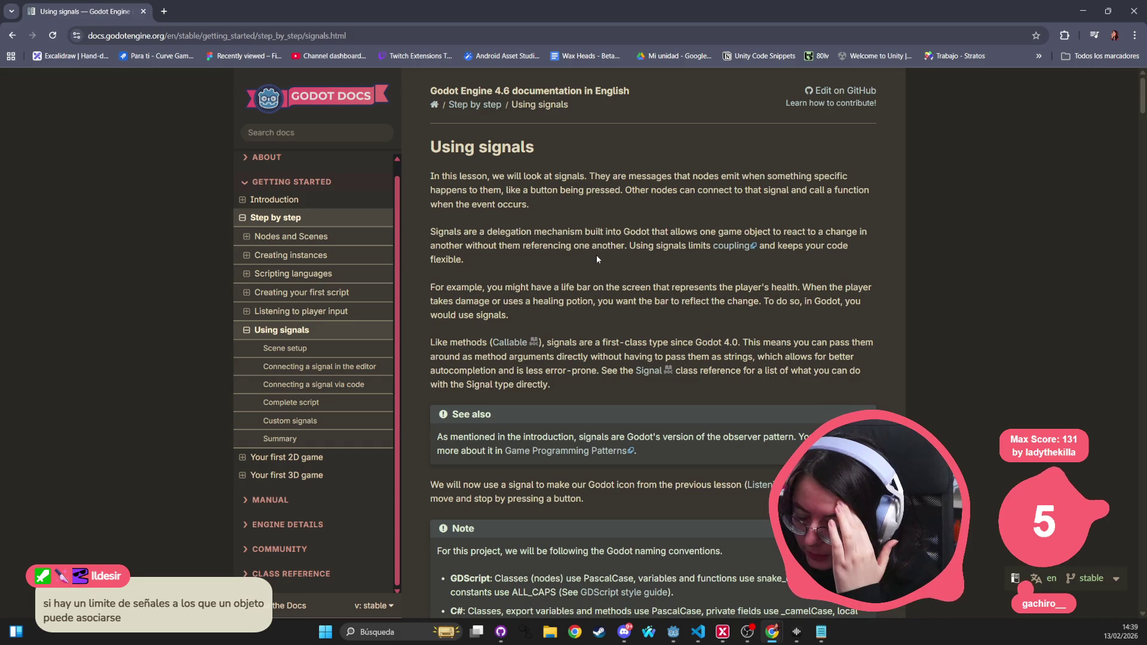
pyautogui.moveTo(576, 202)
pyautogui.mouseDown()
pyautogui.moveTo(434, 176)
pyautogui.moveTo(444, 175)
pyautogui.mouseUp()
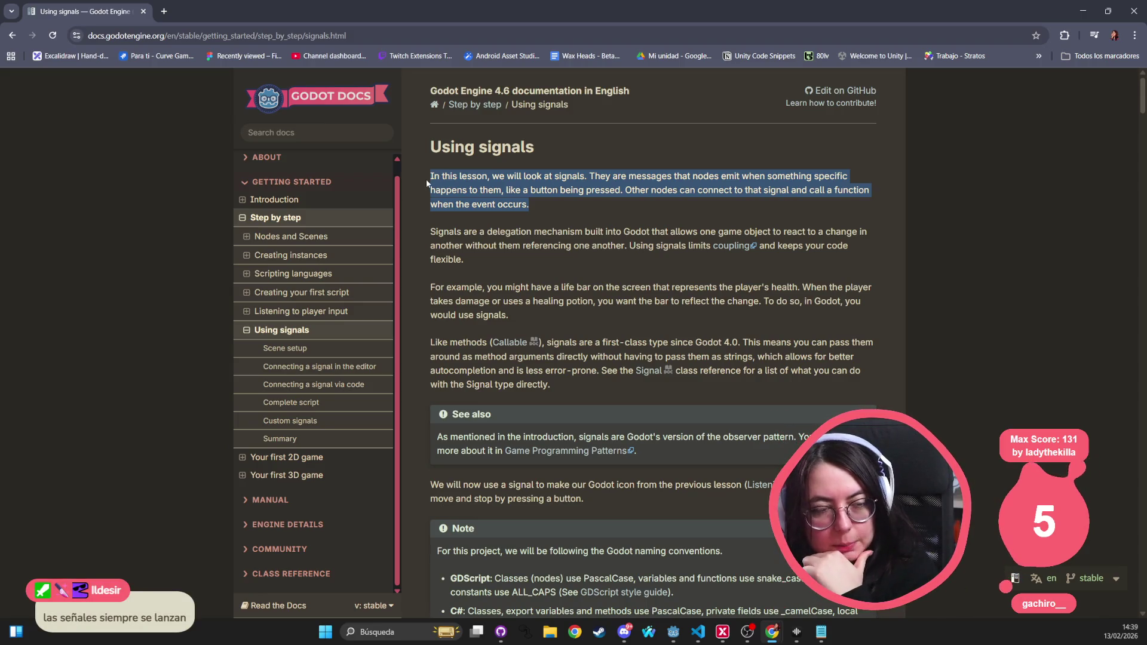
pyautogui.click(428, 176)
pyautogui.moveTo(428, 176); pyautogui.dragTo(531, 203)
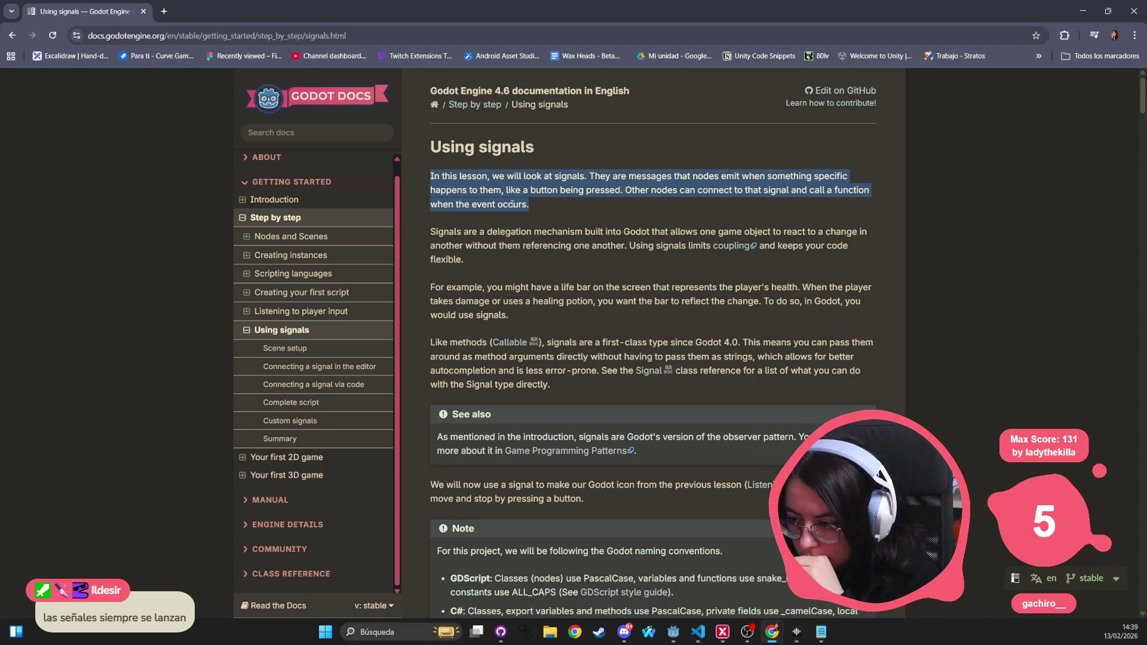
pyautogui.moveTo(422, 231); pyautogui.dragTo(463, 258)
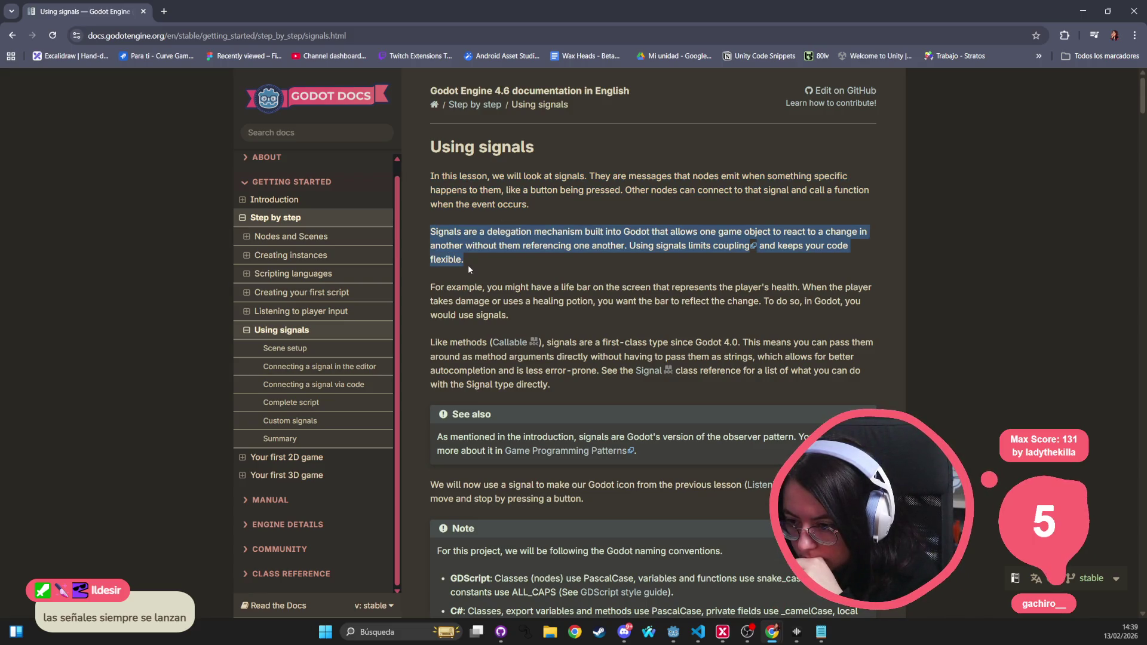
pyautogui.click(455, 281)
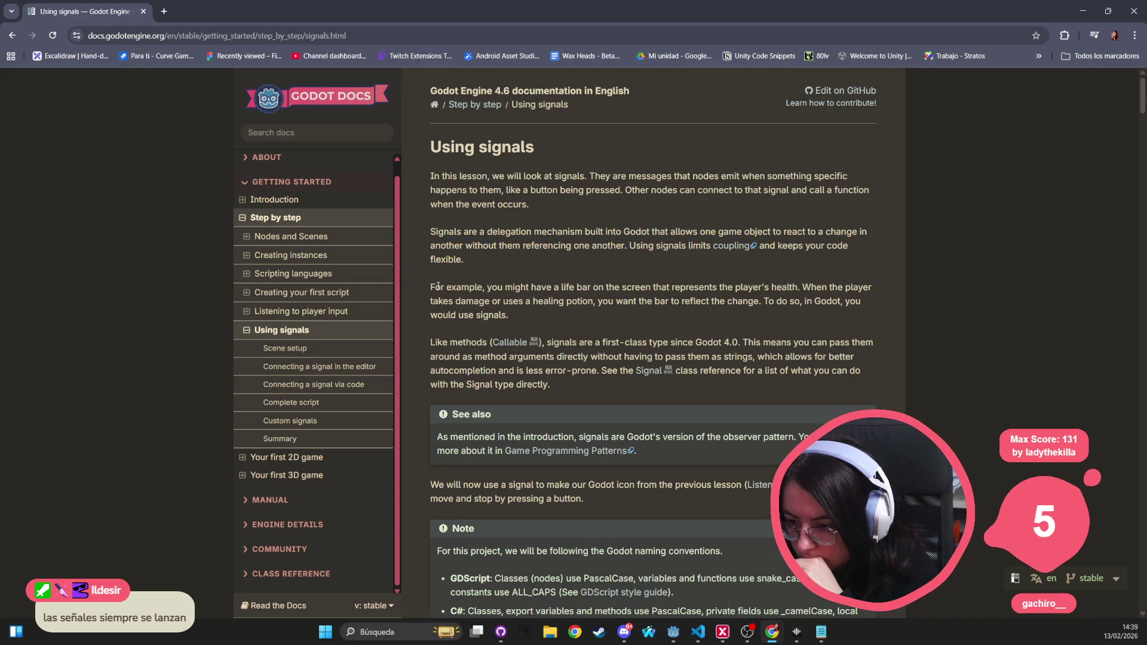
pyautogui.moveTo(431, 287)
pyautogui.mouseDown()
pyautogui.moveTo(593, 382)
pyautogui.moveTo(590, 393)
pyautogui.mouseUp()
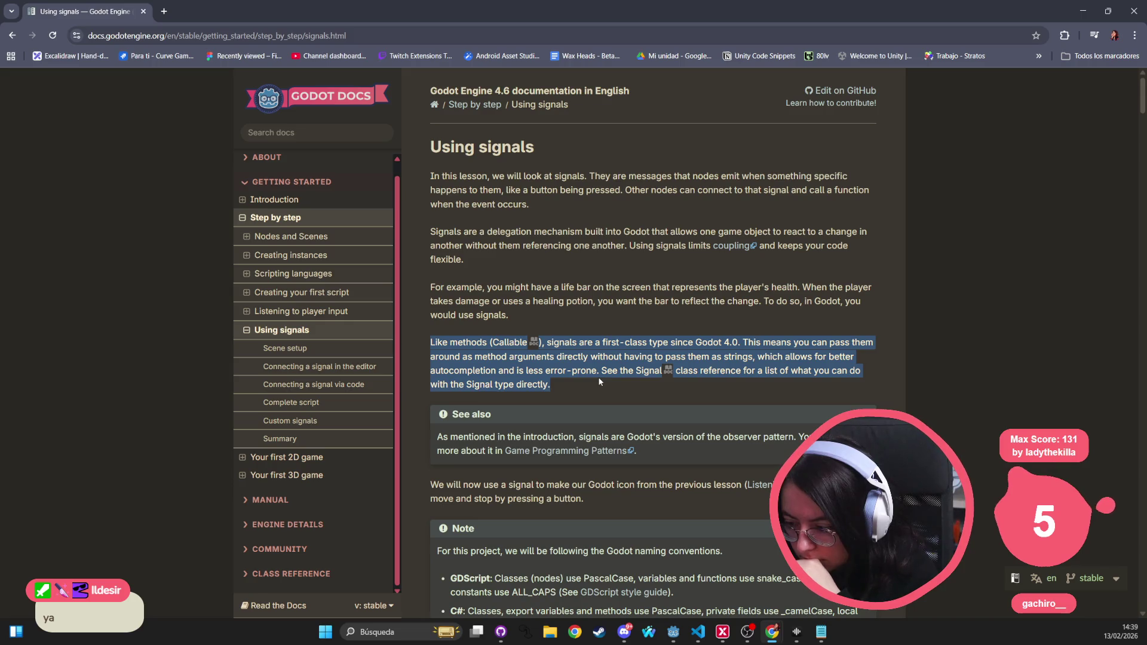
# Step: Skim the Using signals page down to its Summary, then return to the search results
pyautogui.scroll(-1, 600, 381)
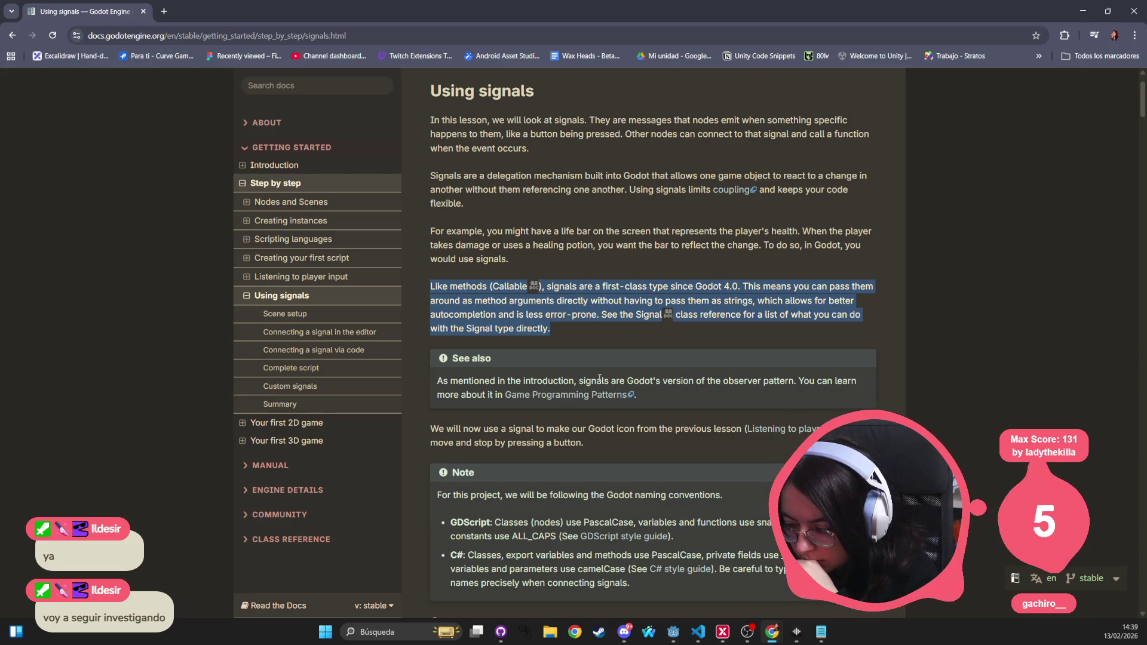
pyautogui.scroll(-5, 599, 379)
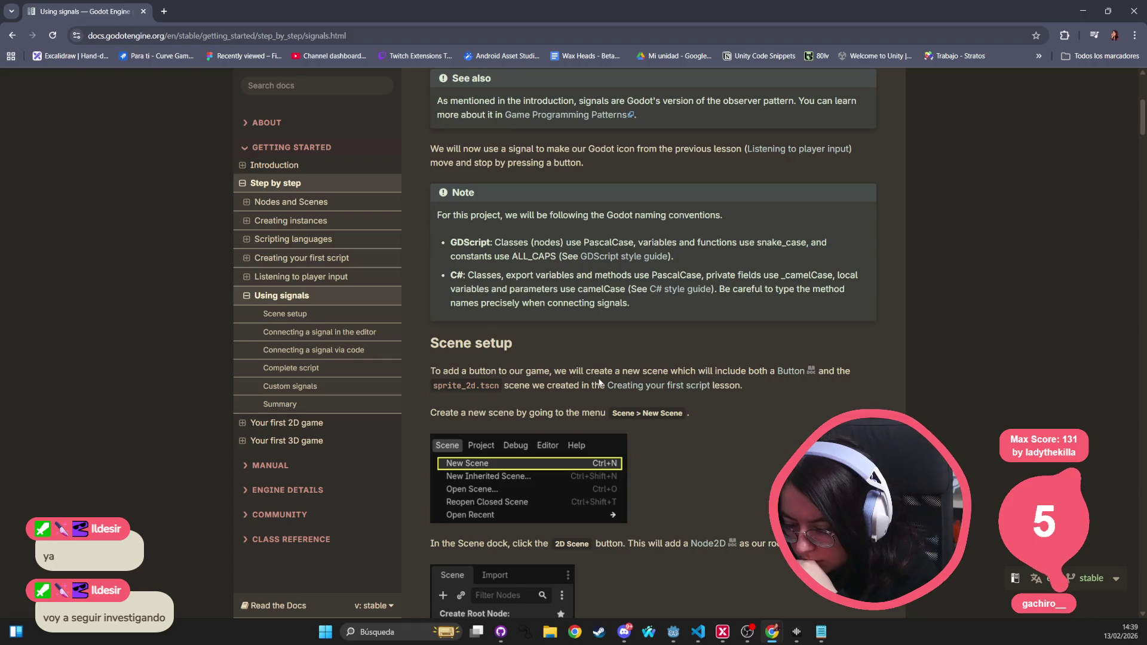
pyautogui.scroll(-9, 599, 382)
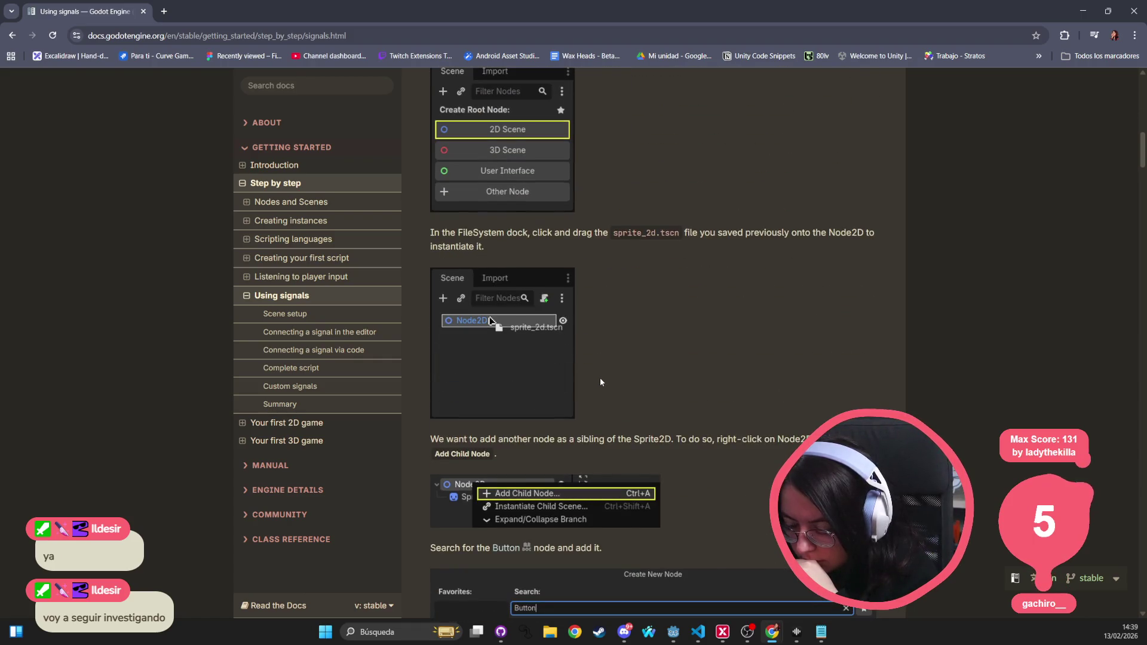
pyautogui.scroll(-4, 600, 382)
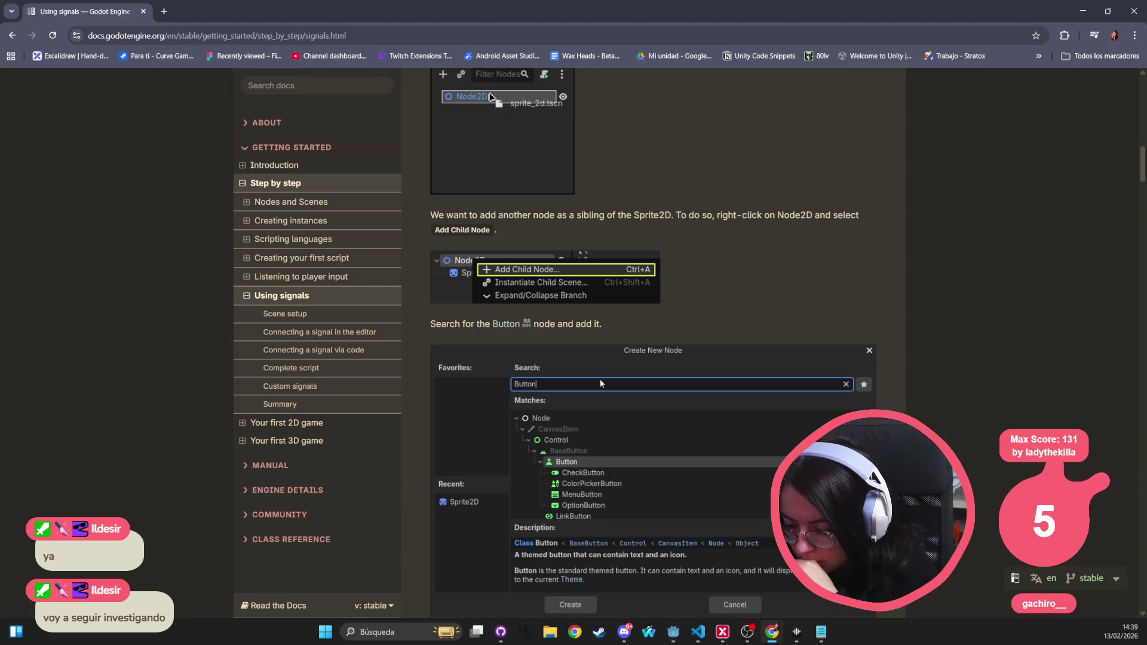
pyautogui.scroll(-4, 601, 382)
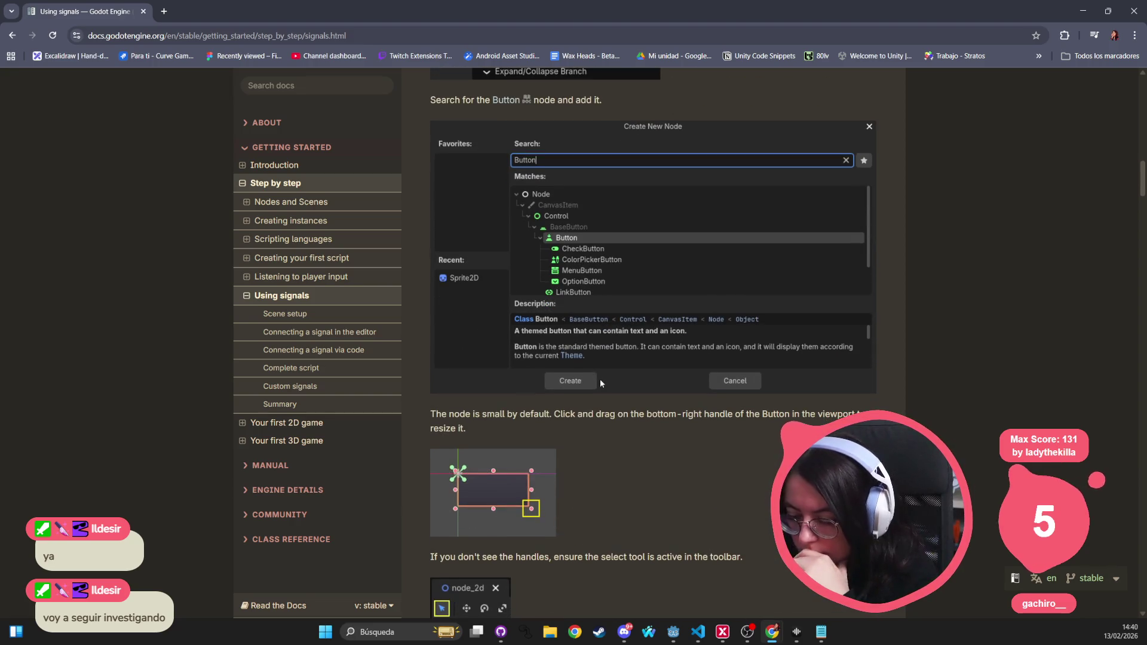
pyautogui.scroll(-3, 600, 379)
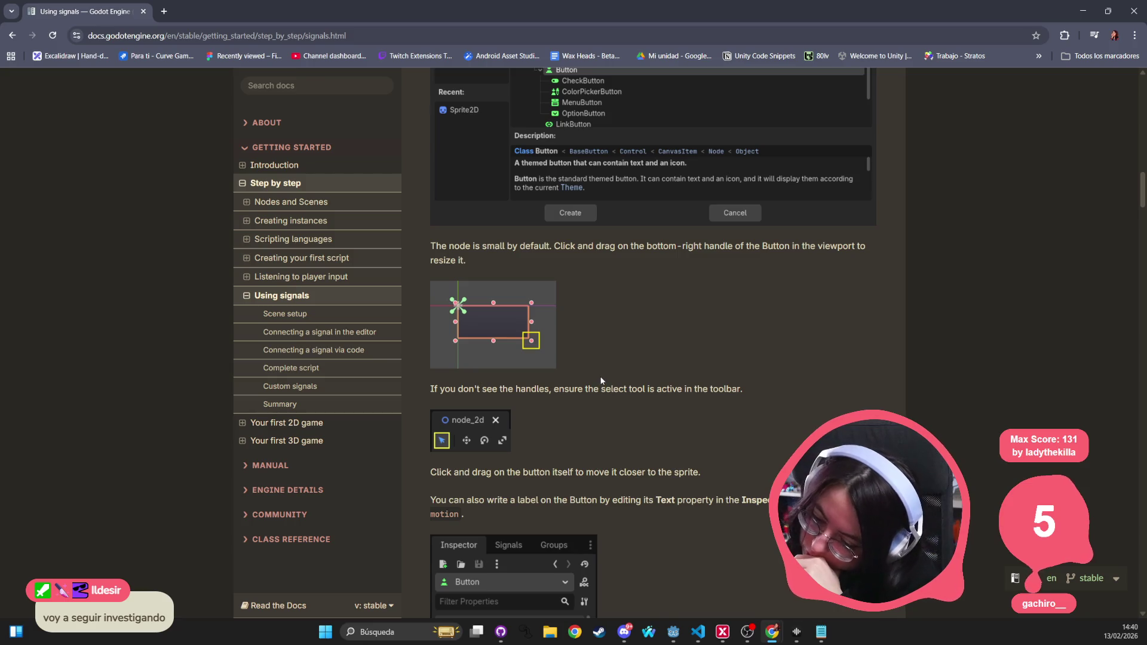
pyautogui.scroll(-6, 601, 380)
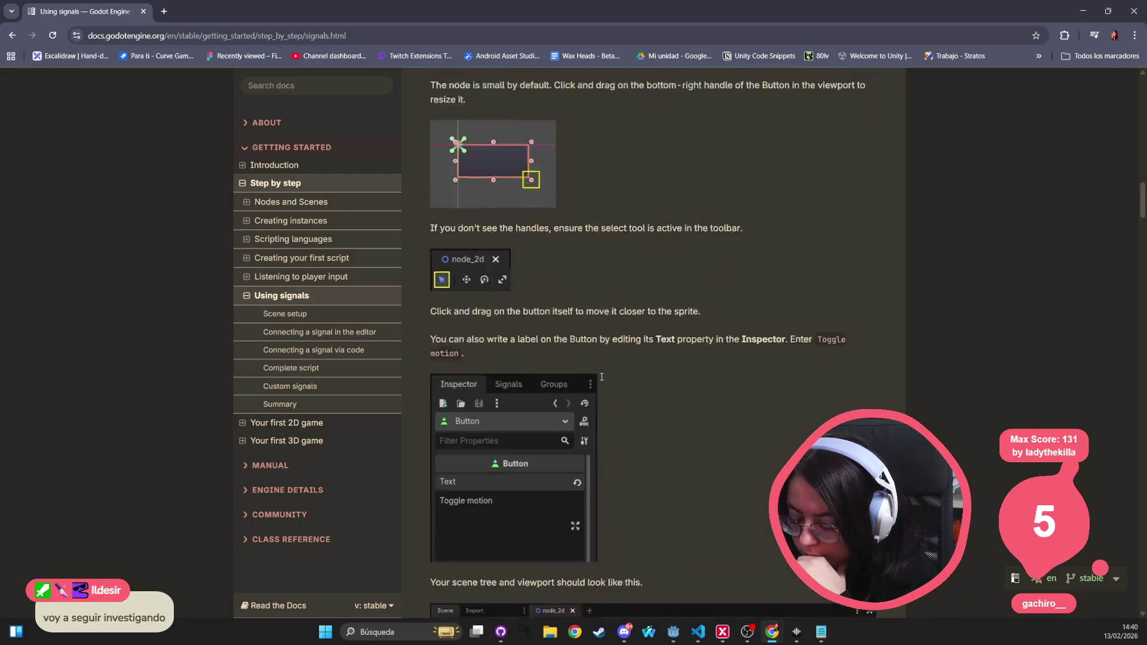
pyautogui.scroll(-4, 601, 380)
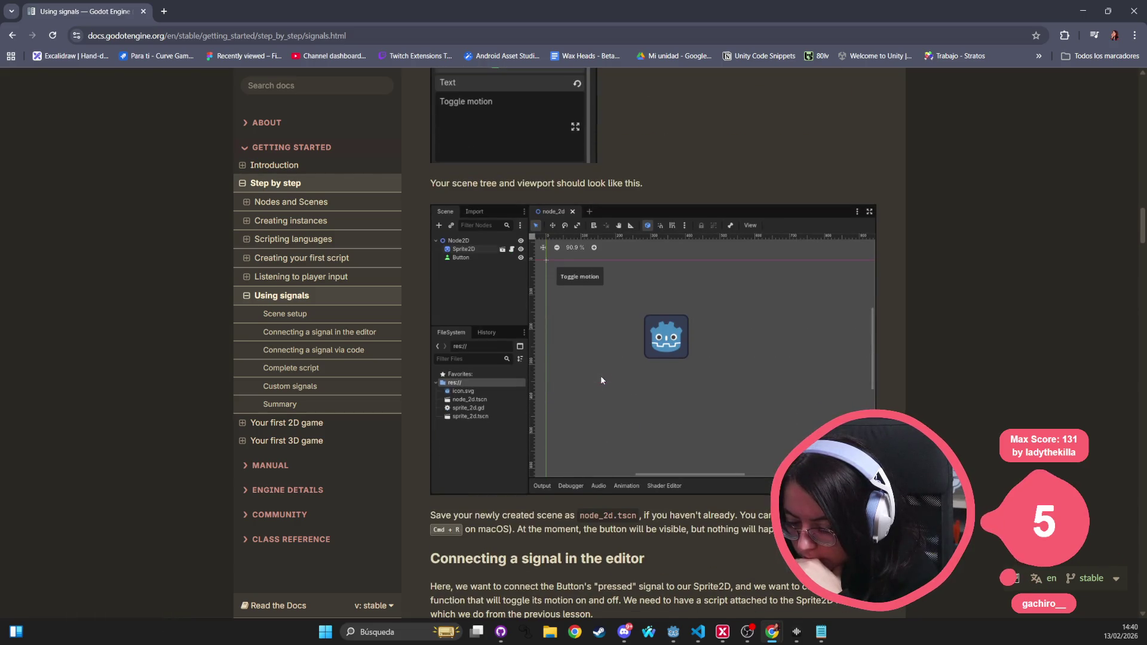
pyautogui.scroll(-5, 602, 380)
pyautogui.scroll(-20, 472, 347)
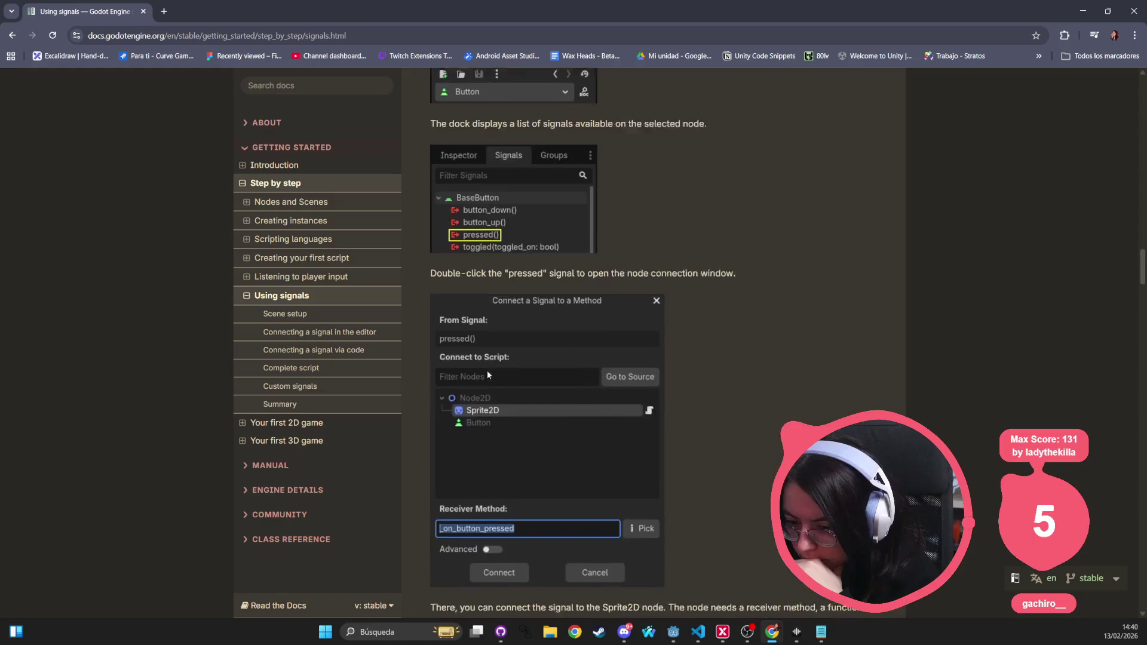
pyautogui.scroll(-20, 491, 363)
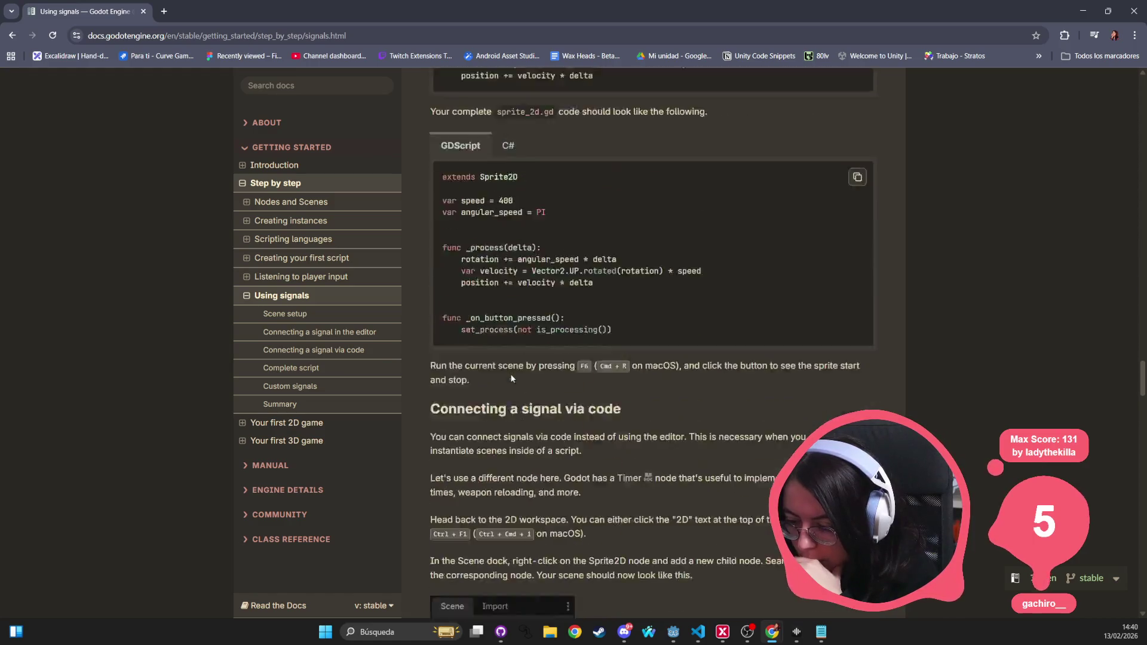
pyautogui.scroll(-15, 509, 382)
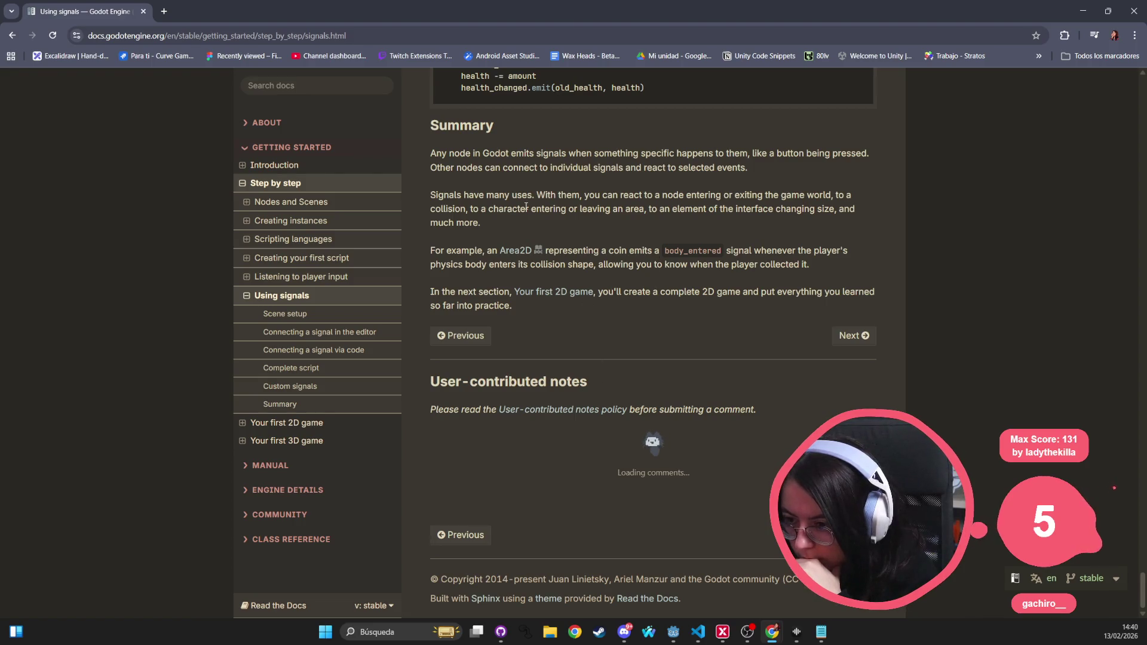
pyautogui.scroll(3, 505, 296)
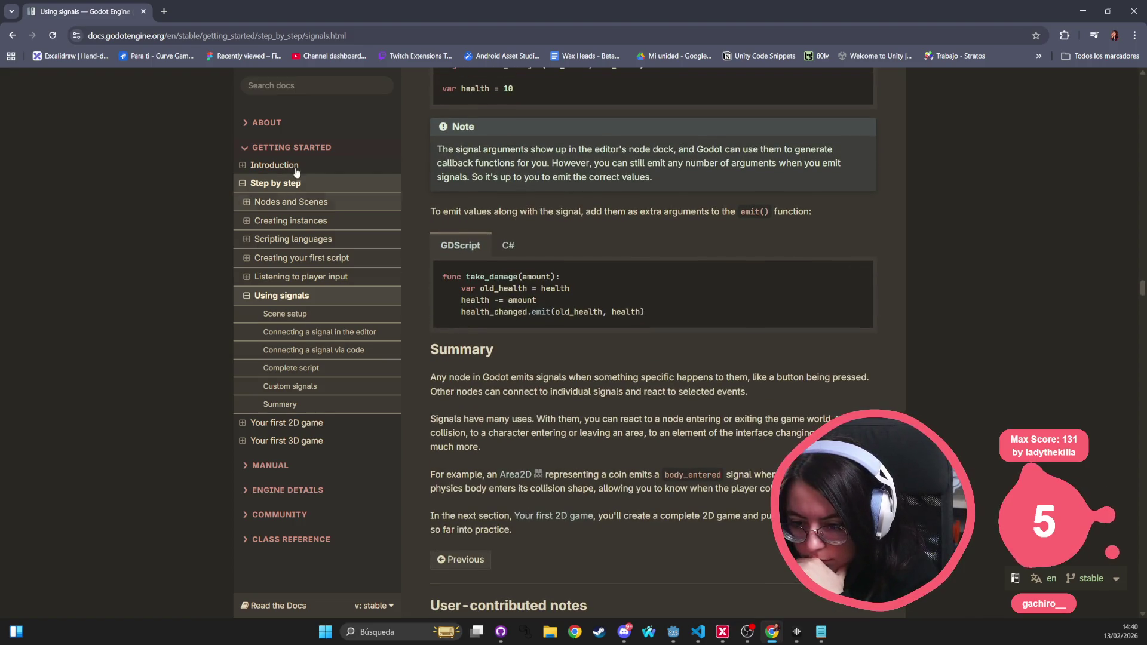
pyautogui.click(11, 34)
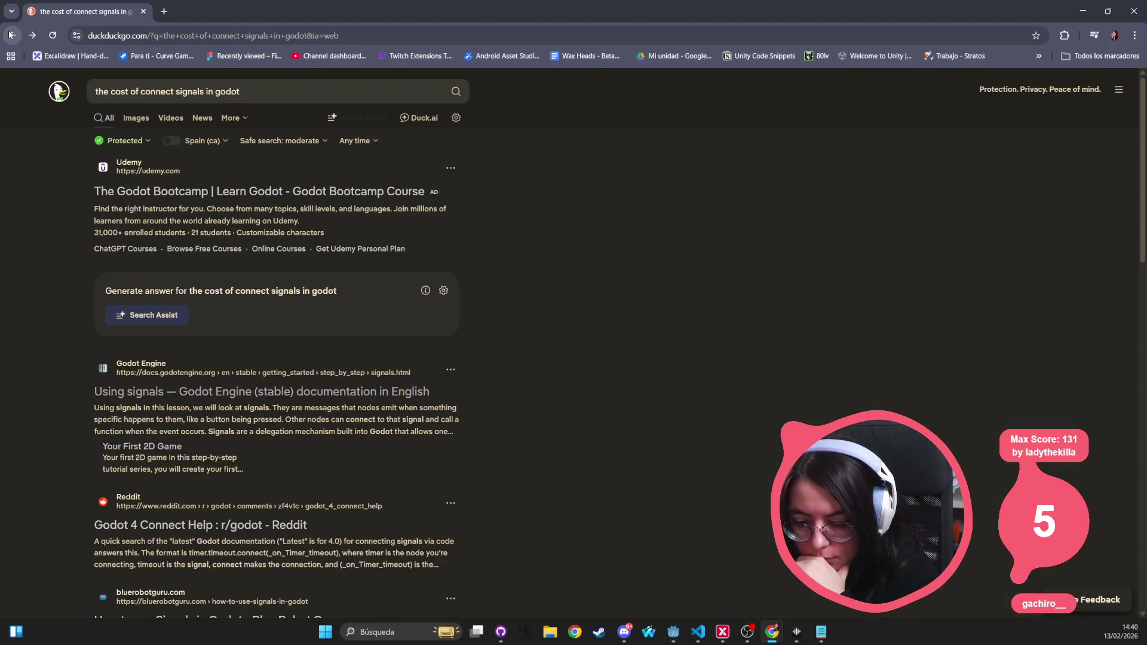
pyautogui.scroll(-1, 209, 495)
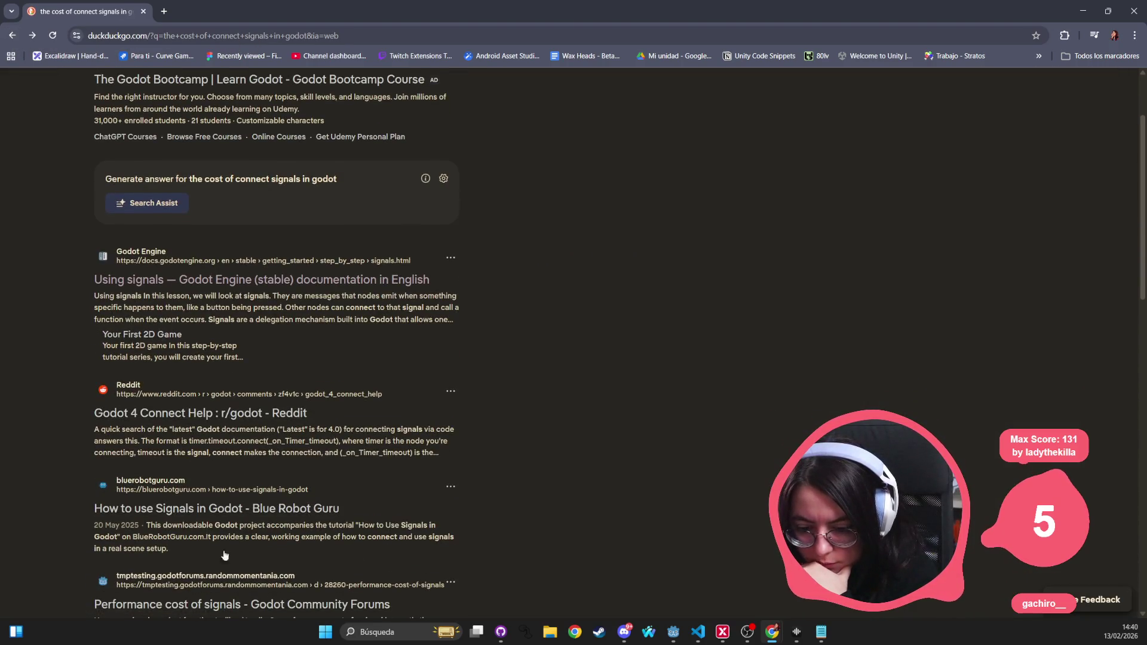
pyautogui.scroll(-1, 243, 516)
# Step: Open the 'Performance cost of signals' forum thread and read the question and first reply
pyautogui.click(256, 503)
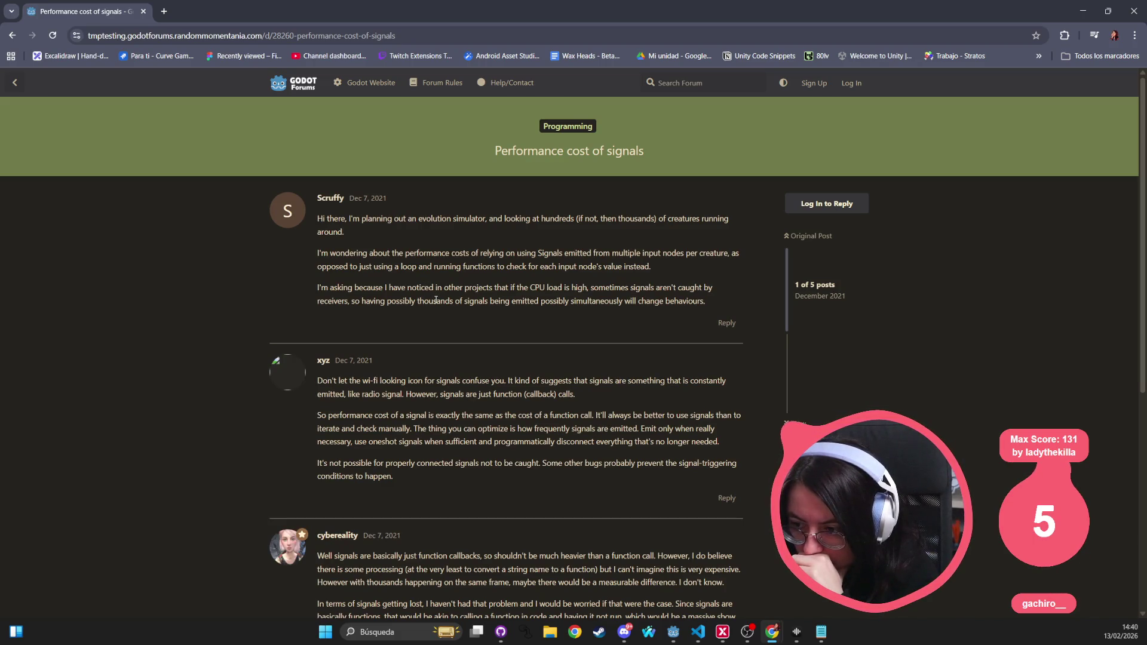
pyautogui.moveTo(319, 247)
pyautogui.mouseDown()
pyautogui.moveTo(366, 256)
pyautogui.moveTo(380, 285)
pyautogui.moveTo(331, 301)
pyautogui.moveTo(312, 290)
pyautogui.mouseUp()
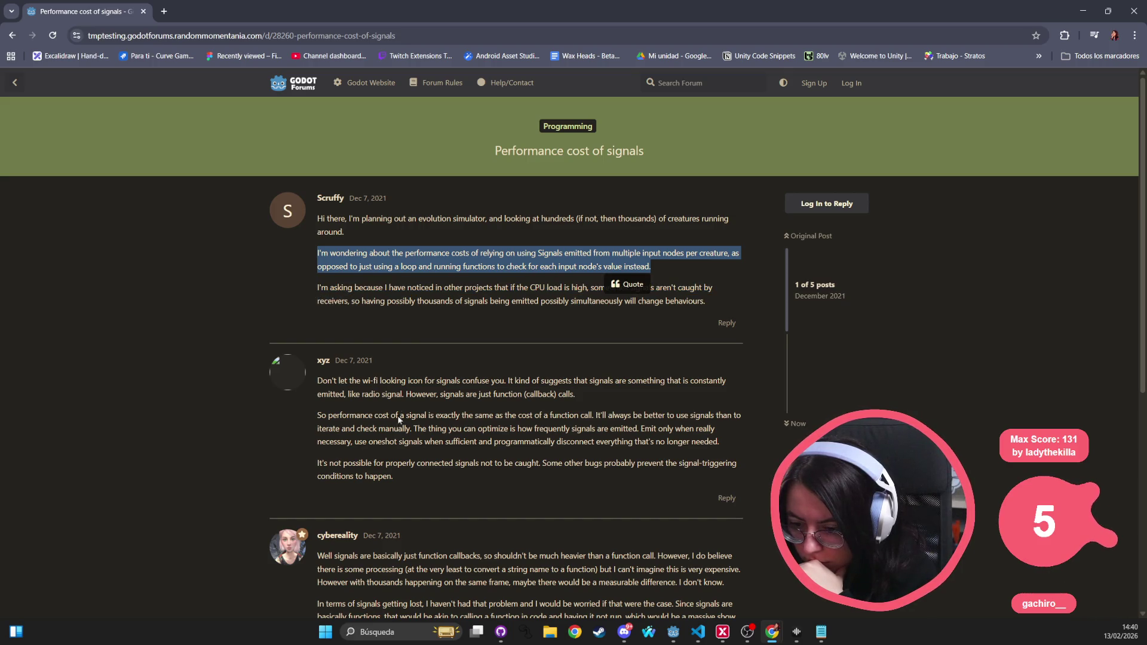
pyautogui.tripleClick(398, 380)
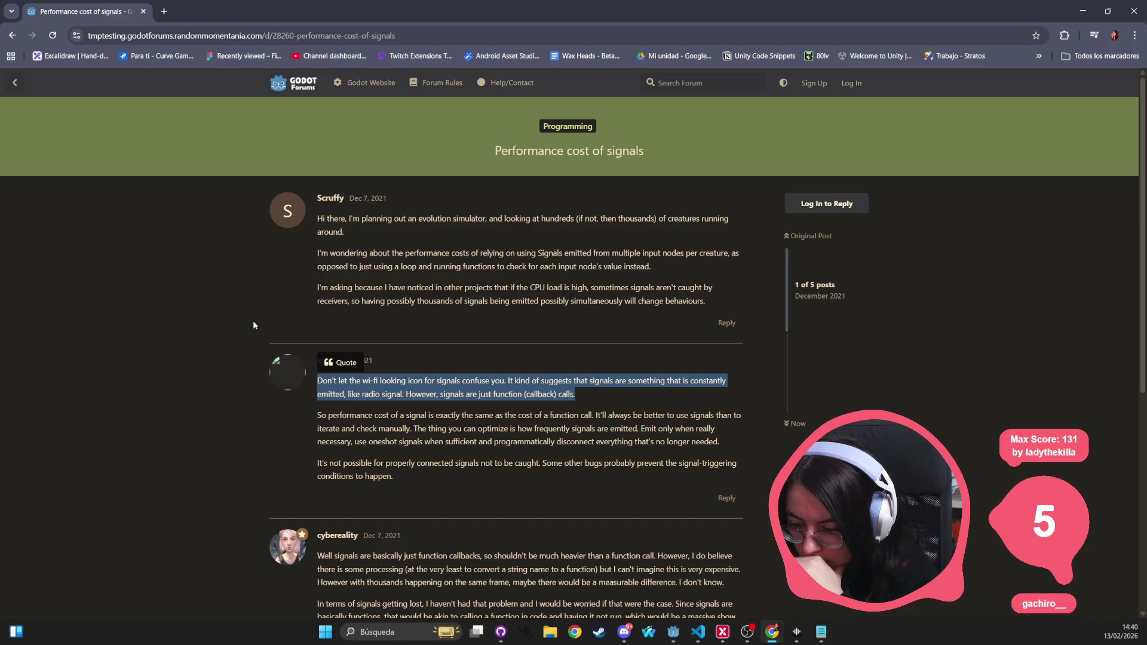
pyautogui.tripleClick(407, 426)
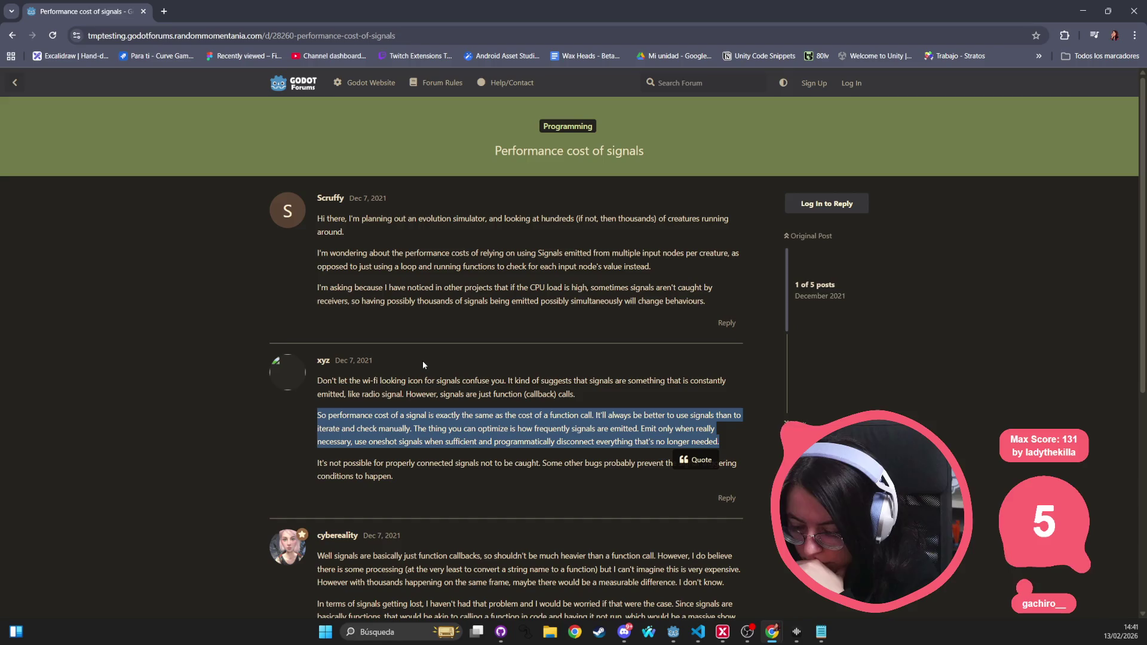
pyautogui.scroll(-1, 424, 364)
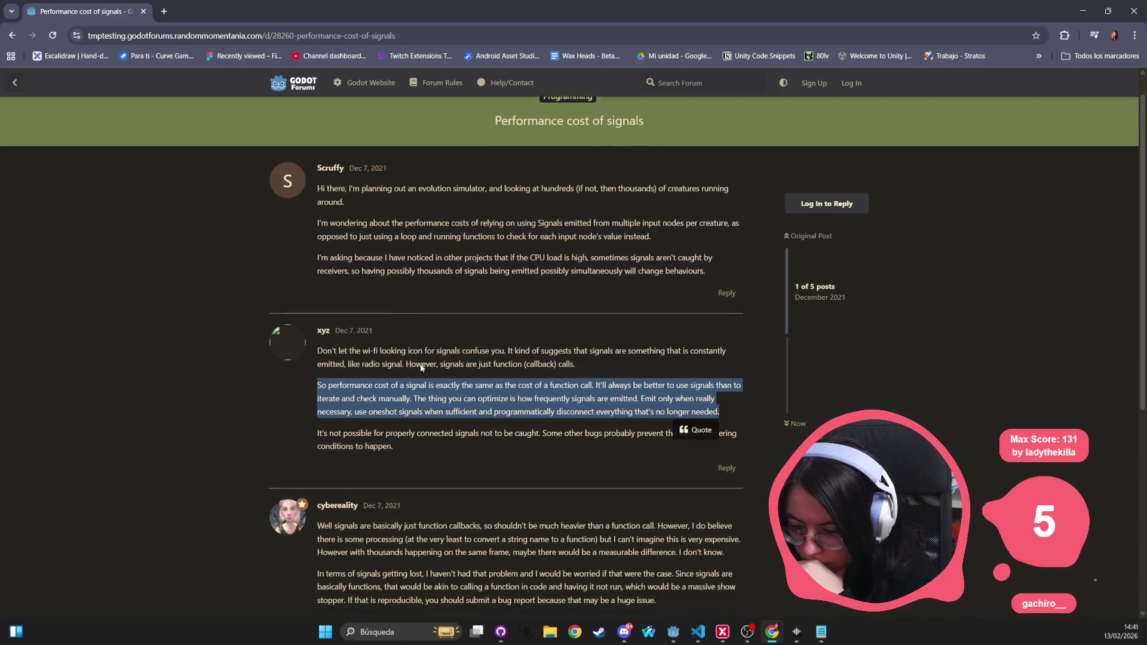
pyautogui.click(425, 439)
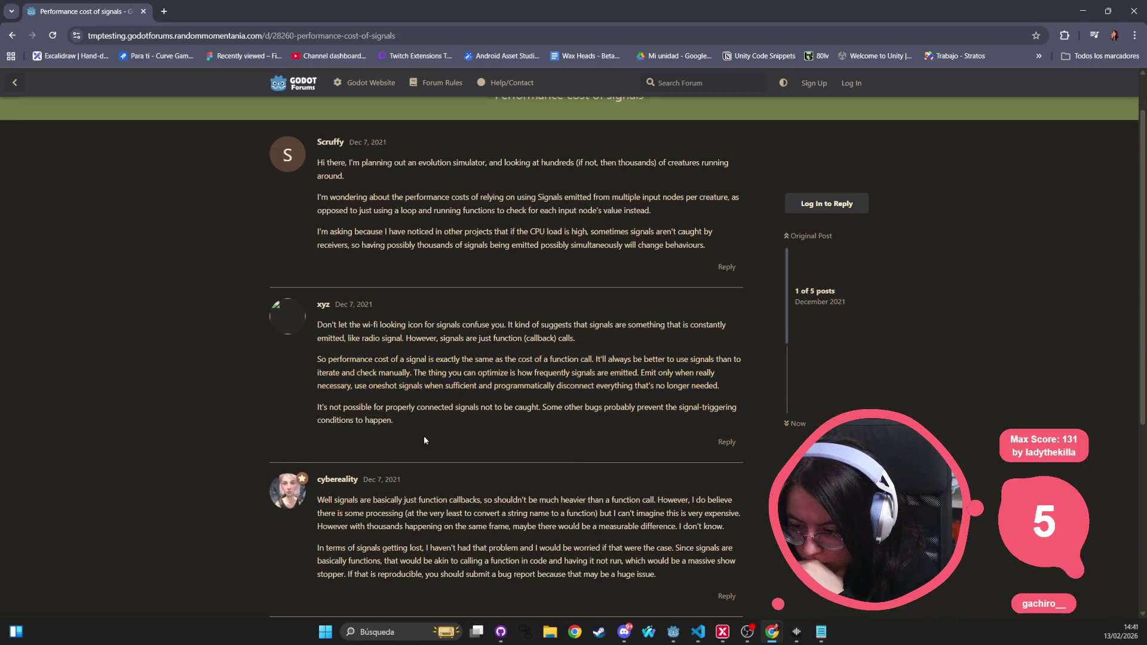
# Step: Read the replies on function callbacks and lost signals, then go back to the search results
pyautogui.tripleClick(396, 413)
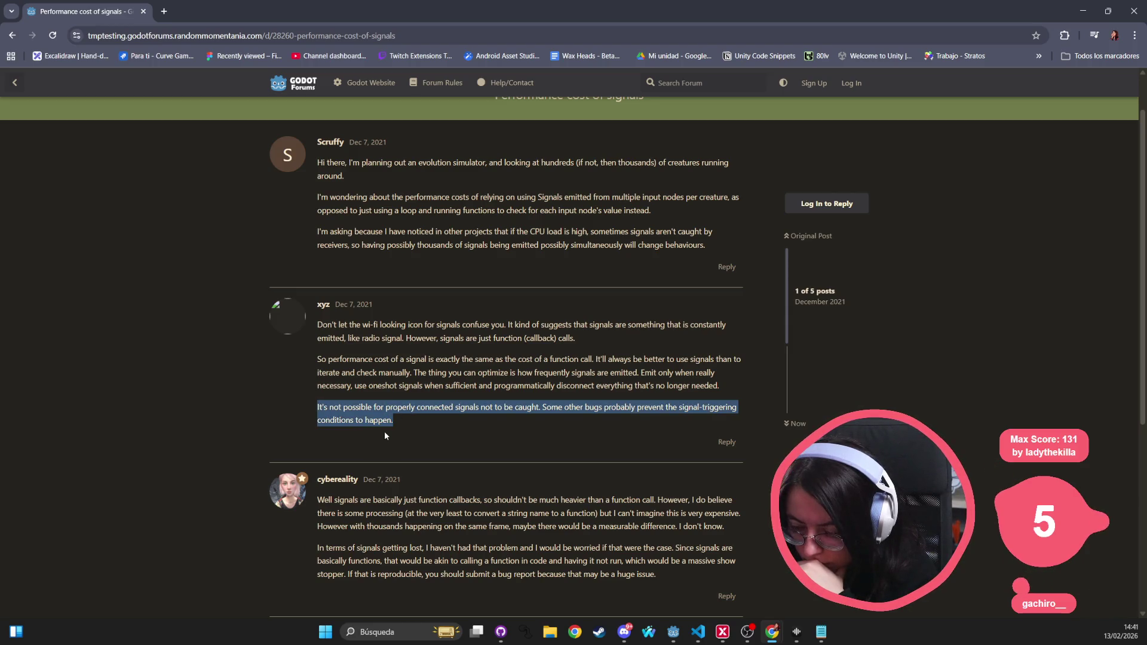
pyautogui.scroll(-1, 385, 436)
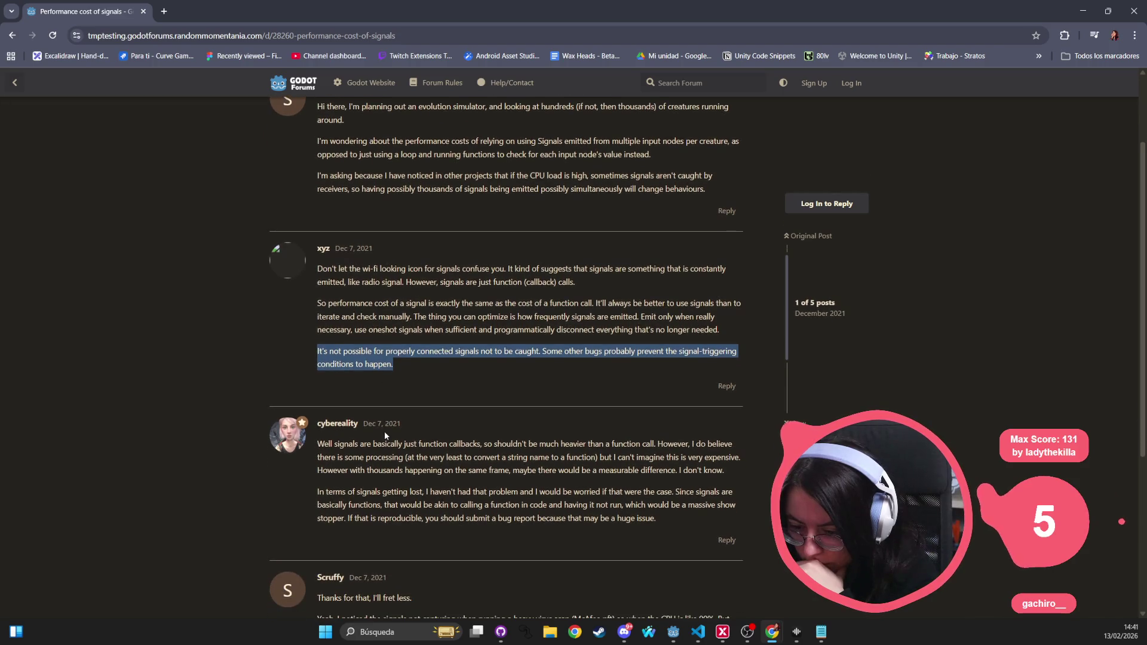
pyautogui.tripleClick(386, 446)
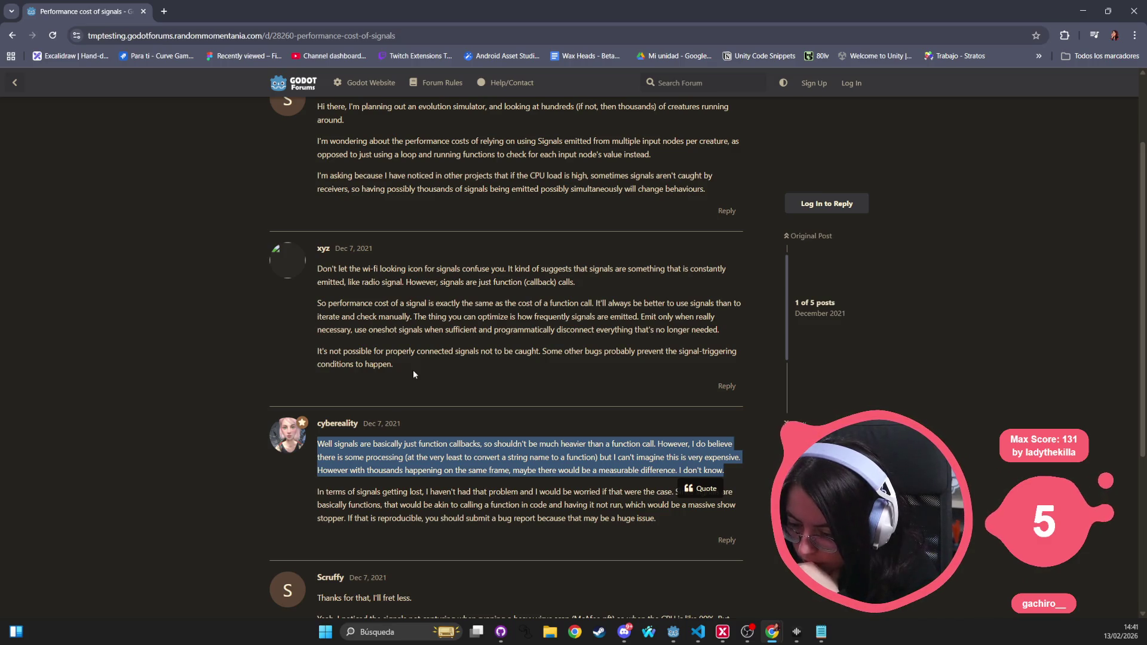
pyautogui.tripleClick(426, 495)
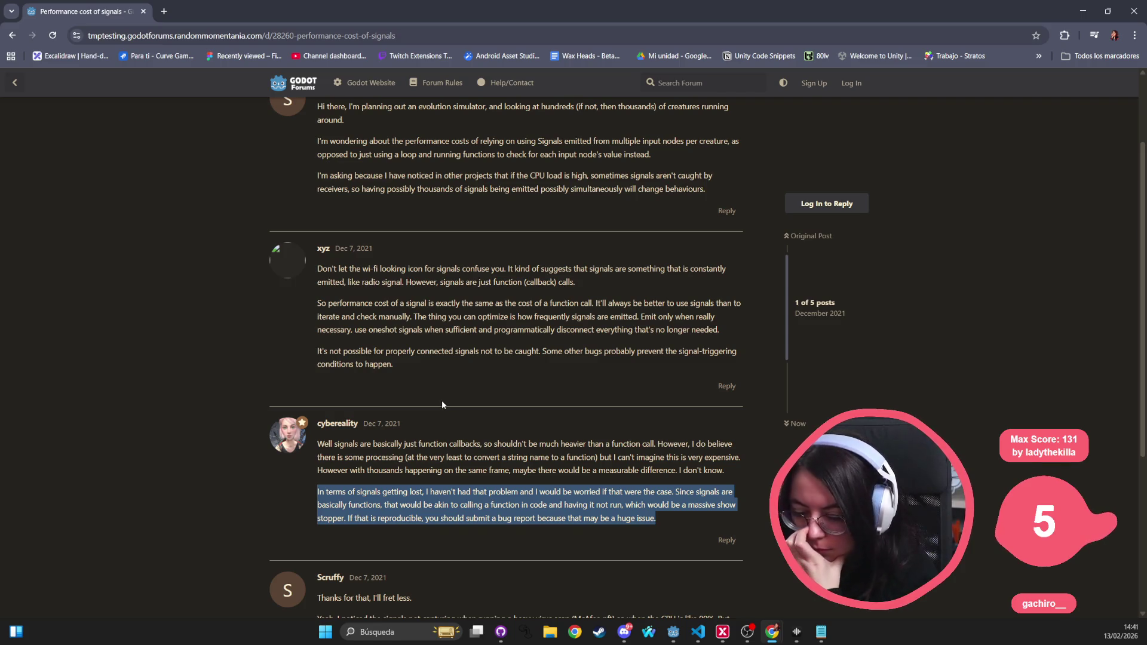
pyautogui.scroll(-2, 442, 404)
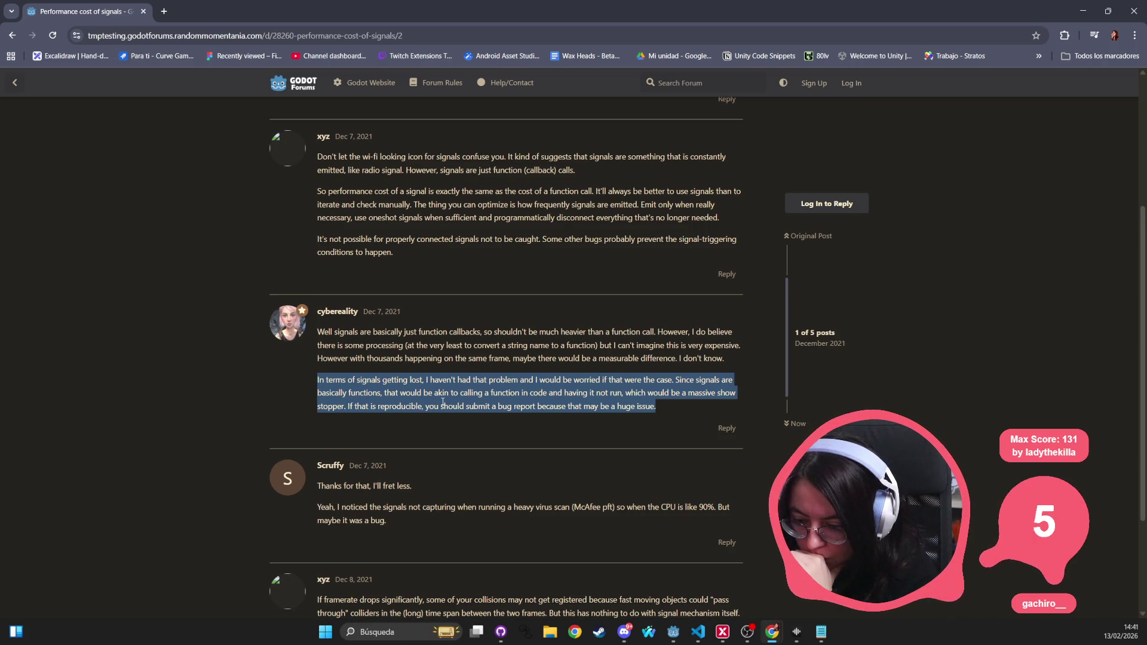
pyautogui.scroll(-1, 442, 403)
pyautogui.scroll(-2, 438, 410)
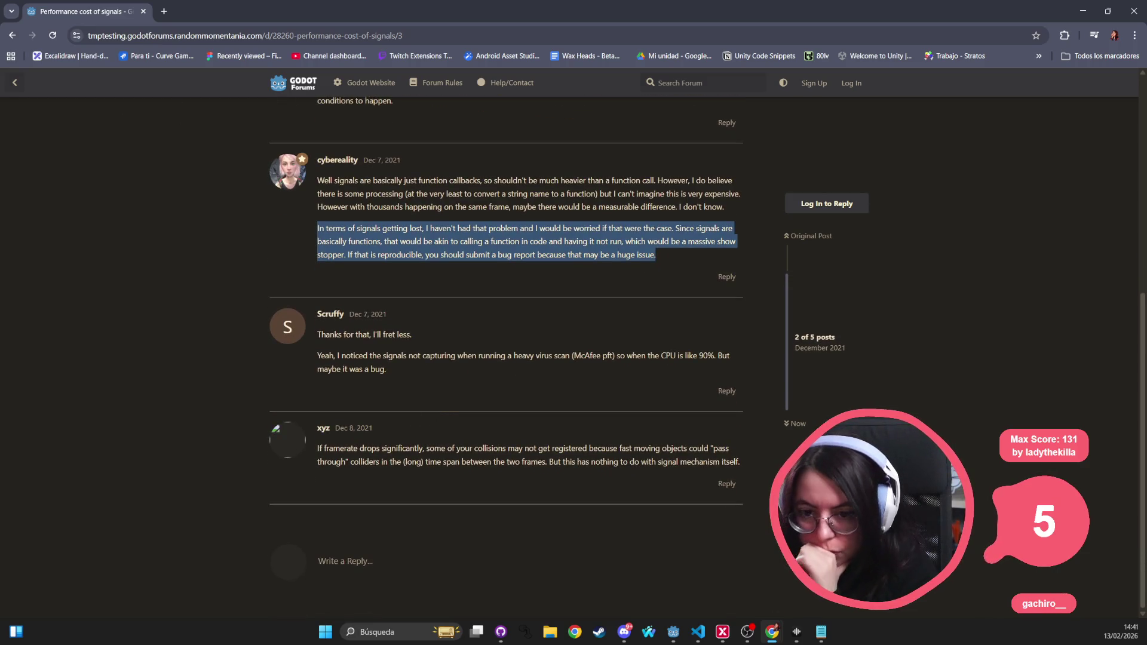
pyautogui.click(11, 35)
pyautogui.scroll(-2, 313, 505)
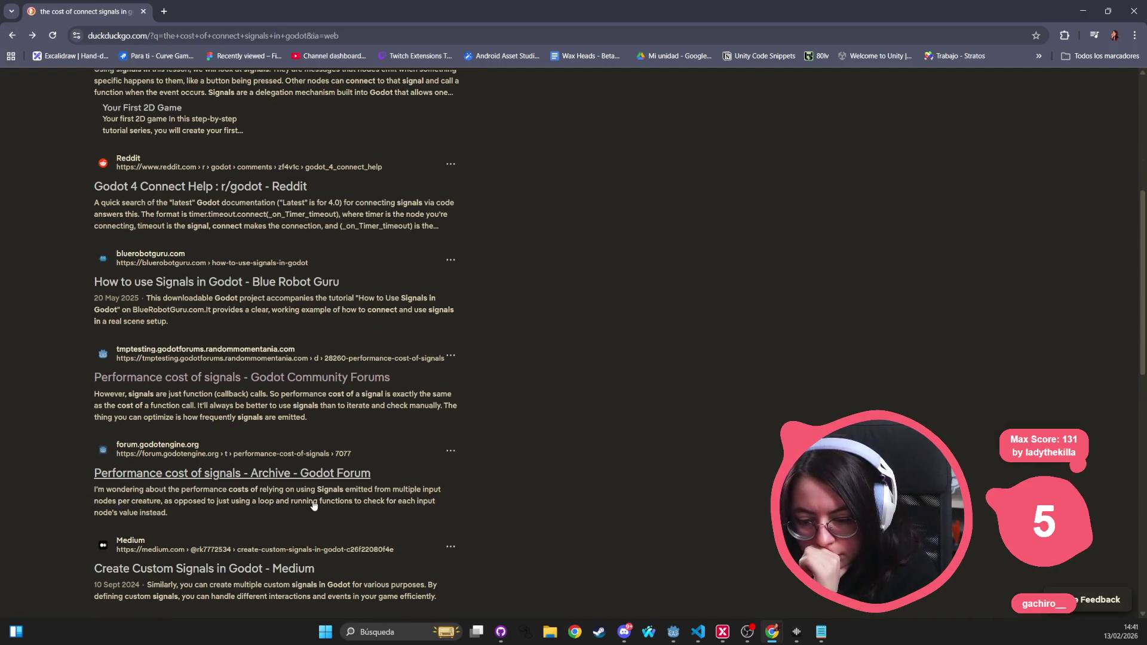
pyautogui.click(439, 475)
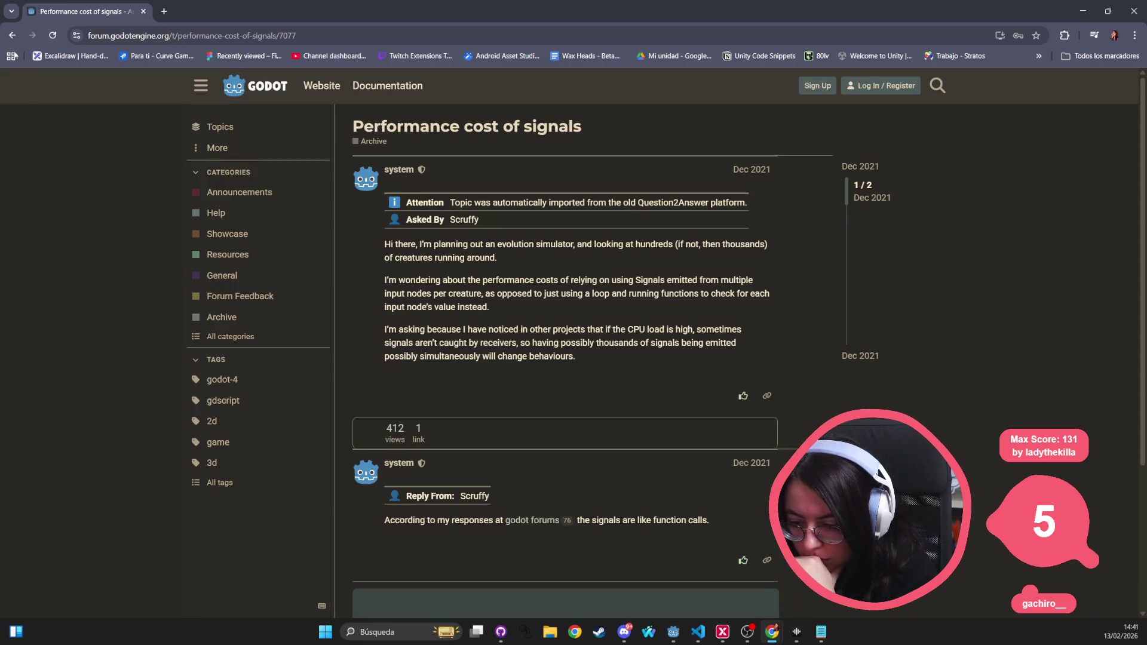
pyautogui.scroll(-2, 433, 398)
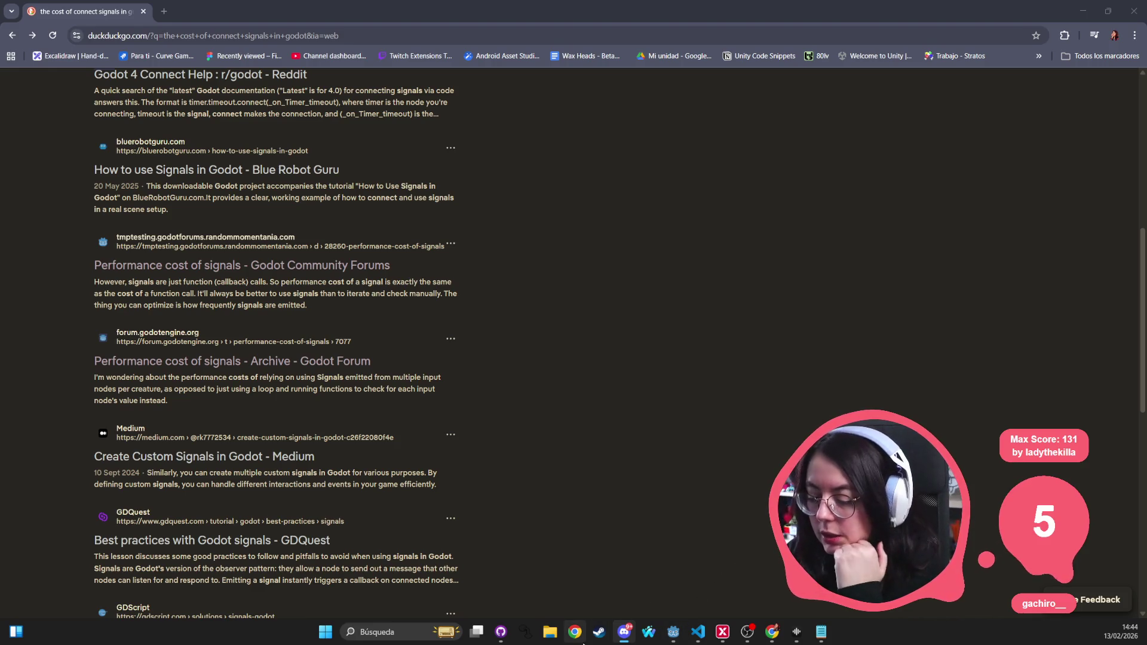
pyautogui.moveTo(761, 638)
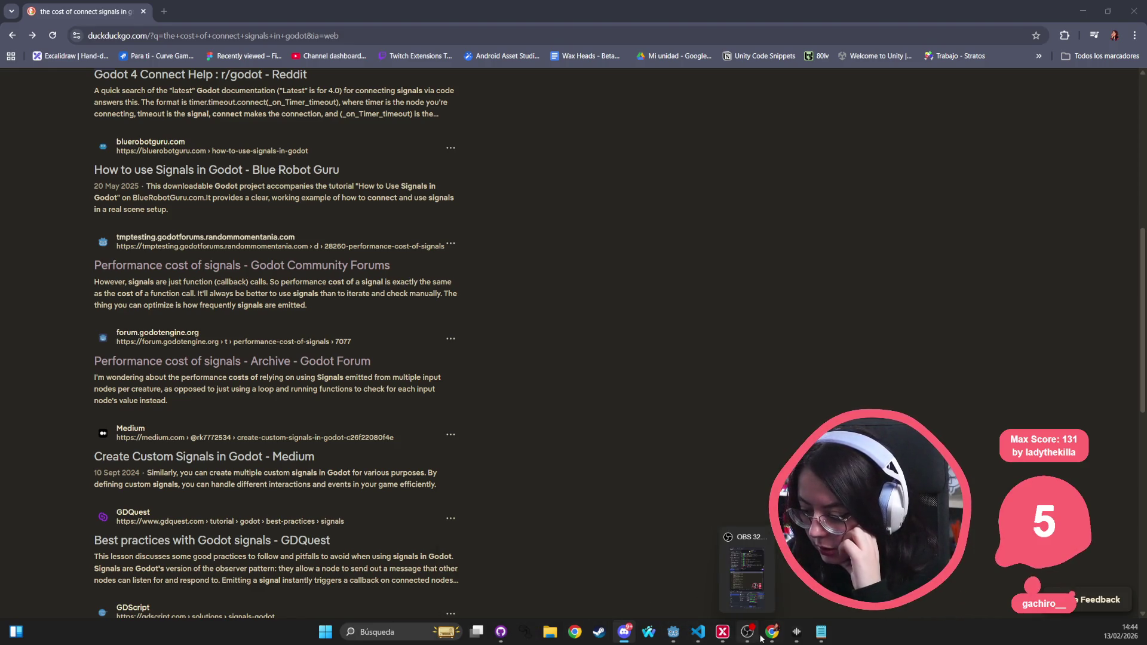
# Step: Bring Godot forward, show the settings scene in the 2D view, and run the project with F5
pyautogui.click(674, 632)
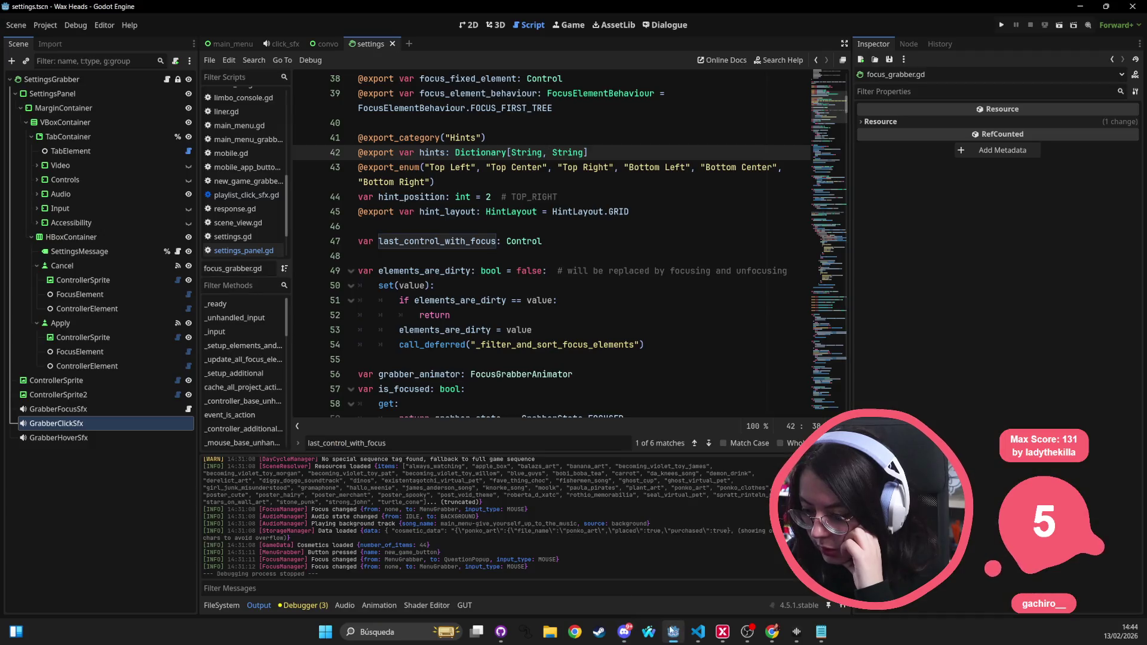
pyautogui.click(662, 234)
pyautogui.hotkey('ctrl', 'F1')
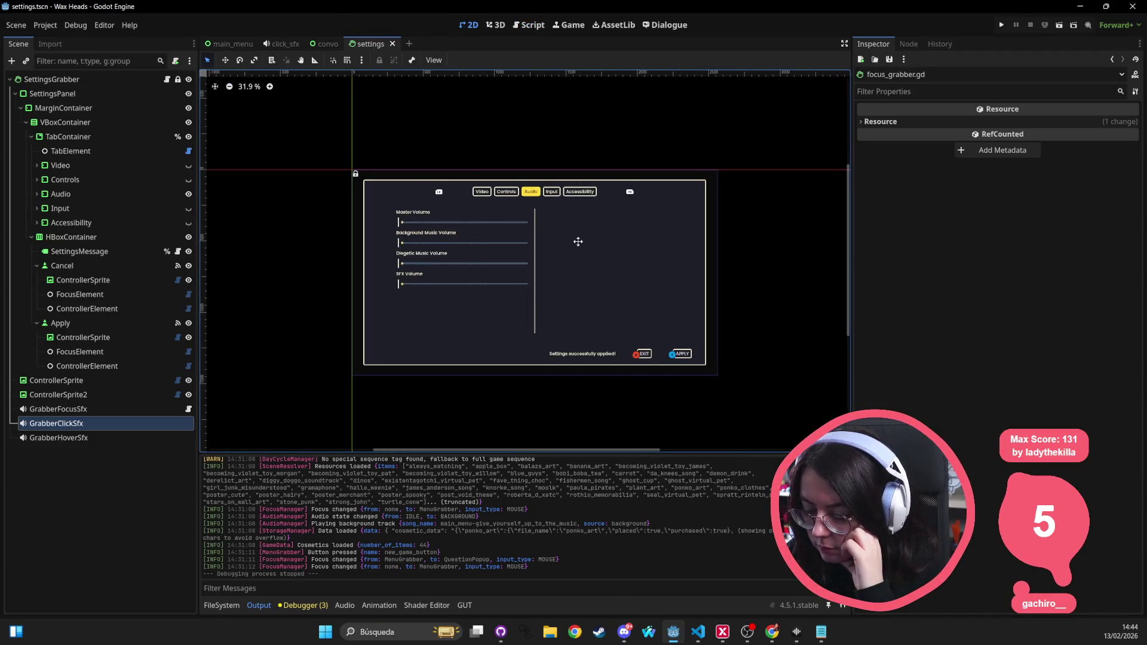
pyautogui.hscroll(3, 578, 241)
pyautogui.hscroll(-2, 521, 196)
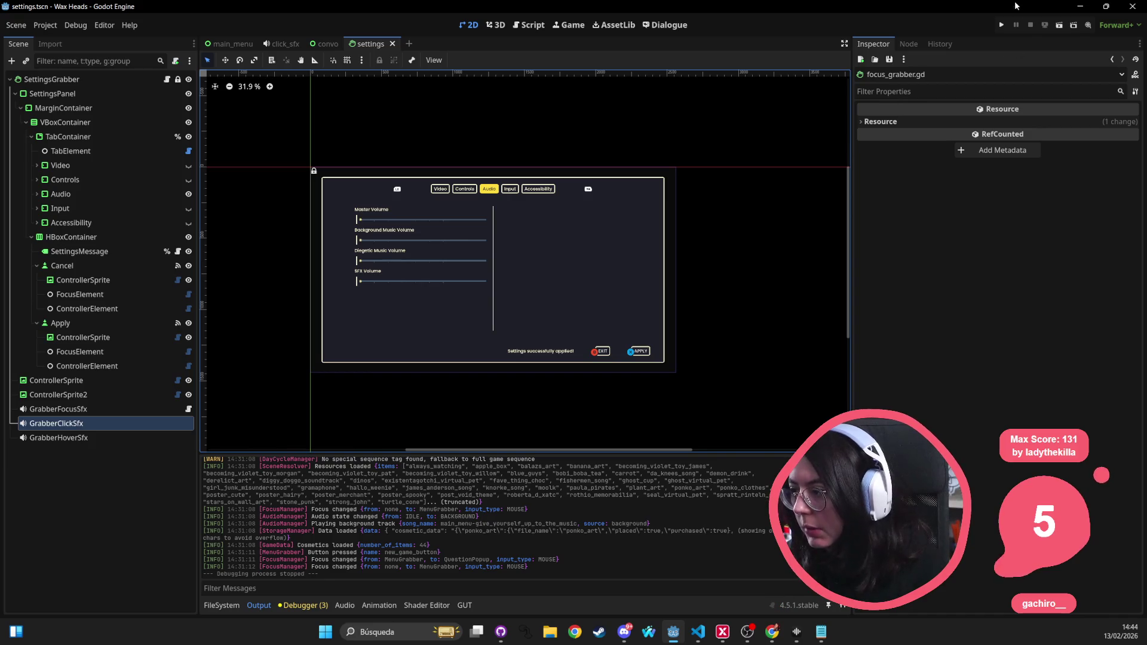
pyautogui.press('F5')
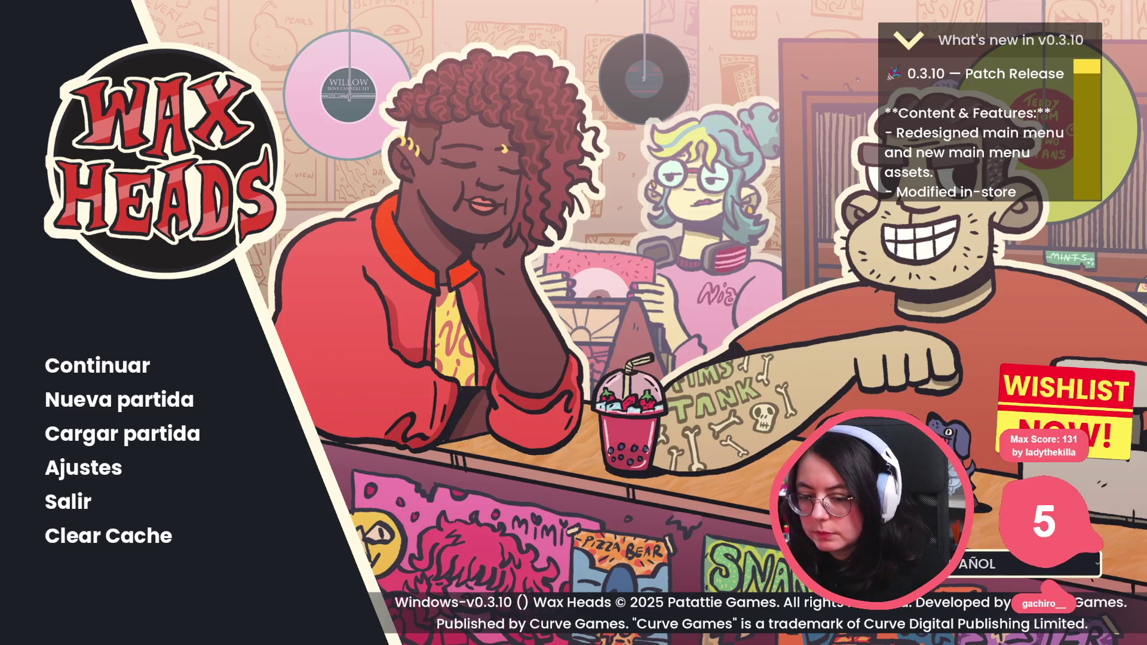
# Step: Start a new Wax Heads game (Nueva partida), confirm erasing the autosave, and pick a play mode
pyautogui.click(992, 57)
pyautogui.click(992, 56)
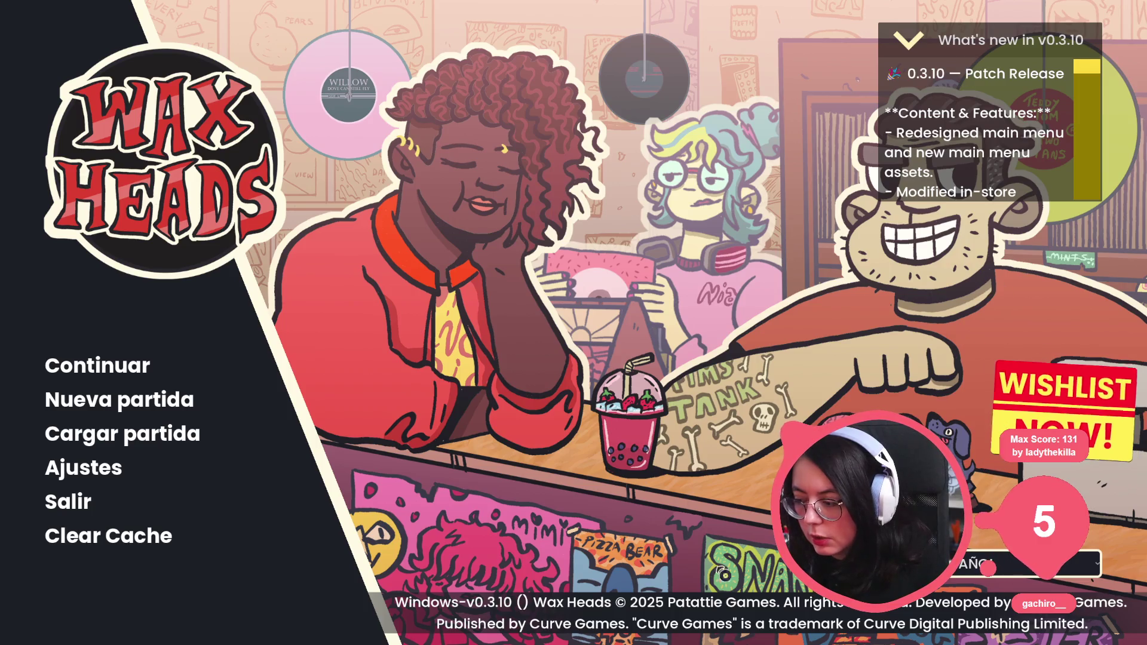
pyautogui.click(168, 410)
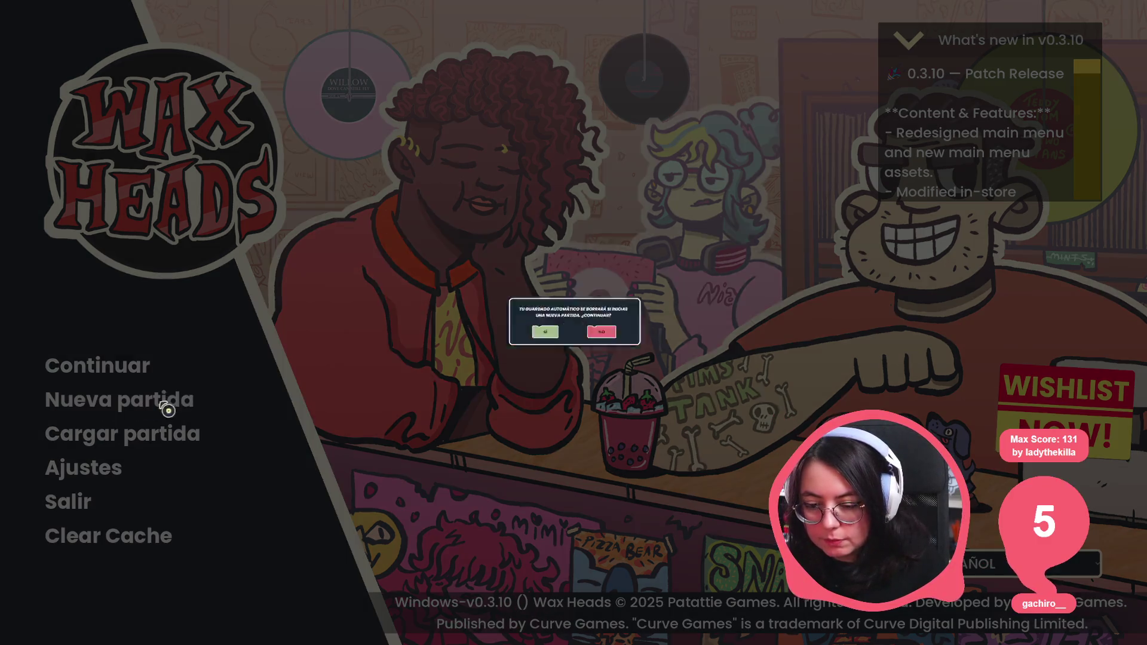
pyautogui.click(460, 347)
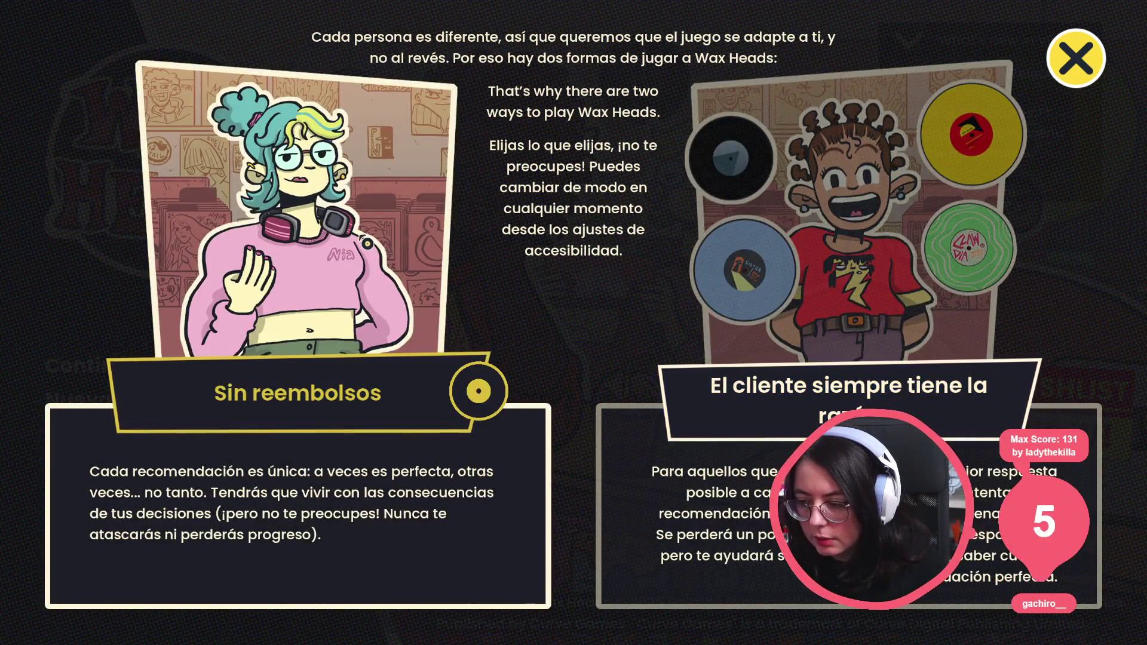
pyautogui.click(764, 256)
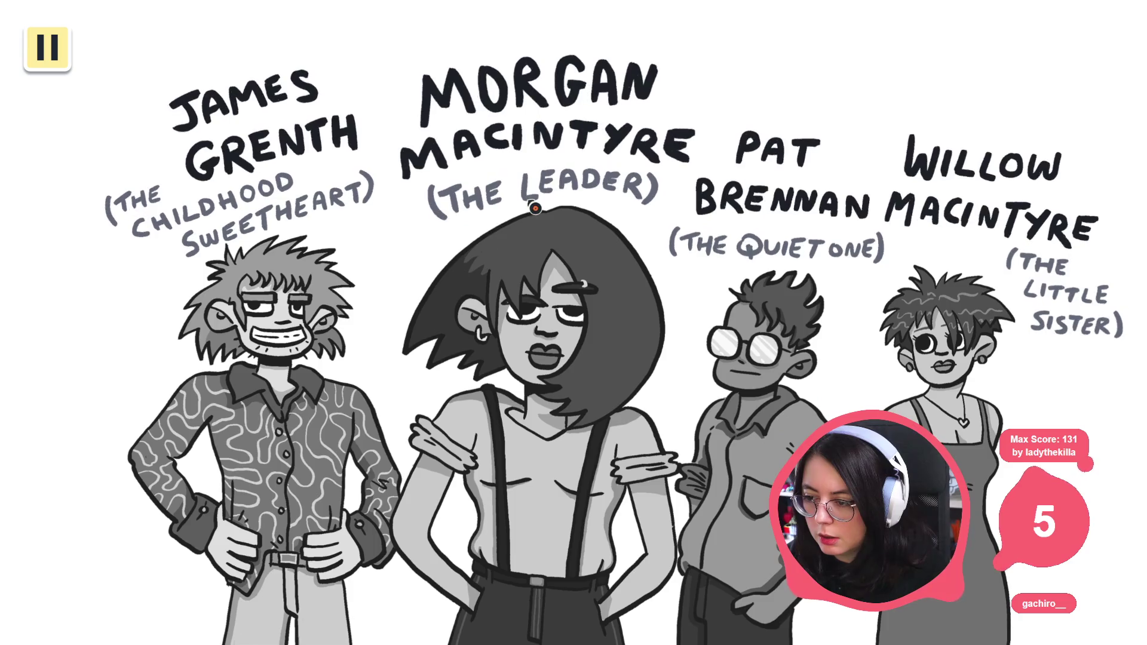
# Step: Move past the band lineup screen and advance through the TV presenter's opening lines
pyautogui.click(449, 203)
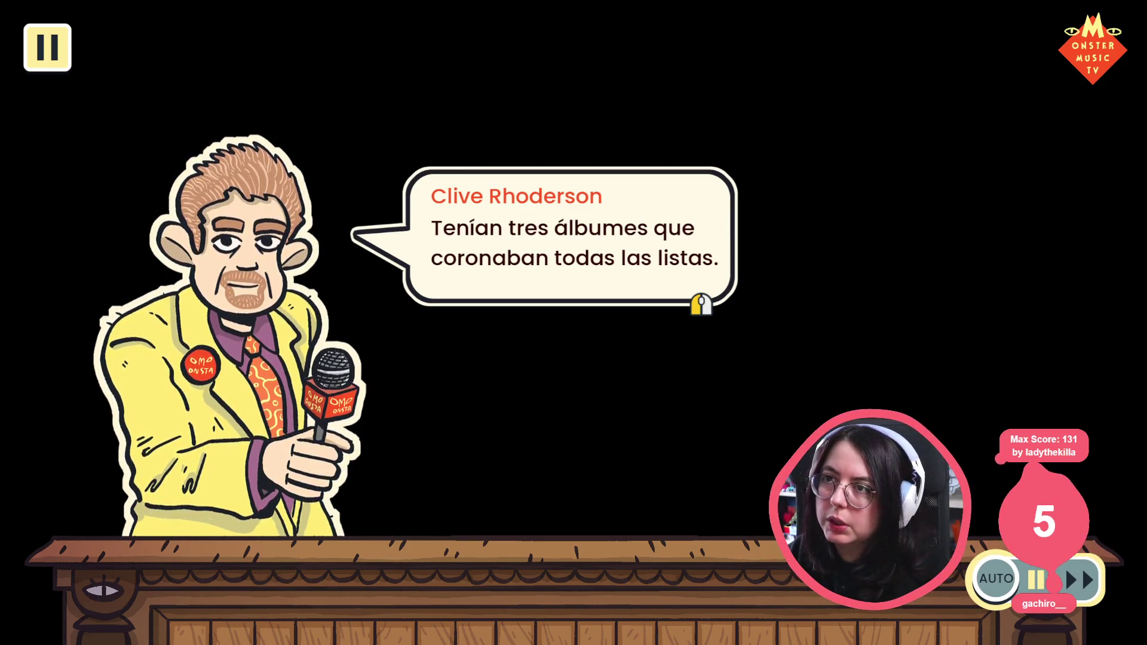
pyautogui.click(448, 290)
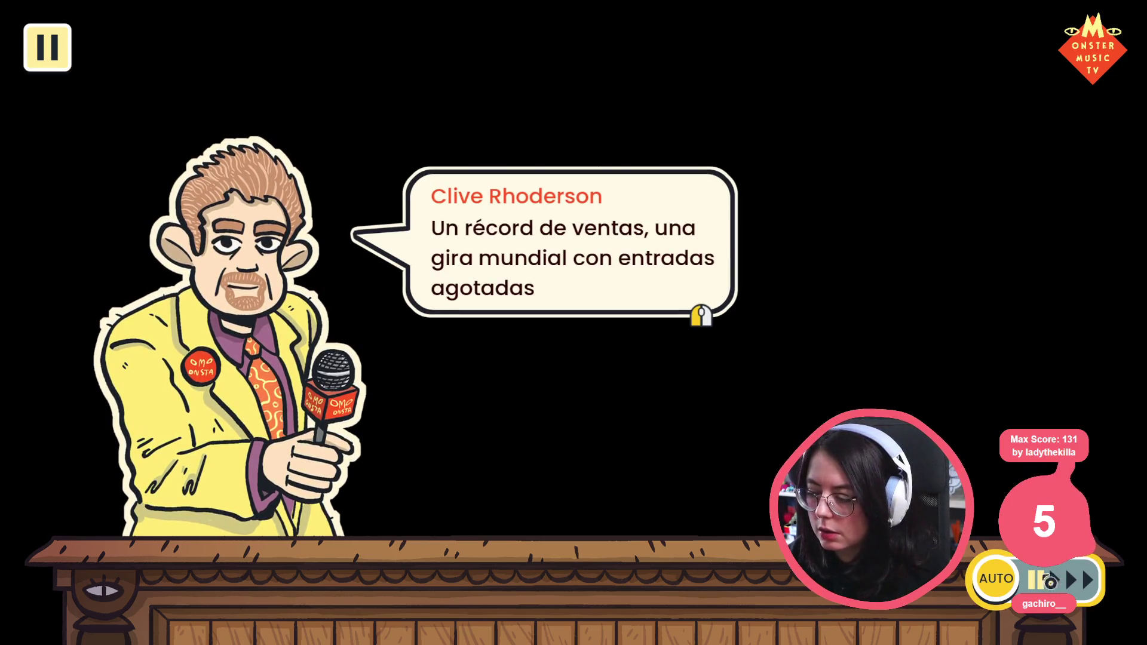
pyautogui.click(950, 366)
pyautogui.click(882, 349)
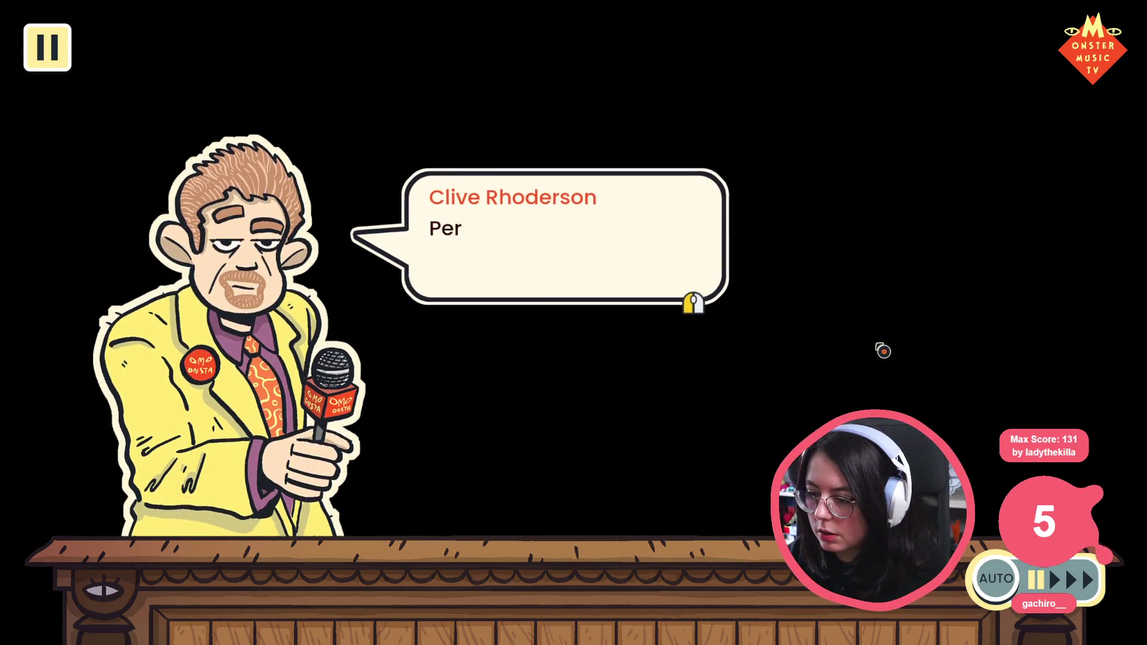
pyautogui.click(883, 351)
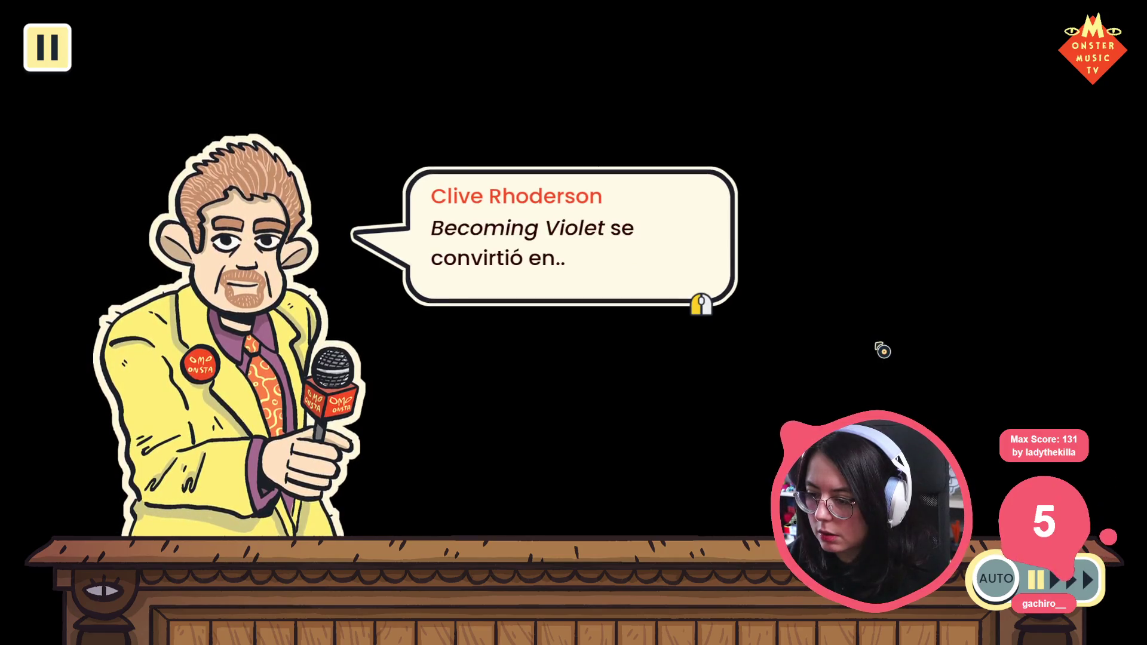
pyautogui.click(819, 344)
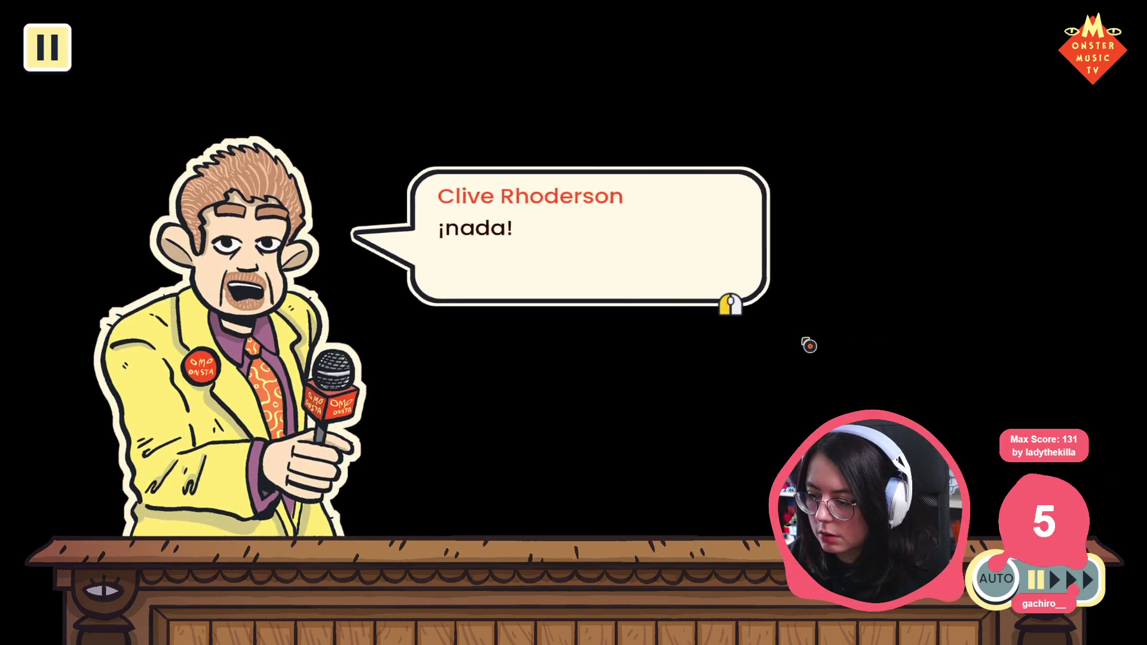
pyautogui.click(810, 345)
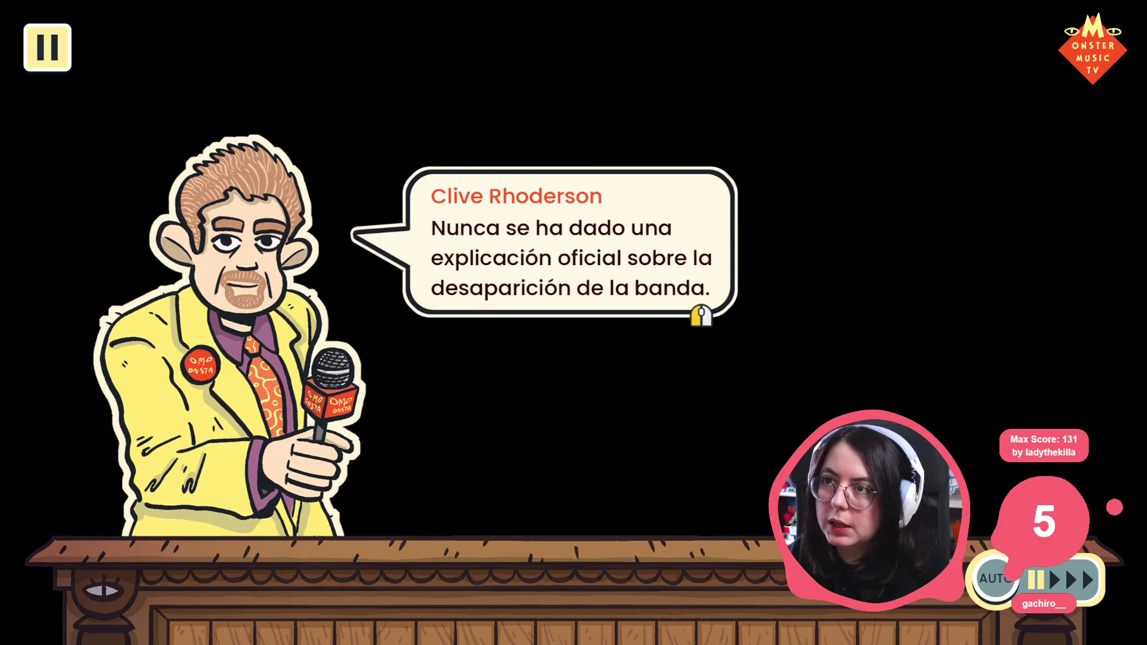
# Step: Skip through the narration about the band's disappearance until members' portraits appear beside the host
pyautogui.click(622, 243)
pyautogui.click(622, 250)
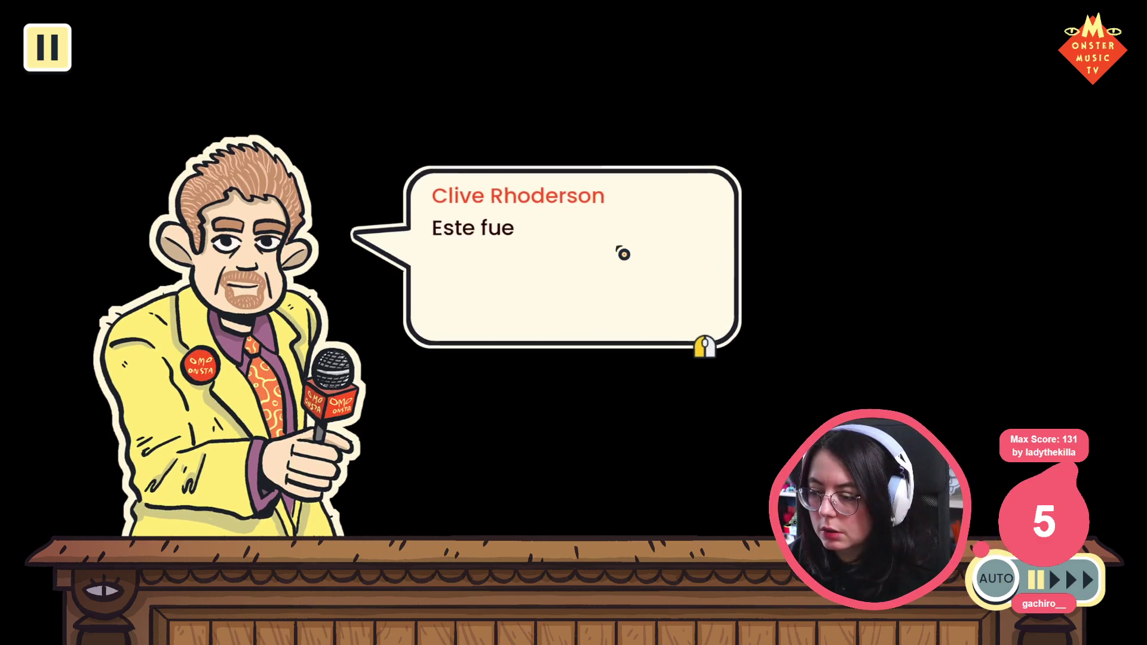
pyautogui.click(624, 254)
pyautogui.click(623, 254)
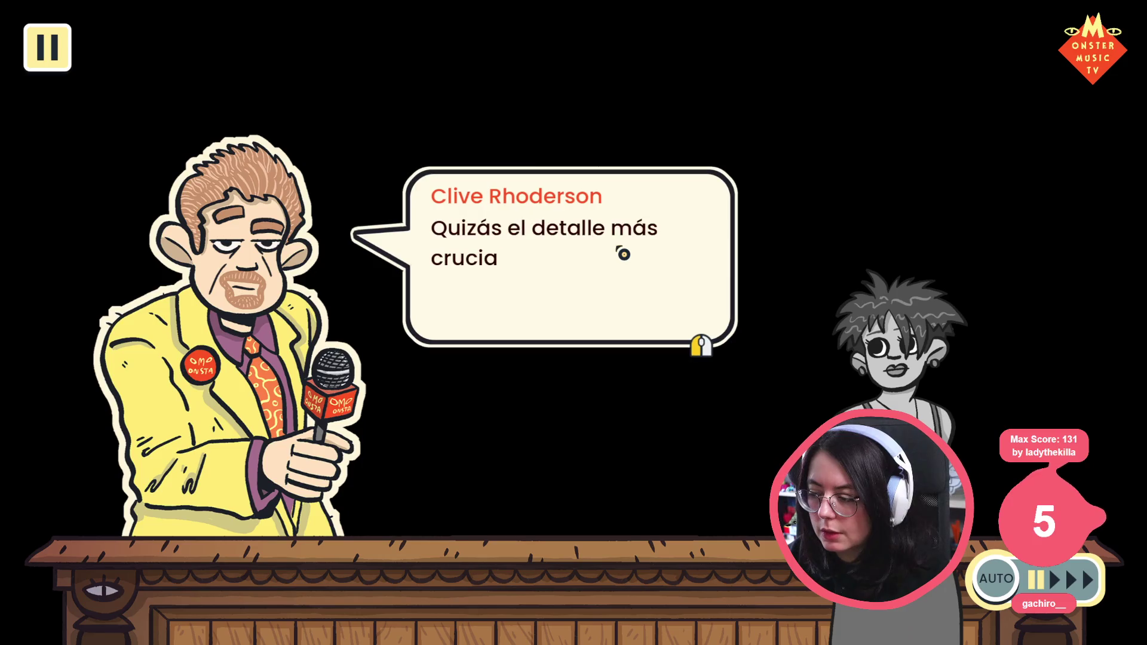
pyautogui.click(624, 254)
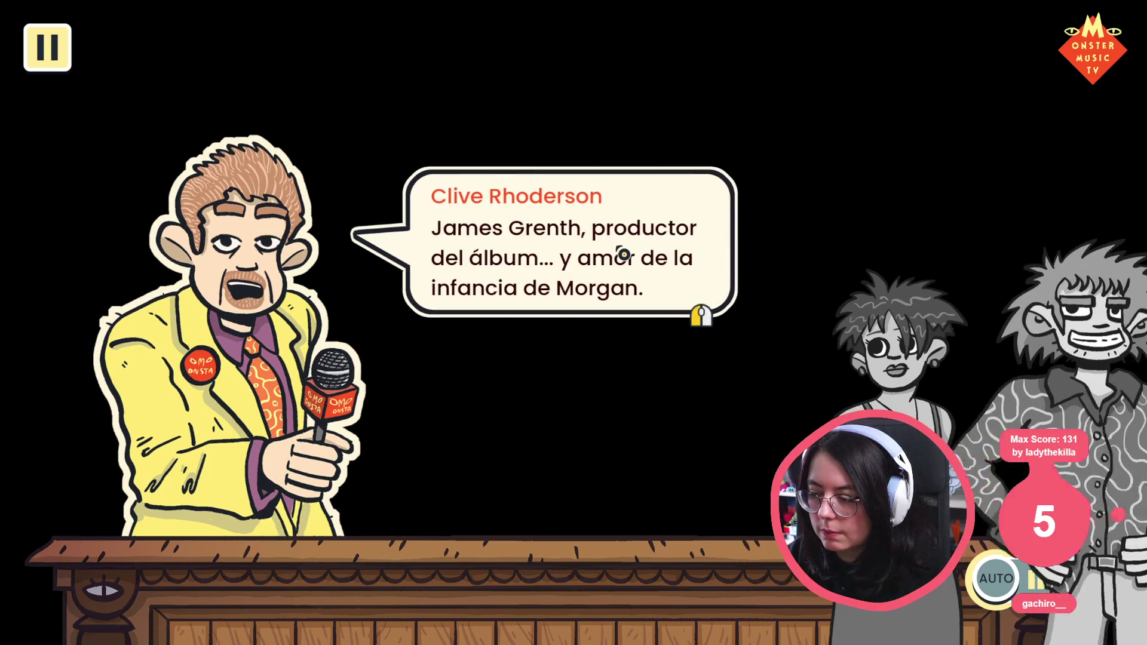
pyautogui.click(623, 256)
pyautogui.click(623, 257)
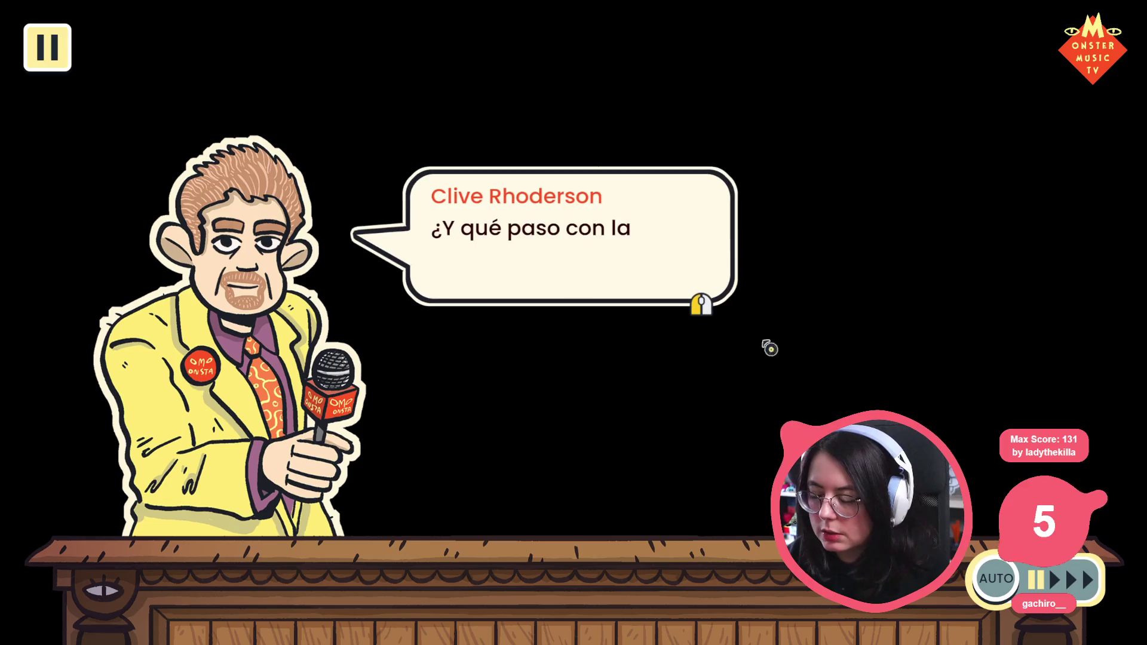
pyautogui.click(623, 256)
pyautogui.click(624, 256)
pyautogui.click(623, 256)
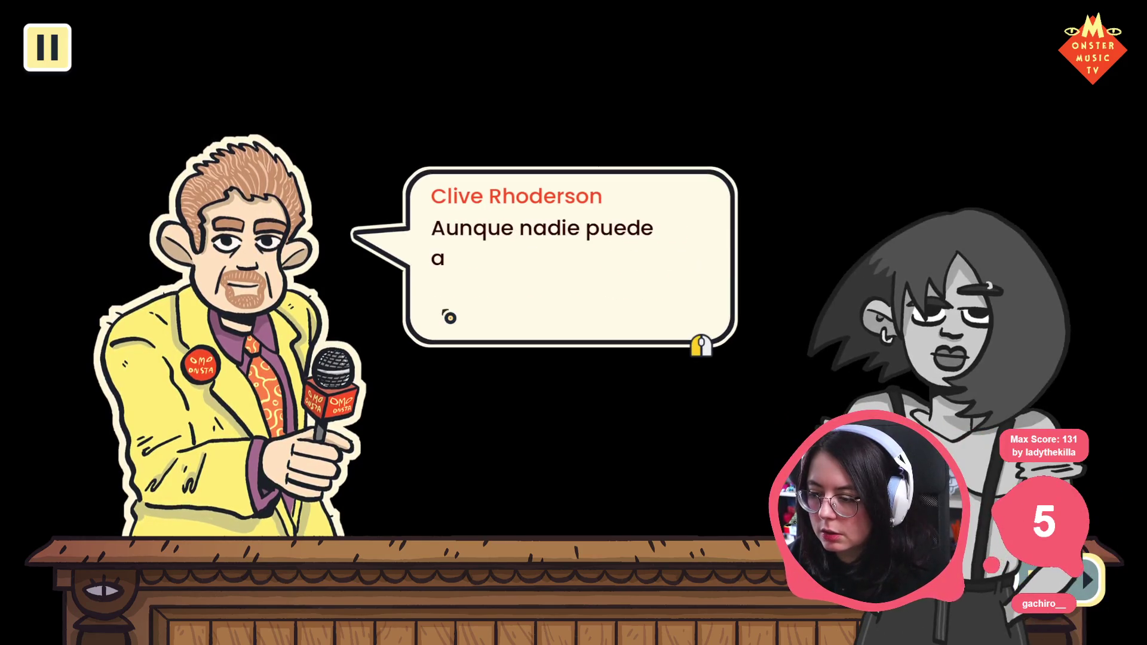